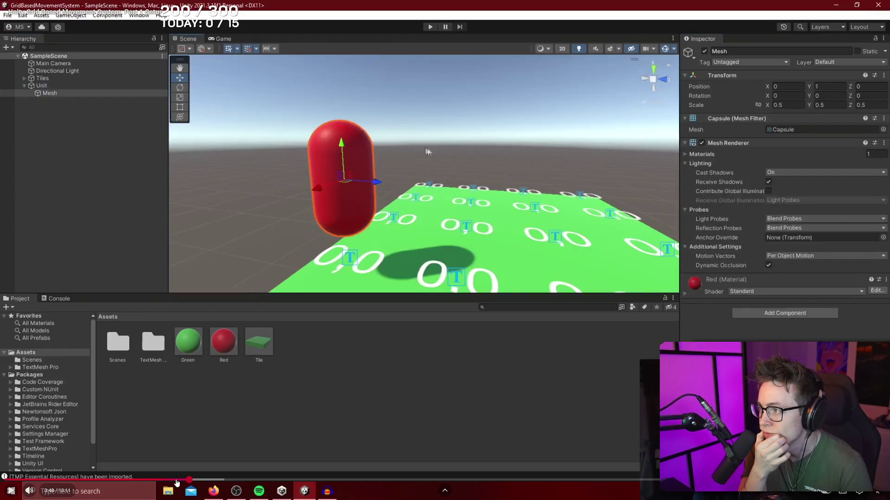
- Play the tutorial at a changed speed, then pause it and return to Unity
key(space)
key(space)
key(space)
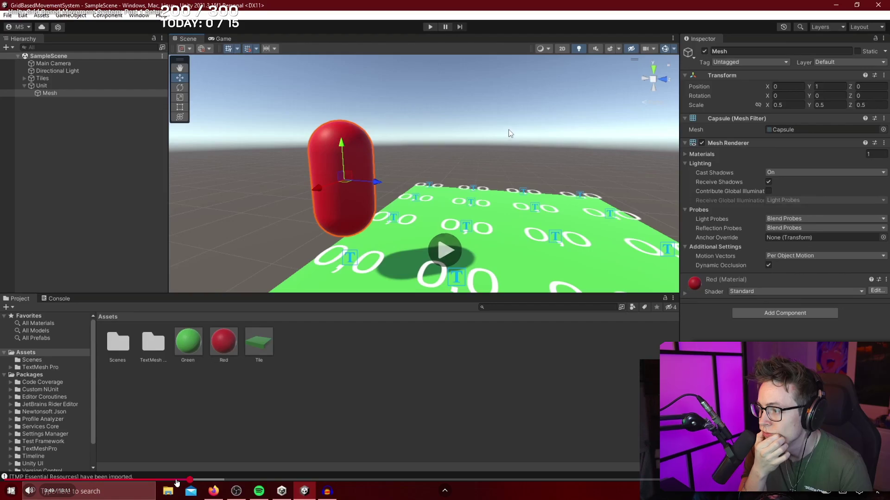
key(shift+comma)
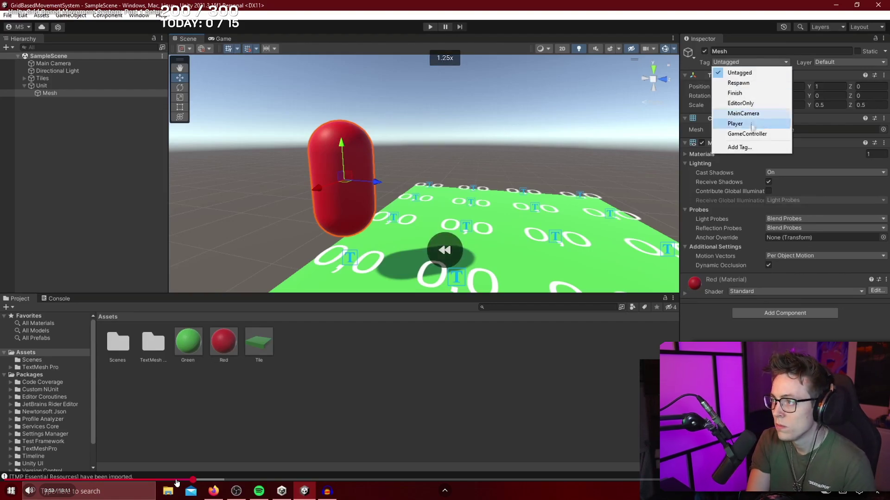
key(space)
key(alt+Tab)
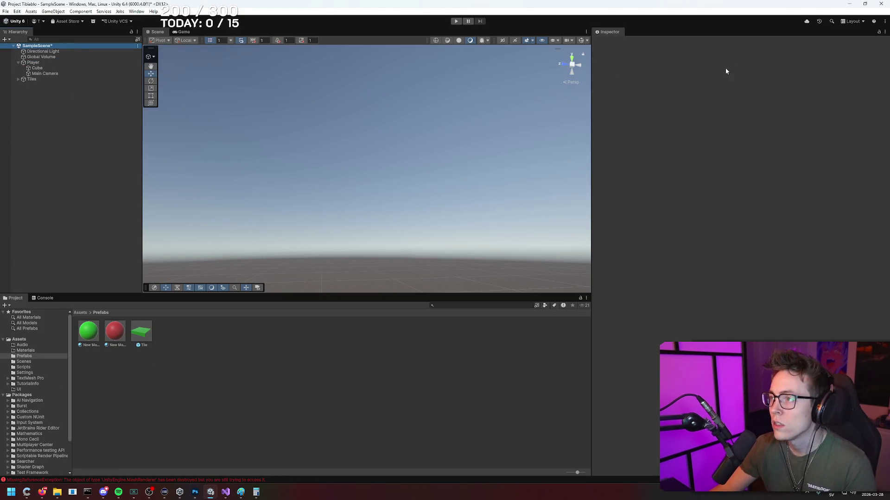
key(alt+Tab)
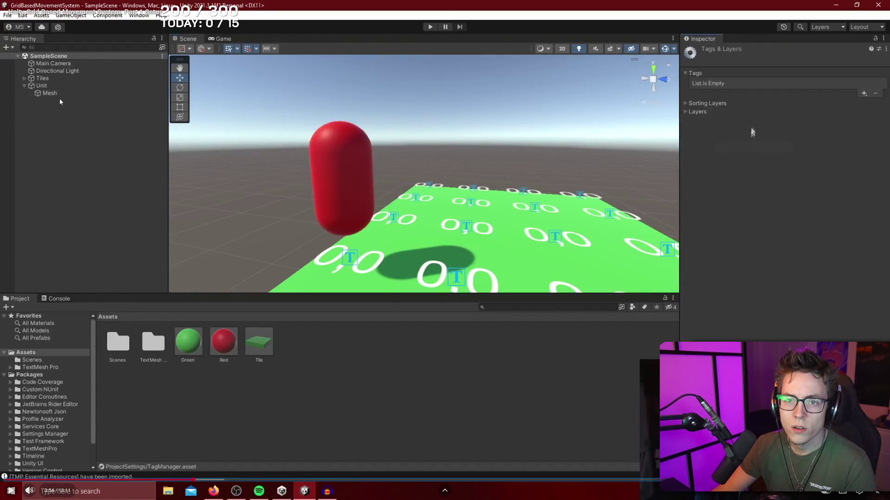
key(alt+Tab)
- Select the Cube under Player and open its Tag dropdown in the Inspector
click(37, 68)
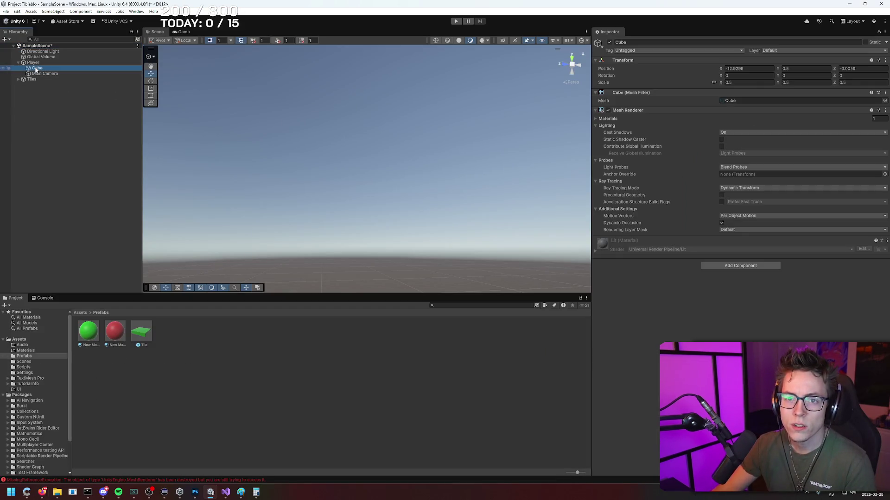
key(alt+Tab)
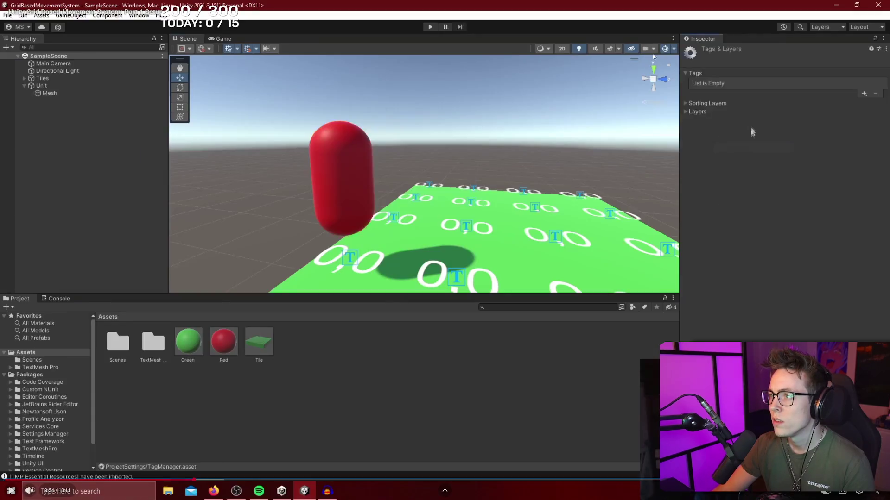
click(513, 113)
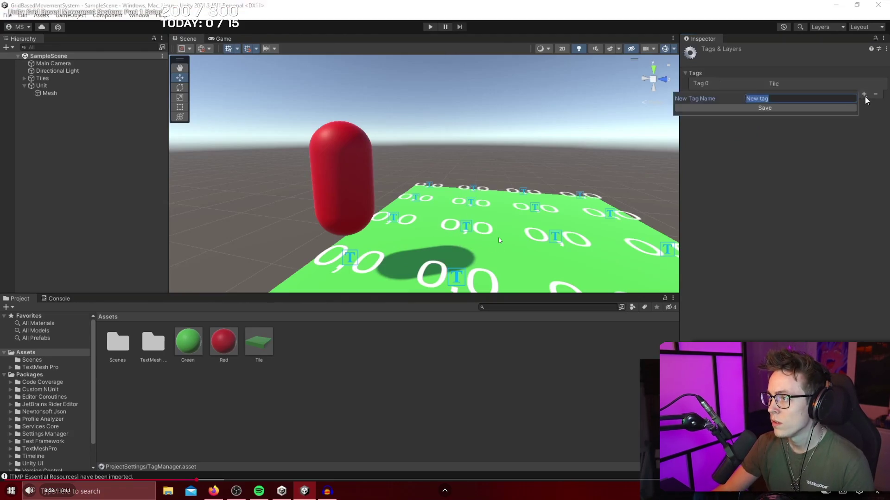
key(alt+Tab)
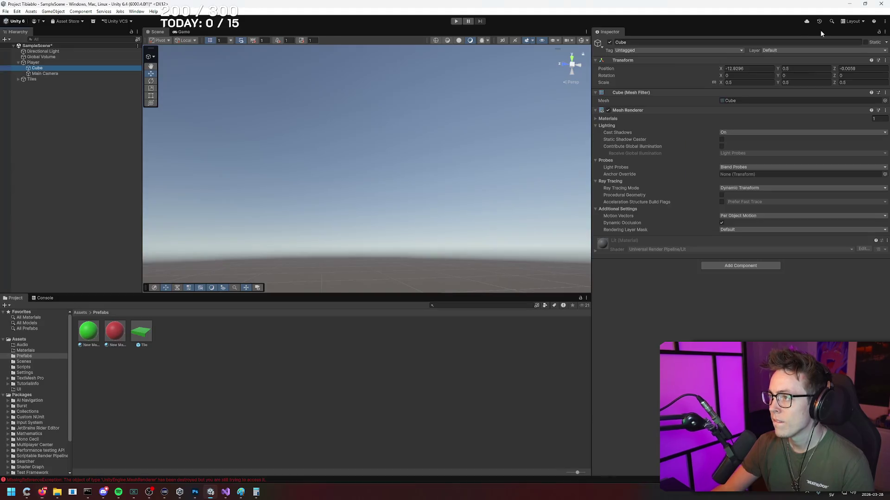
click(720, 52)
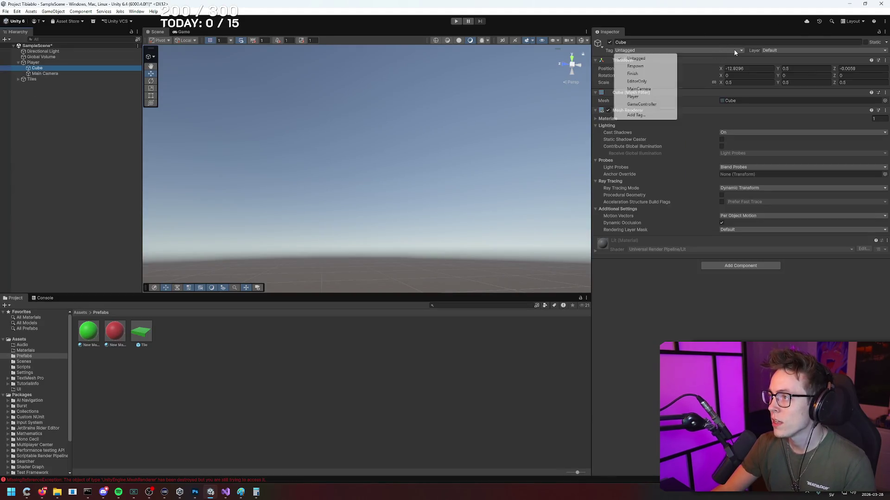
- Through Add Tag..., add the tags 'Tile' and 'Unit' in Tags and Layers
click(642, 116)
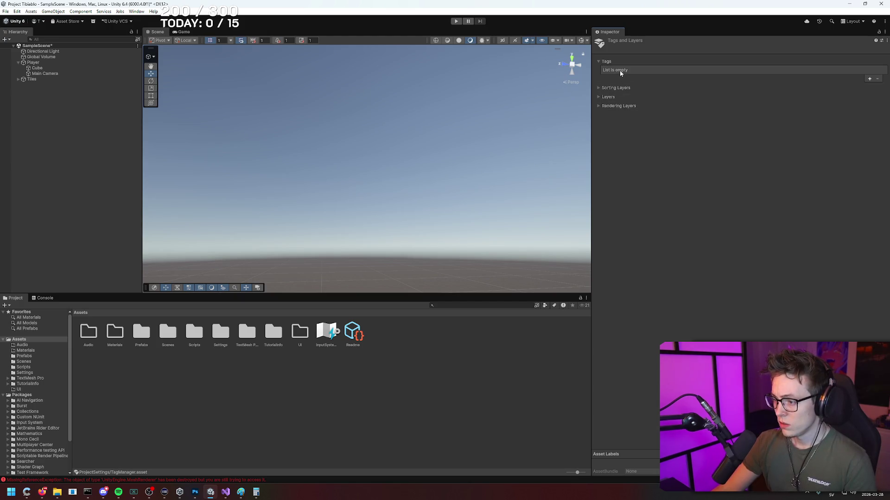
click(868, 79)
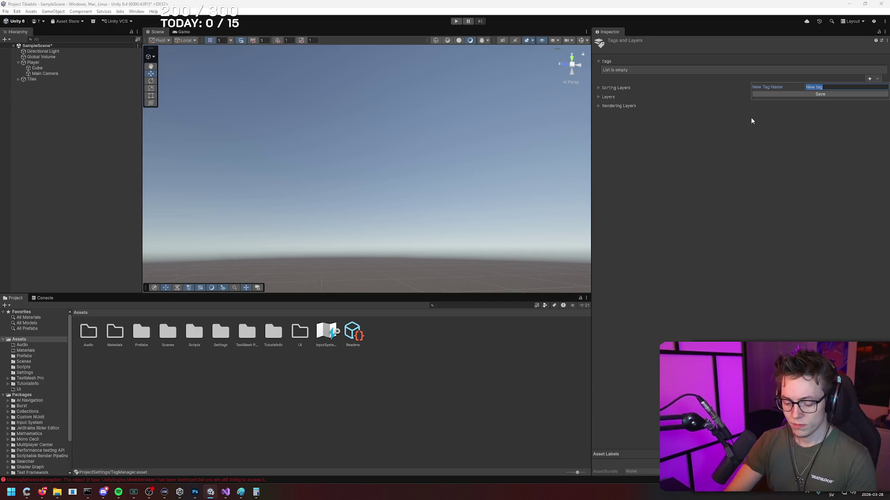
text(Tile)
key(Return)
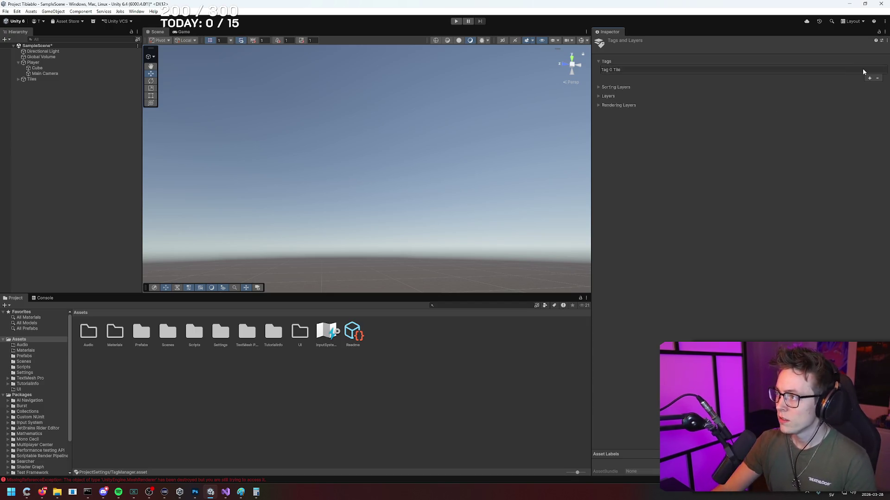
click(869, 78)
text(Unit)
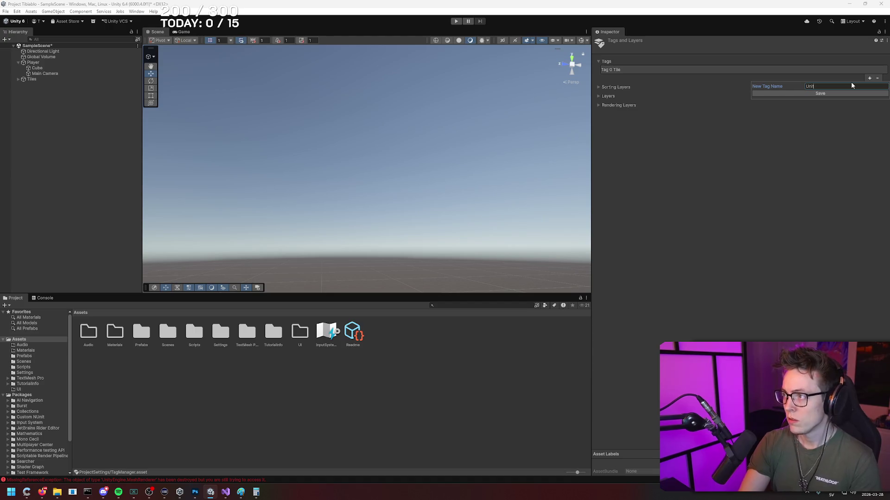
key(Return)
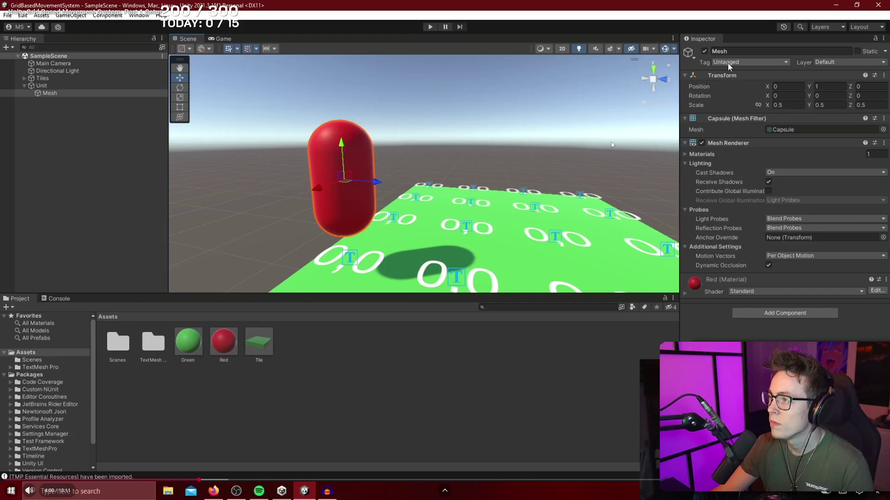
- Rename the Player parent object to Unit in the Hierarchy
click(728, 63)
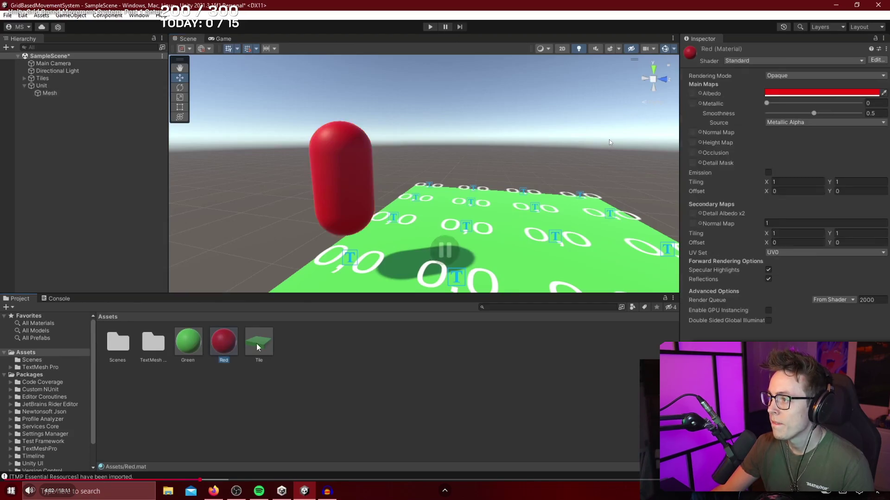
key(alt+Tab)
click(50, 69)
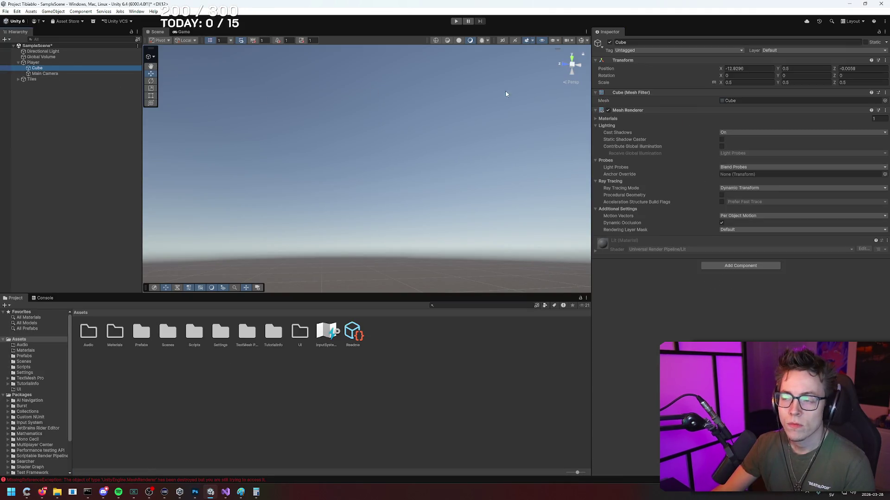
key(F2)
text(Unit)
key(Return)
click(46, 64)
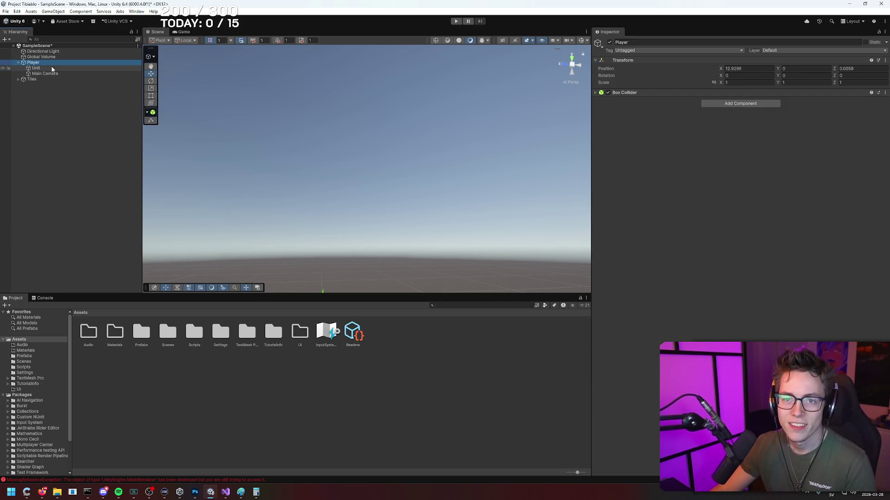
key(F2)
text(Mesh)
key(Return)
key(alt+Tab)
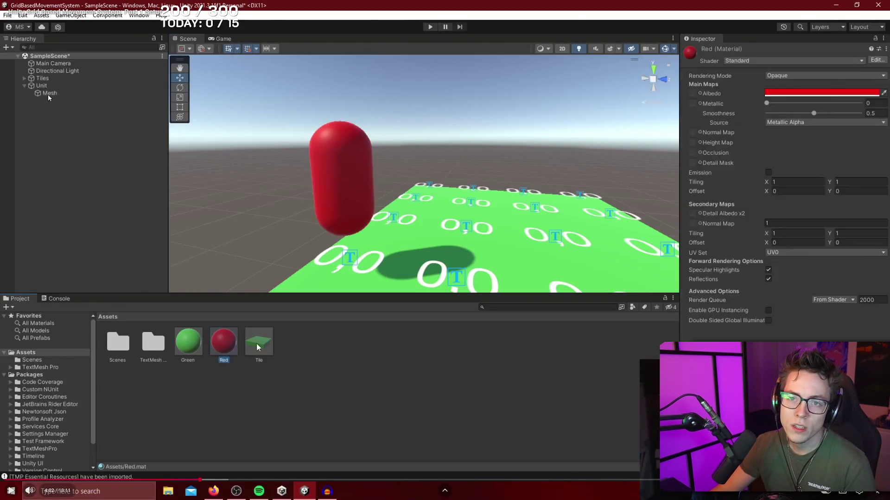
key(alt+Tab)
text(t)
key(Return)
- Rename the child Cube to Mesh and check its tag choices
click(44, 67)
key(F2)
text(Mesh)
key(Return)
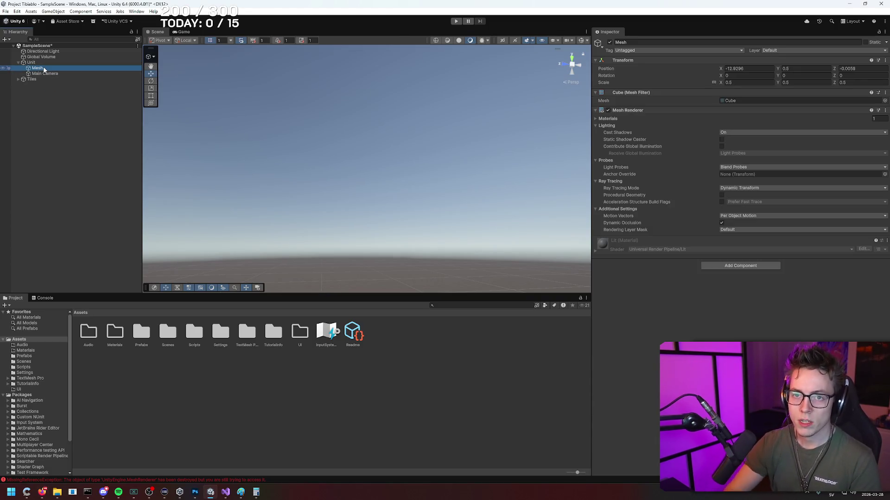
click(660, 50)
click(637, 131)
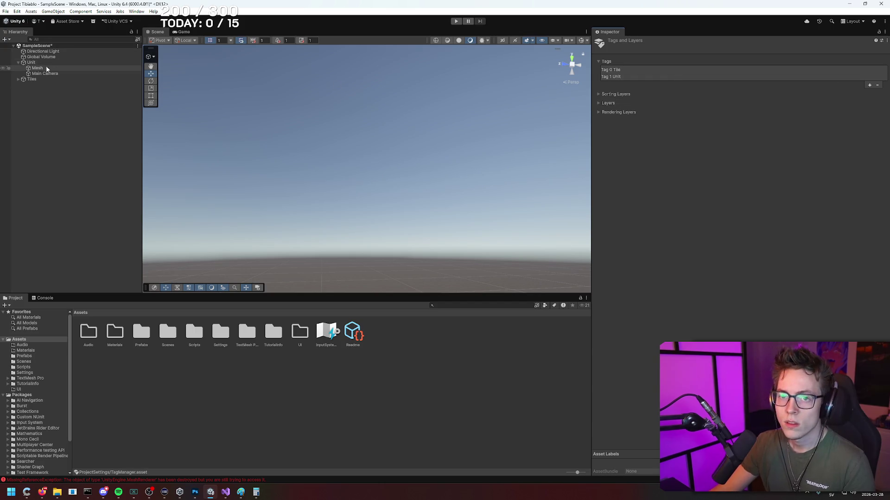
- Give the Unit object the Unit tag, then select Tiles and open its tag dropdown
click(111, 62)
click(677, 50)
click(631, 120)
click(103, 68)
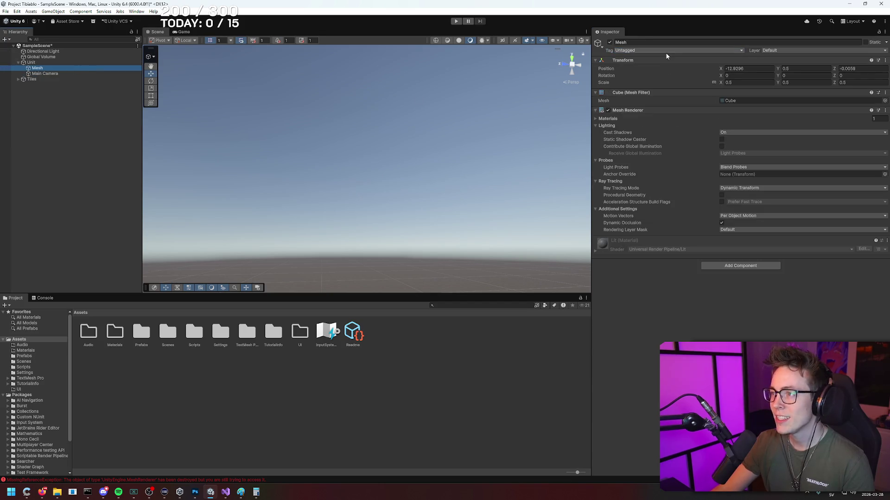
click(107, 80)
click(644, 50)
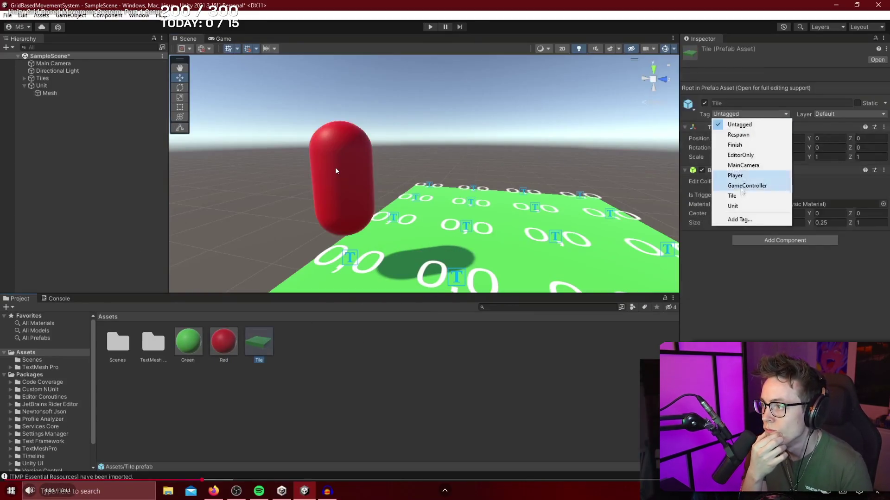
- Set the Tiles object's tag back to Untagged
click(335, 167)
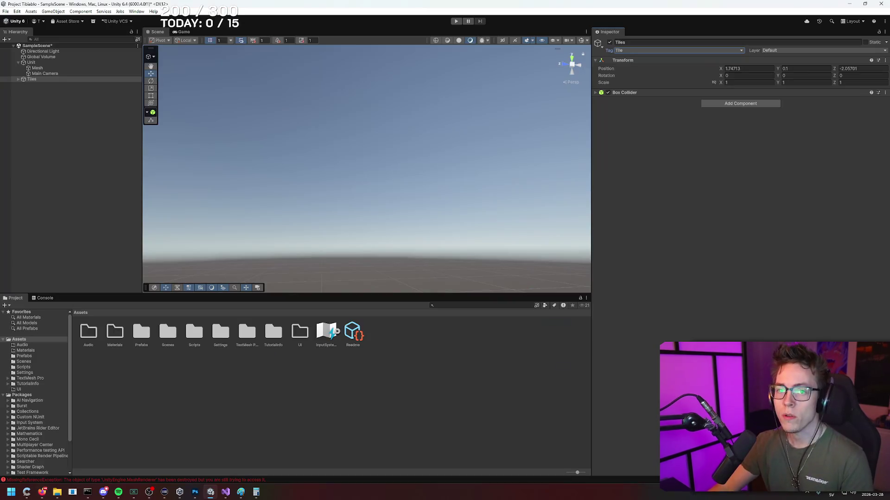
click(651, 59)
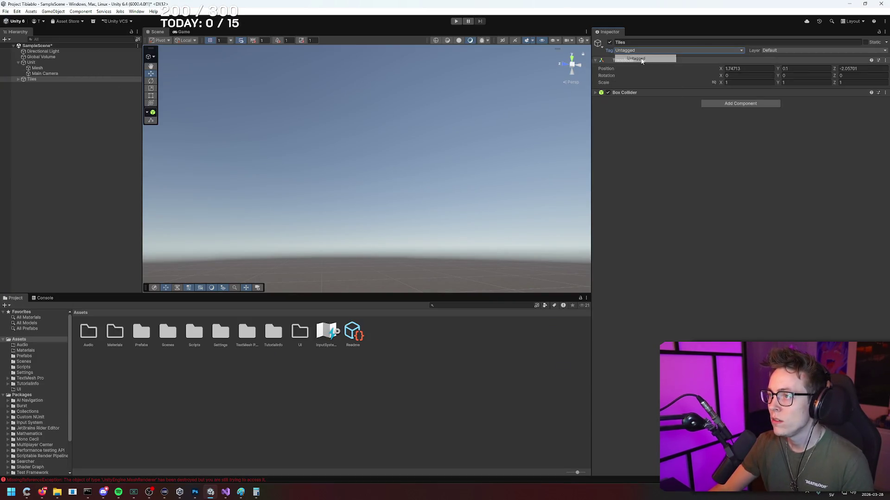
click(49, 78)
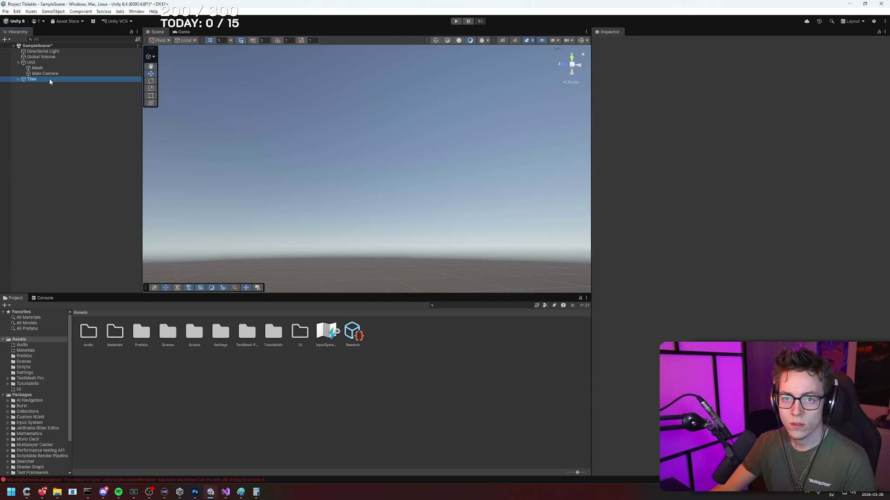
- In the Prefabs folder, tag the Tile prefab as Tile
double_click(140, 335)
click(142, 336)
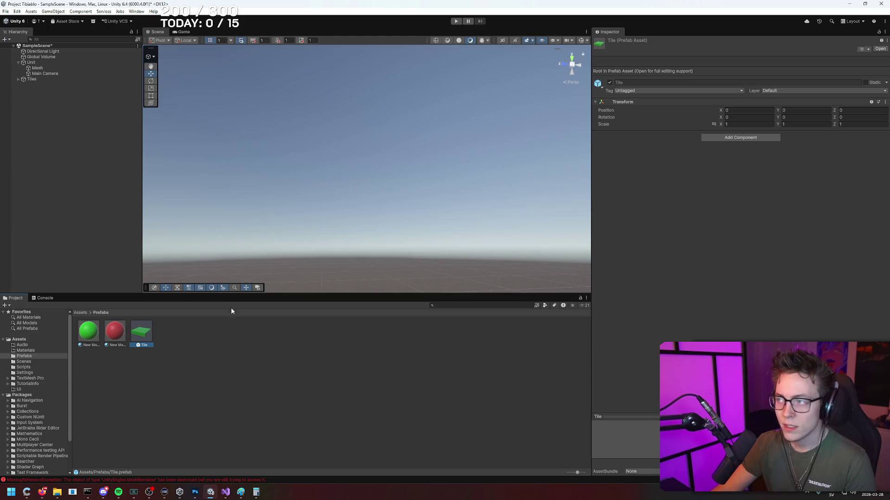
click(671, 91)
click(653, 158)
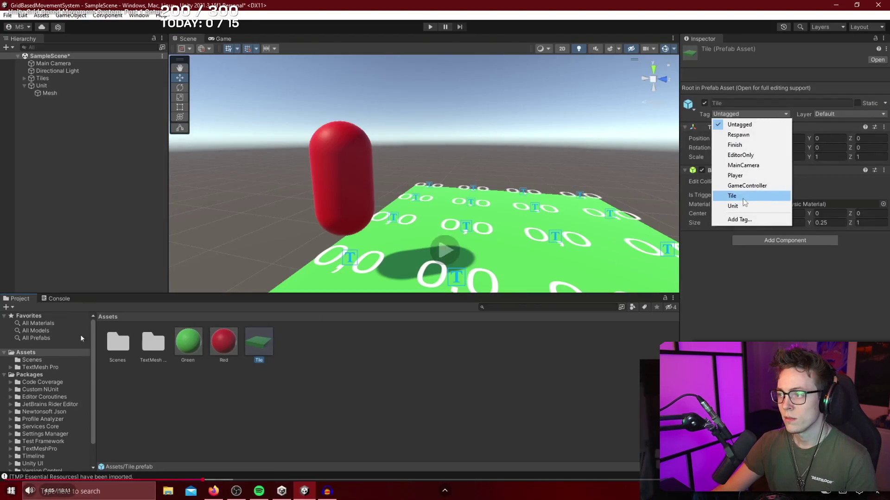
- Resume the tutorial, then go back to the top-level Assets folder
click(740, 198)
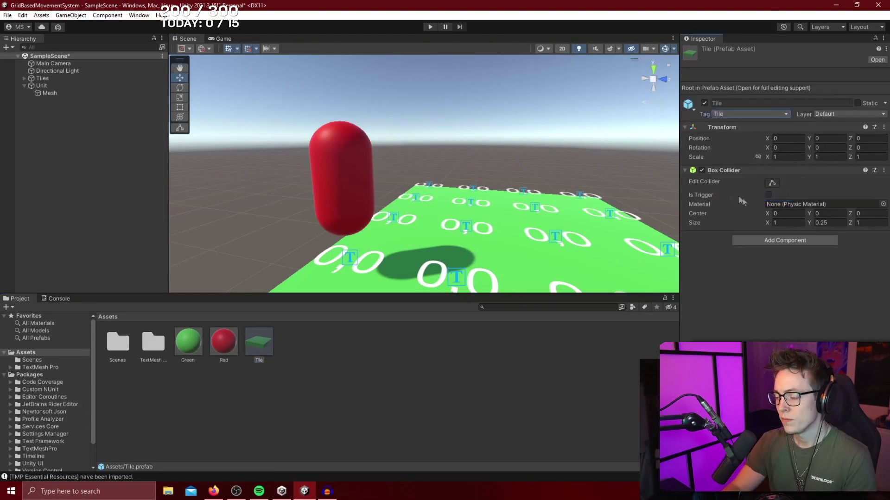
click(408, 240)
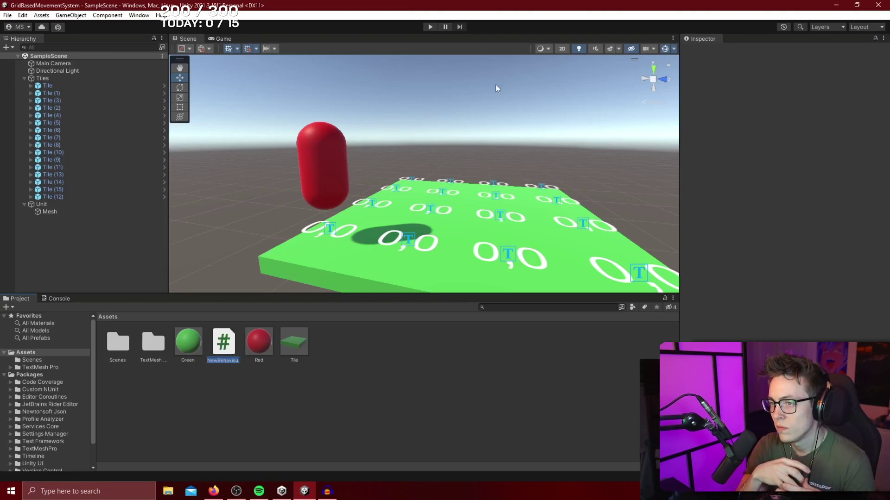
text(GridManag)
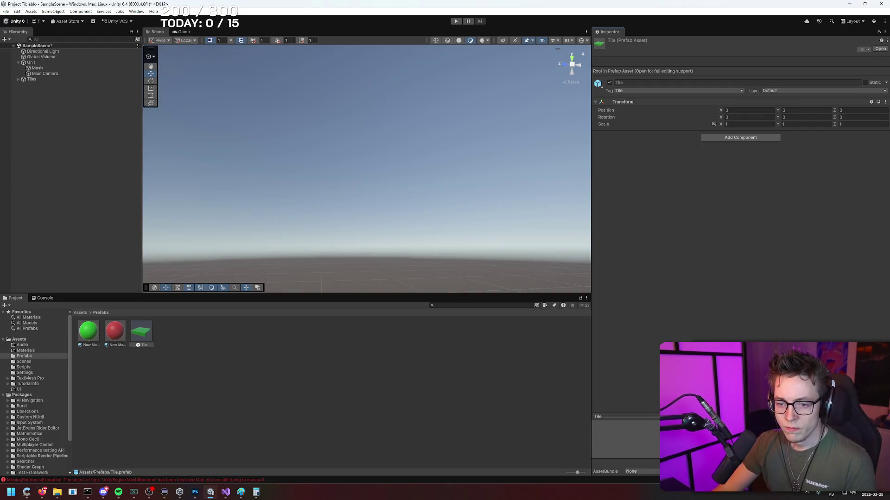
click(79, 313)
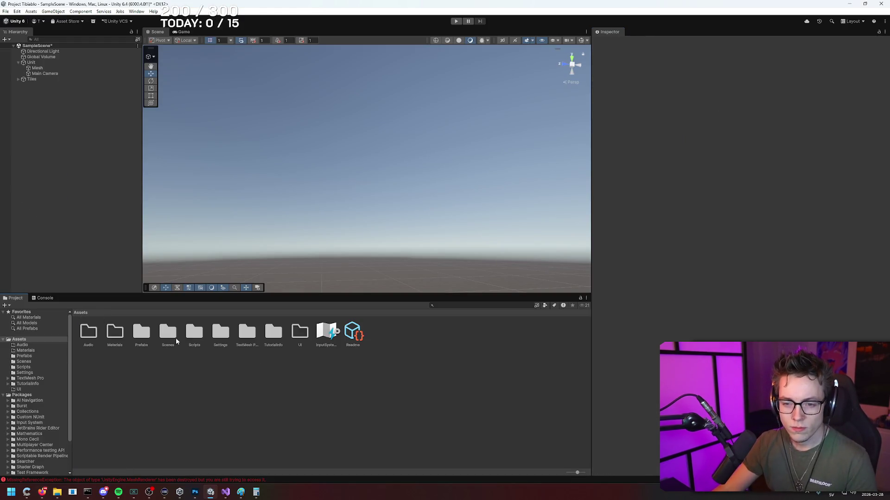
- In Assets/Scripts, add an Empty C# Script named GridManager and open it in the code editor
double_click(191, 334)
right_click(164, 361)
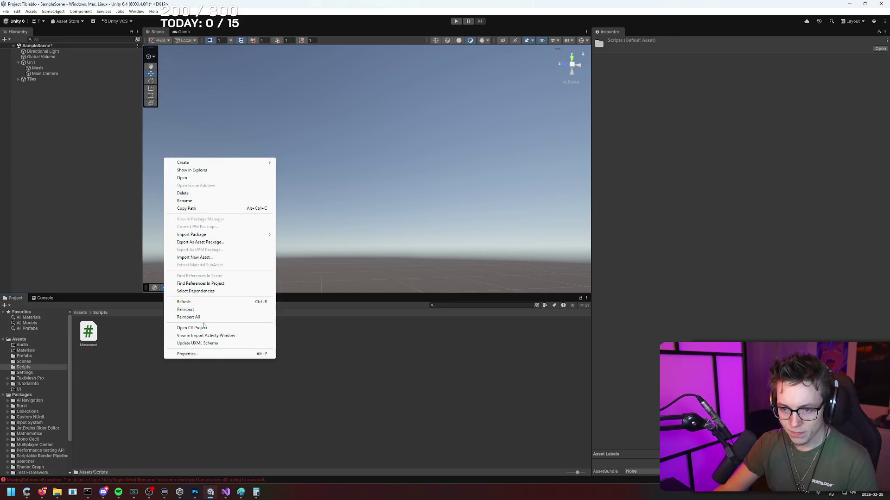
mouse_move(213, 165)
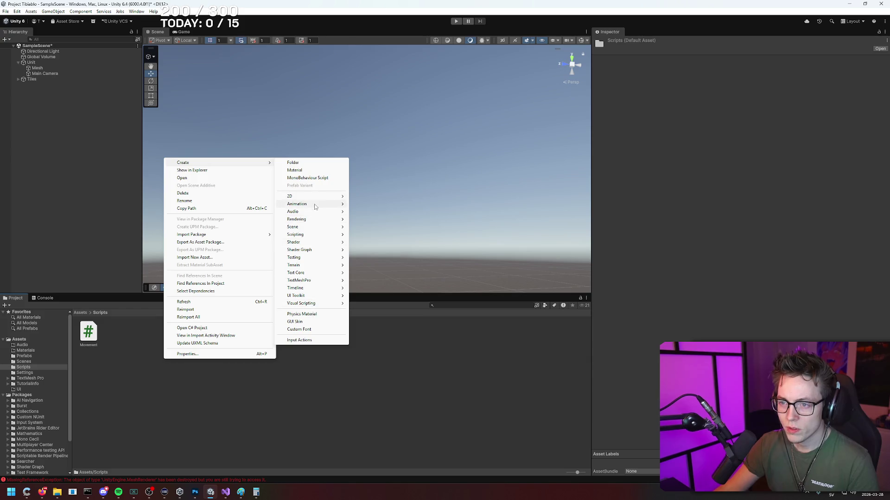
mouse_move(316, 235)
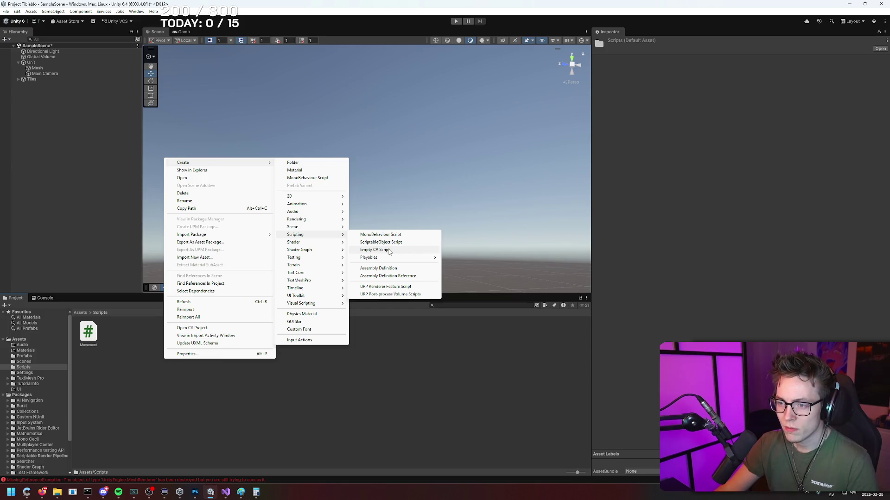
click(389, 250)
text(Grid)
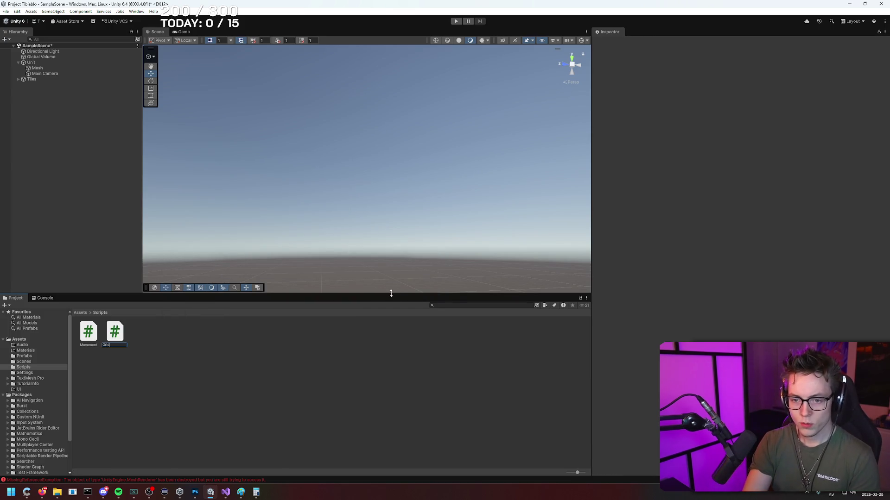
text(Manager)
key(Return)
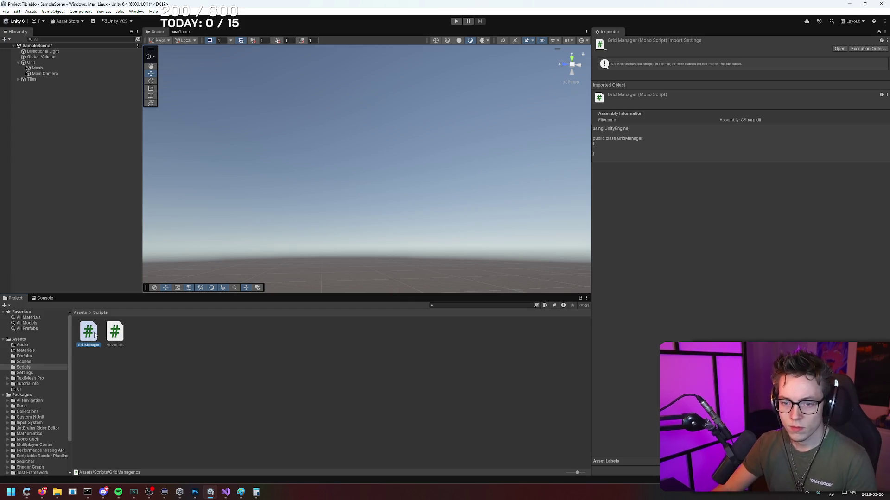
double_click(88, 331)
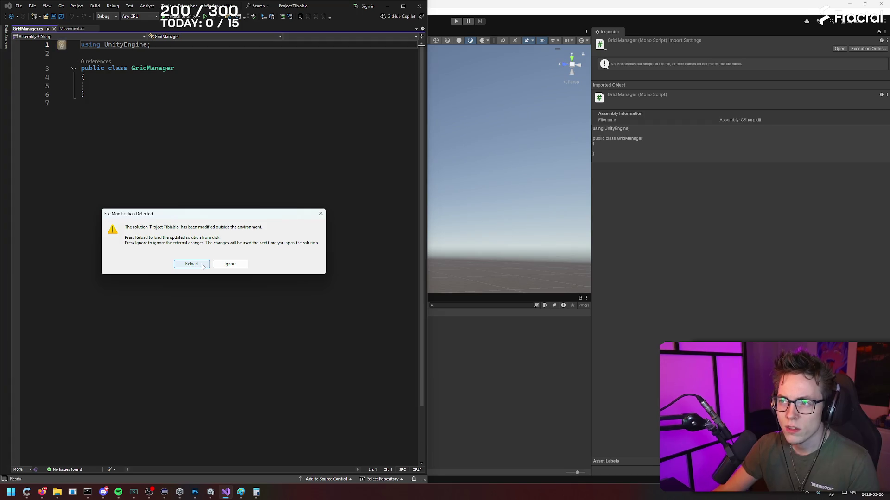
- Reload the externally changed solution, glance at Movement.cs, and return to Unity from GridManager
click(201, 266)
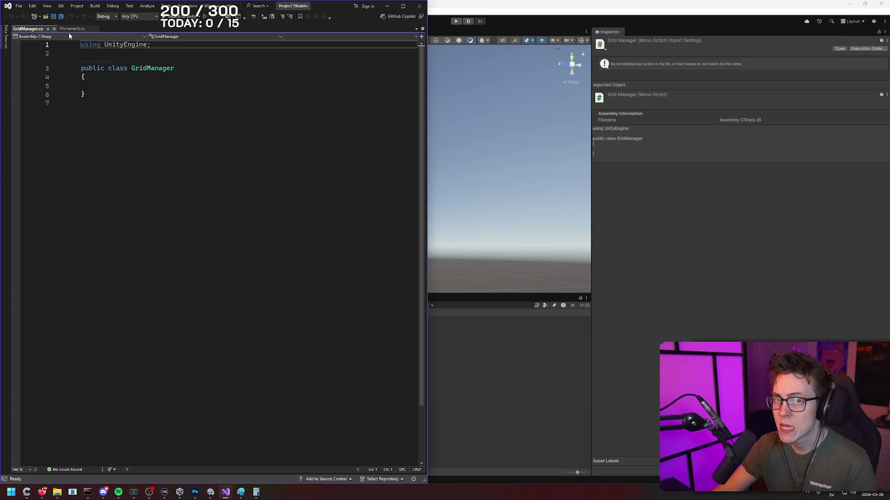
click(69, 31)
click(96, 30)
click(179, 99)
key(alt+Tab)
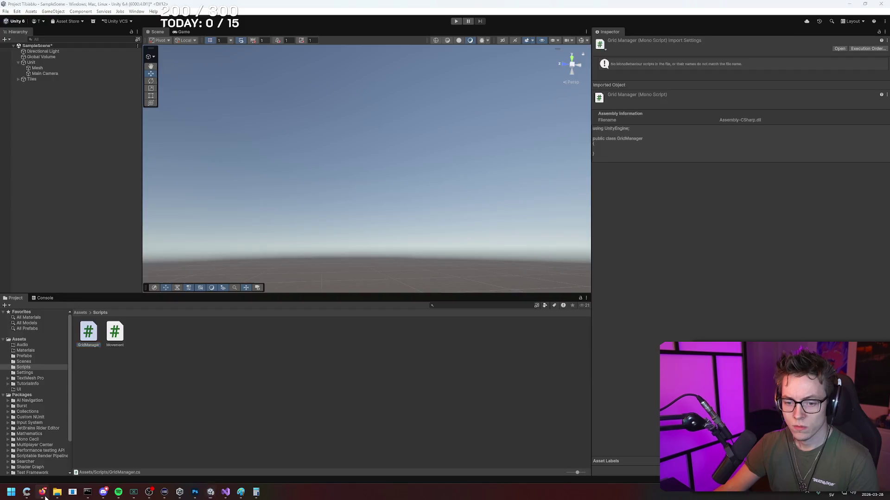
- Watch the tutorial up to its Node script, then open the Create menu in the Scripts folder
click(42, 492)
click(354, 294)
key(Return)
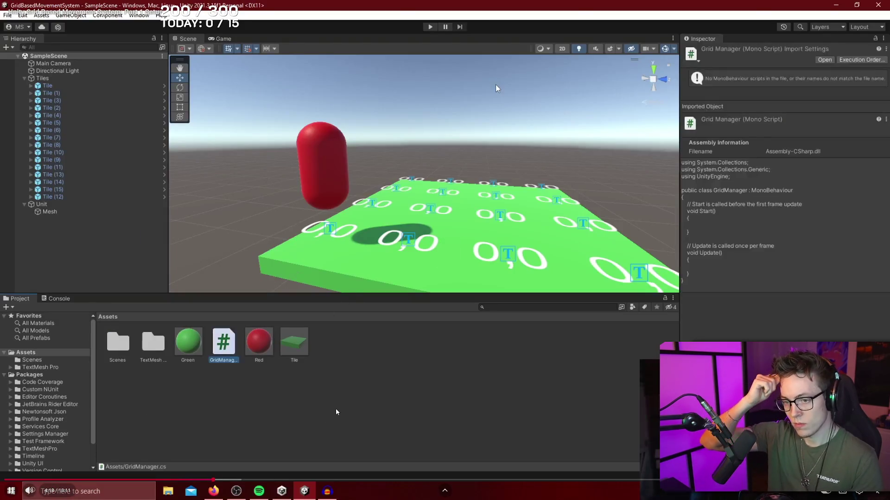
right_click(374, 360)
mouse_move(417, 120)
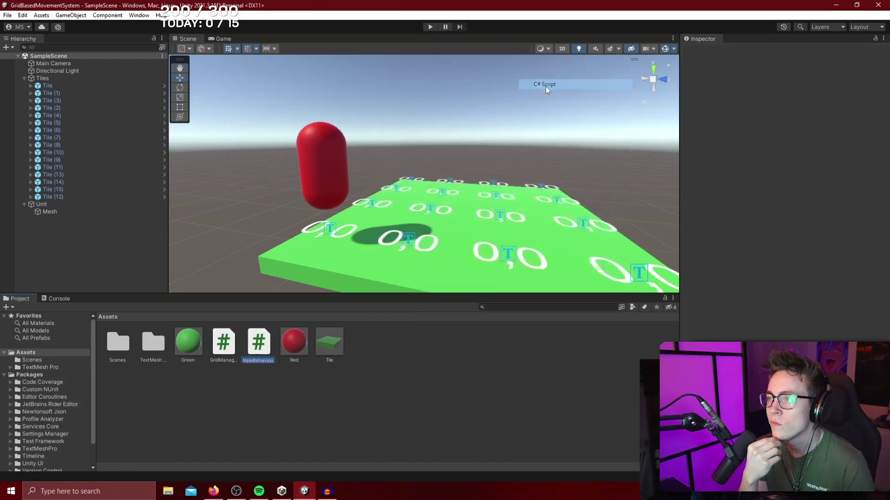
click(336, 412)
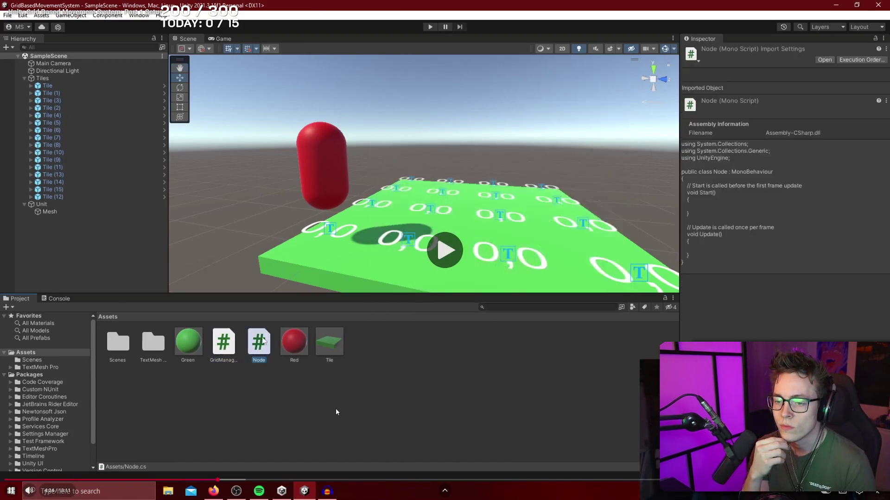
key(alt+Tab)
right_click(155, 387)
mouse_move(218, 191)
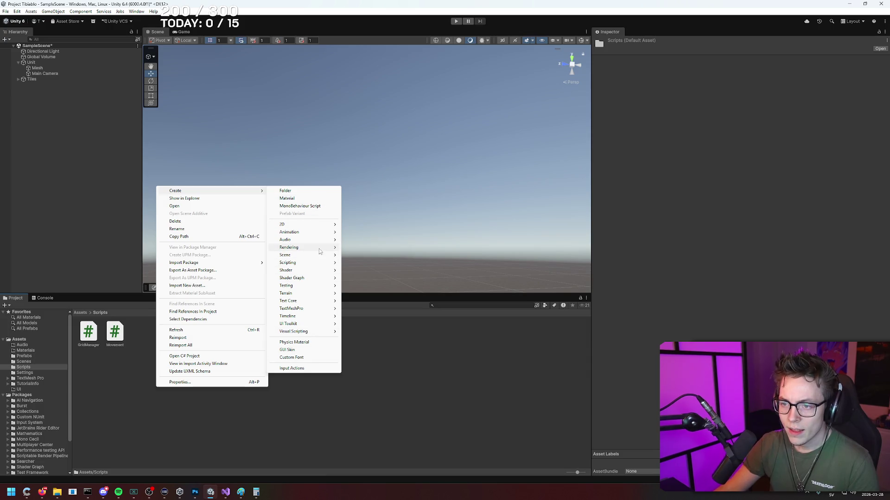
- Add a new Empty C# Script via Create > Scripting, then resume the tutorial
mouse_move(320, 263)
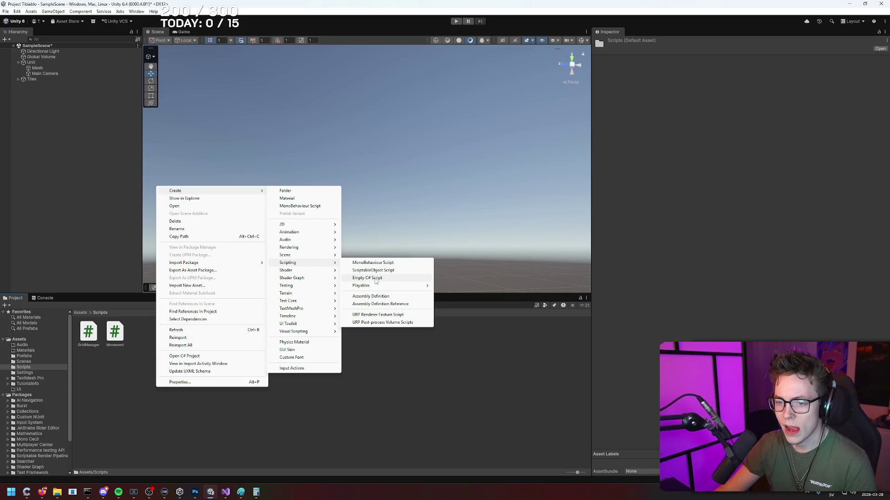
click(367, 278)
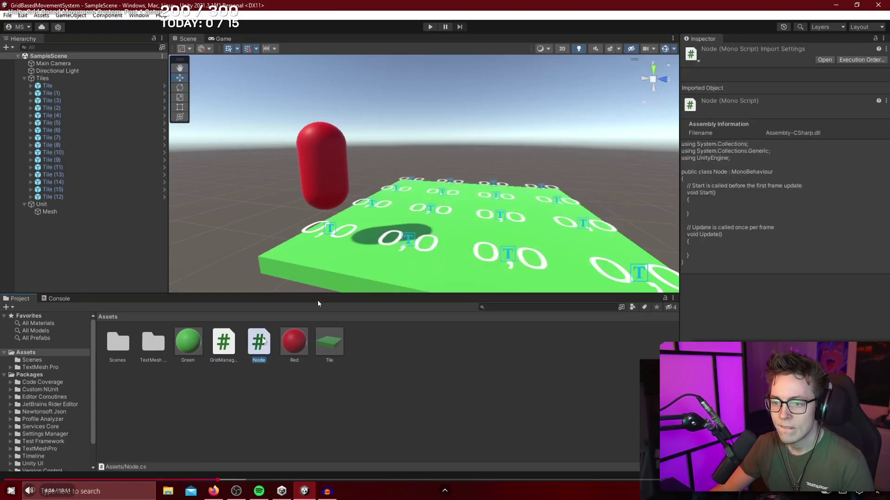
click(317, 303)
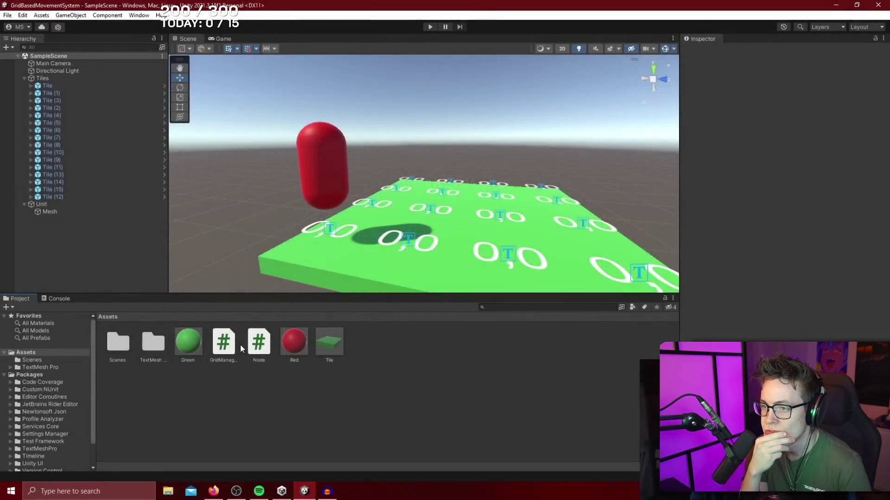
- Open Node.cs and delete the default code, leaving an empty public class Node
click(262, 355)
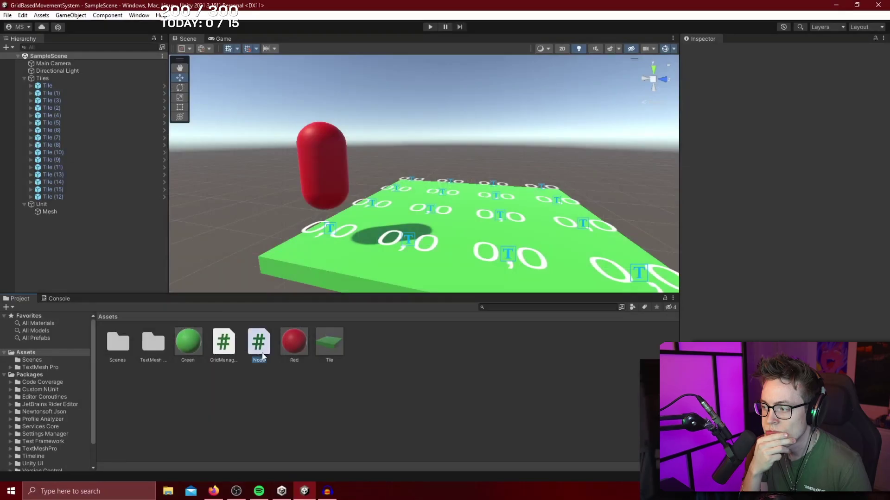
double_click(242, 344)
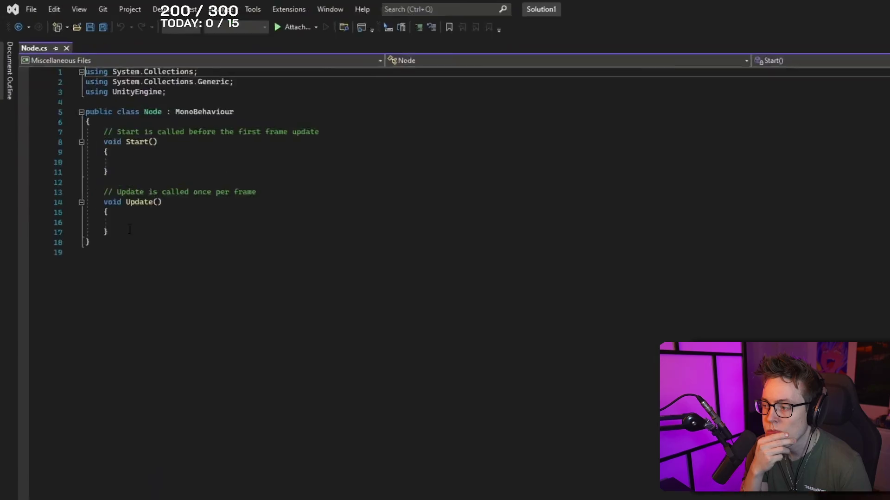
drag(85, 182, 60, 108)
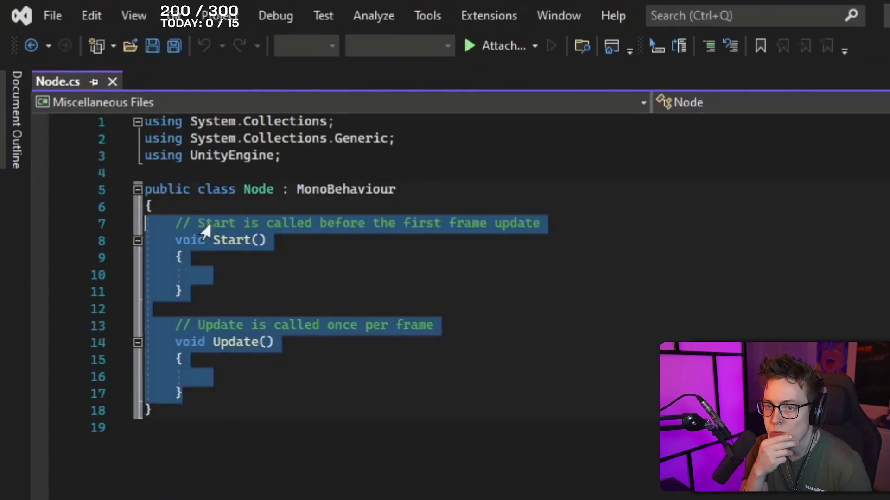
key(Delete)
click(420, 185)
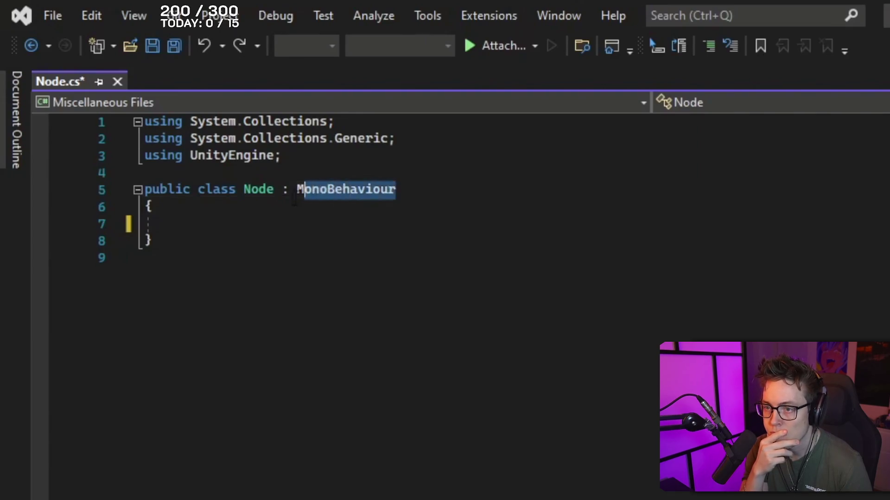
- Seek the tutorial to about 5:10, exit fullscreen and bring Unity back beside the code
click(265, 427)
click(186, 248)
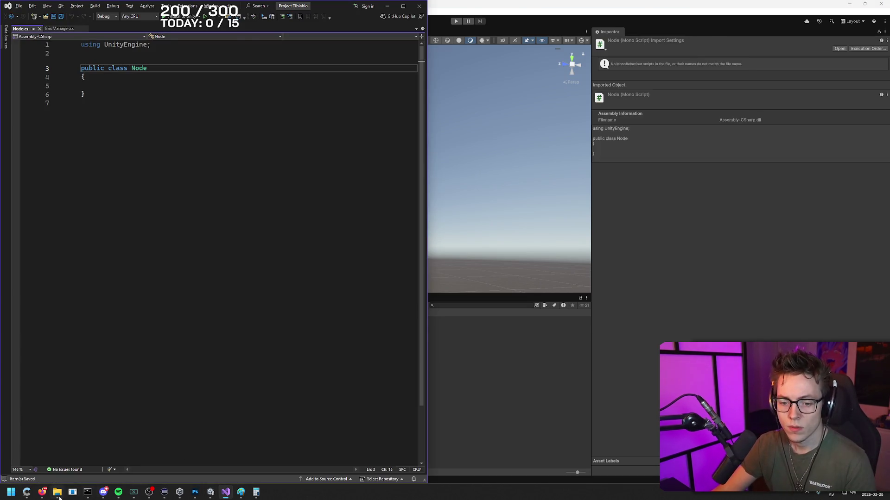
click(43, 492)
click(343, 302)
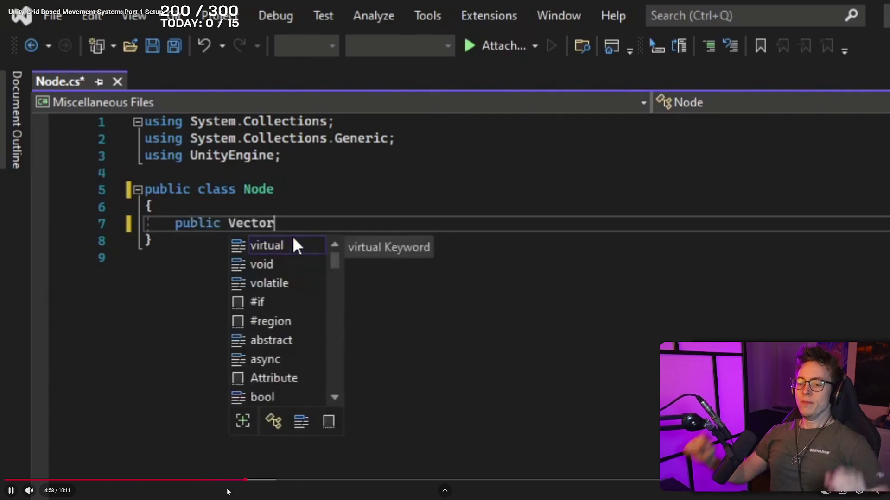
mouse_move(234, 481)
mouse_down()
mouse_move(289, 484)
mouse_move(273, 479)
mouse_up()
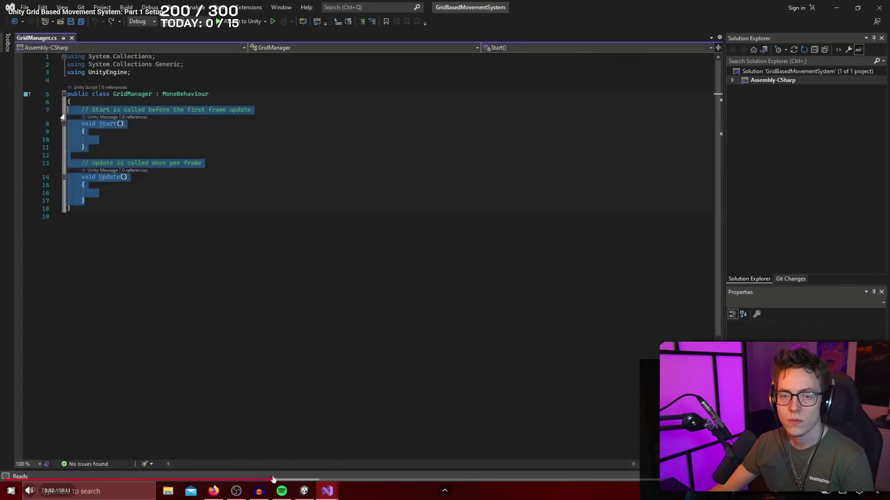
key(Left)
key(Left)
key(Right)
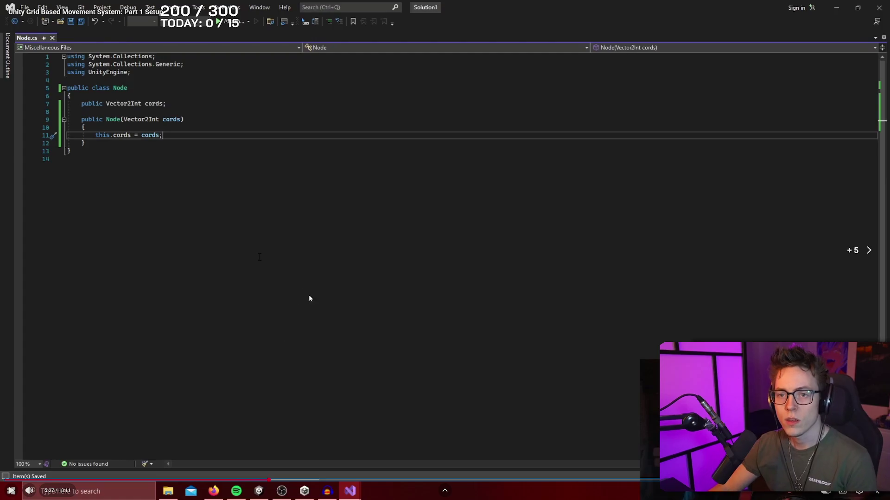
key(Escape)
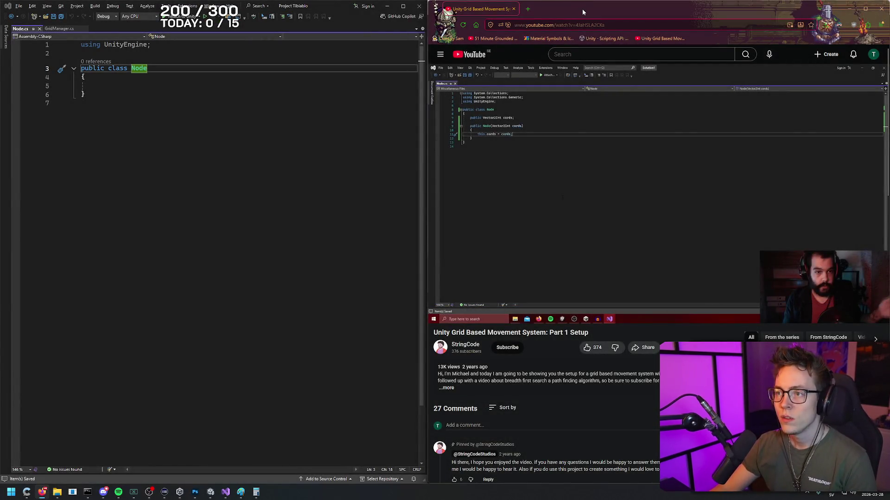
key(alt+Tab)
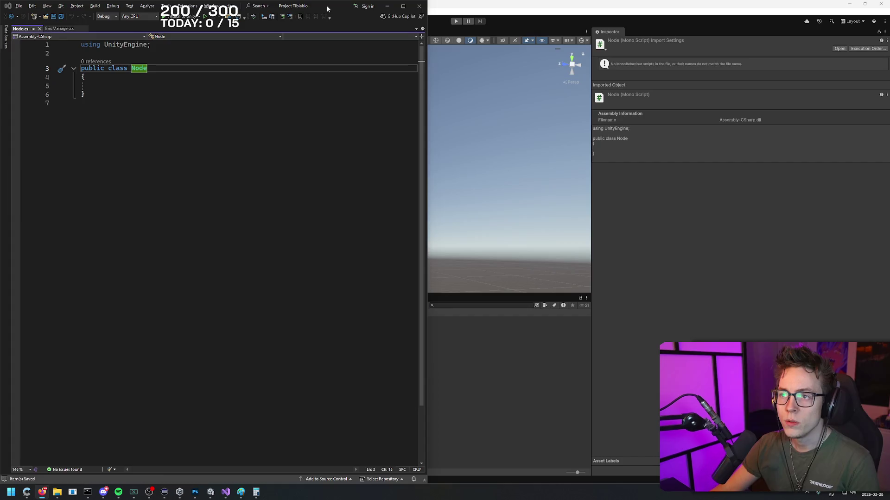
- Add a public Vector2Int cords field to the Node class
double_click(327, 9)
click(263, 77)
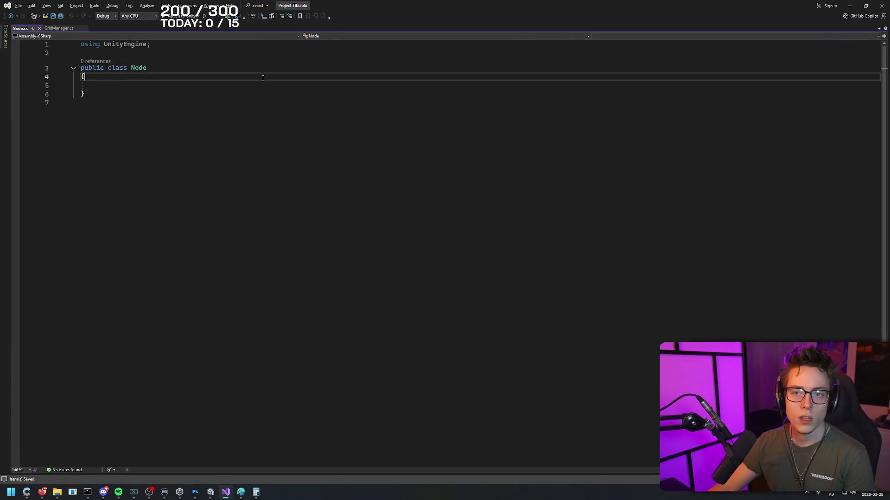
key(Down)
key(Return)
key(Up)
text(ublic)
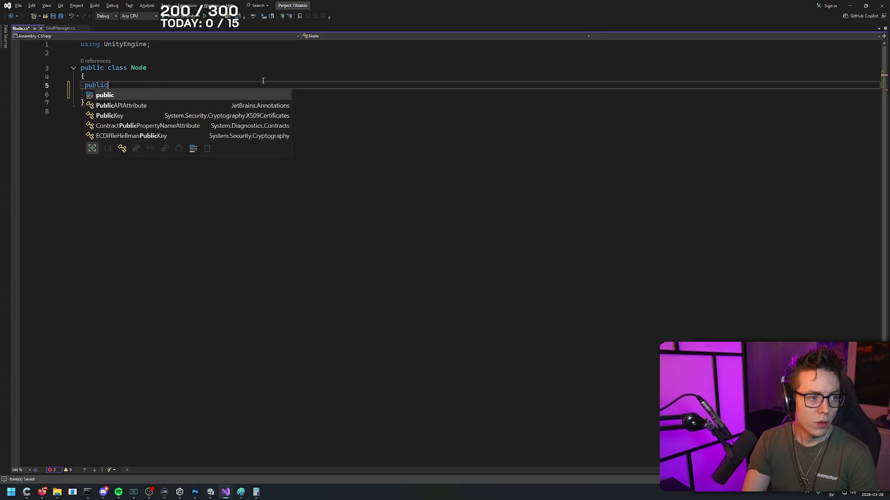
key(Escape)
text( Ve)
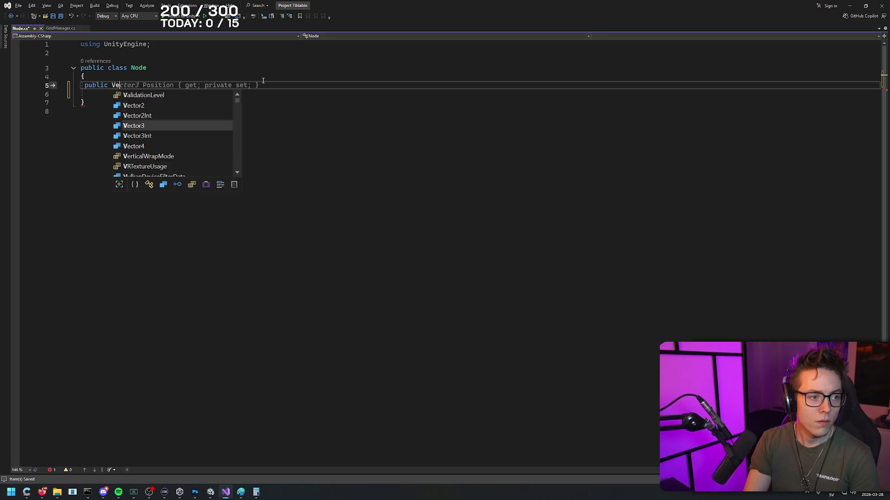
text(ctor2Int cords;)
key(Return)
key(Return)
- Write a Node(Vector2Int cords) constructor setting this.cords = cords, save, and return to the tutorial
text(public Node()
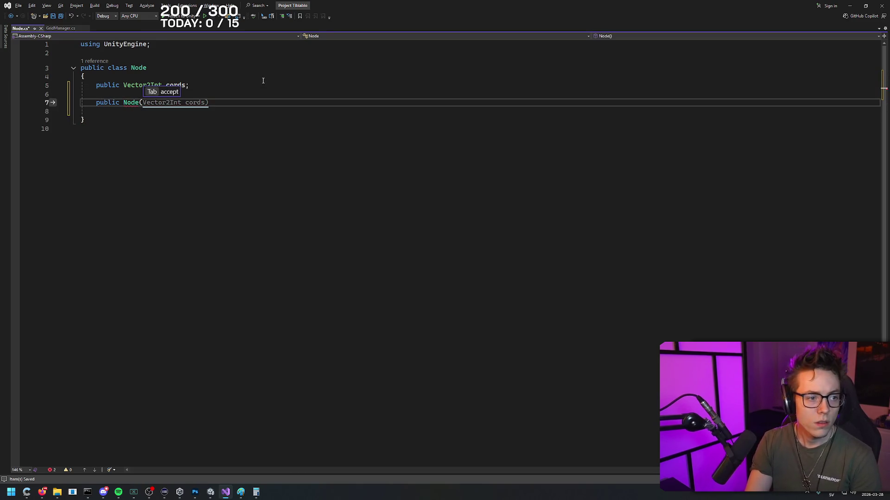
key(Tab)
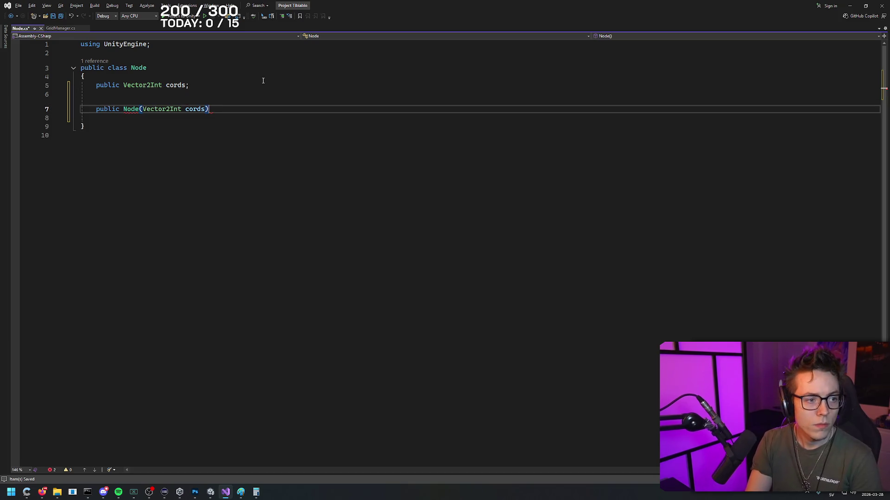
key(Return)
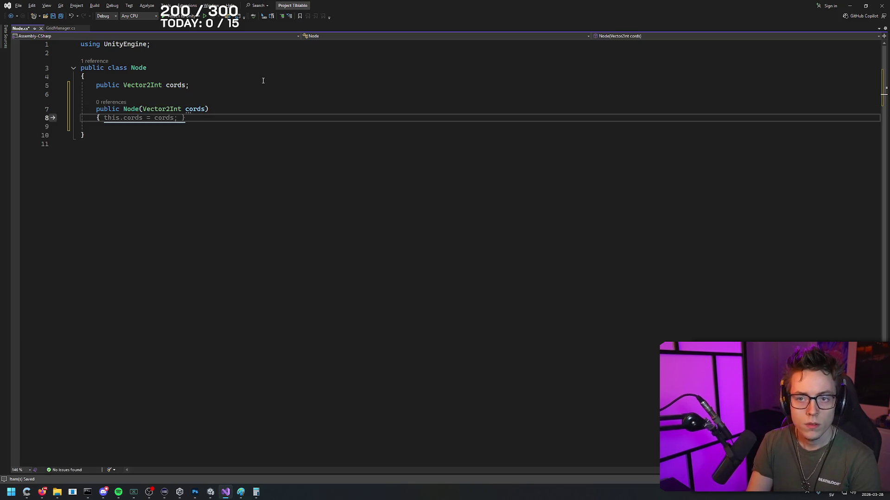
text({)
key(Return)
key(Return)
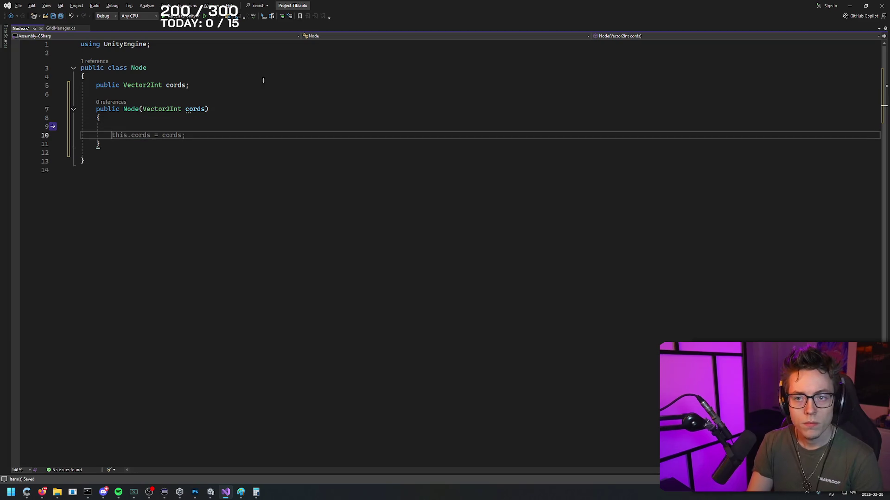
key(BackSpace)
key(BackSpace)
key(Return)
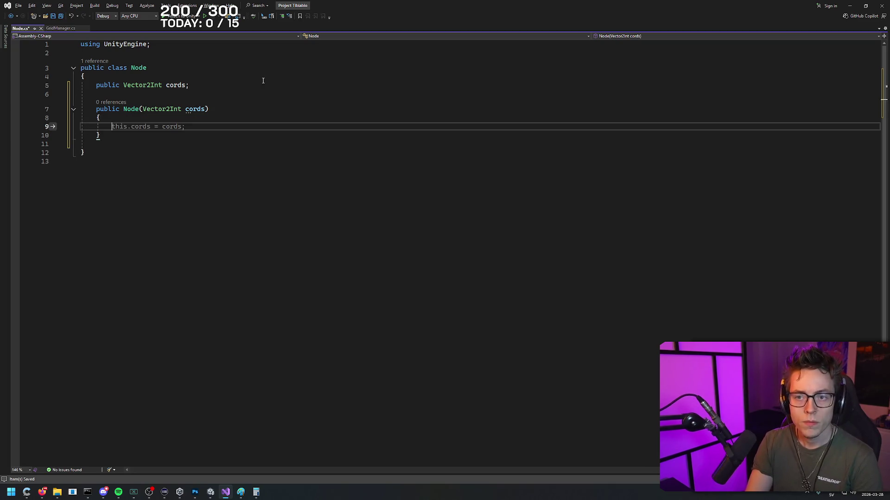
text(this.cords = co)
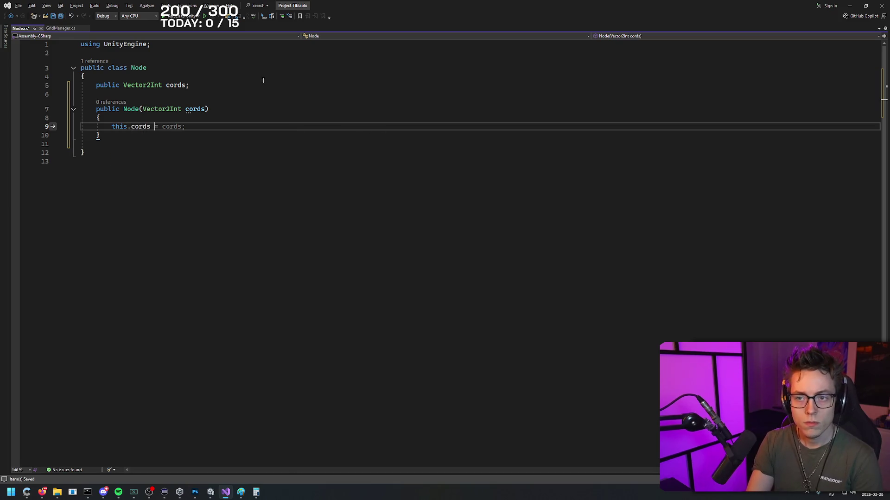
key(Tab)
key(ctrl+s)
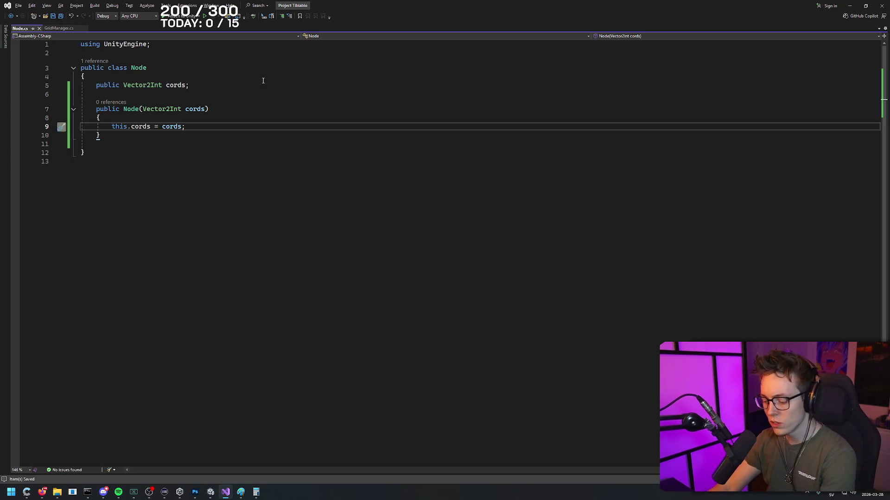
key(alt+Tab)
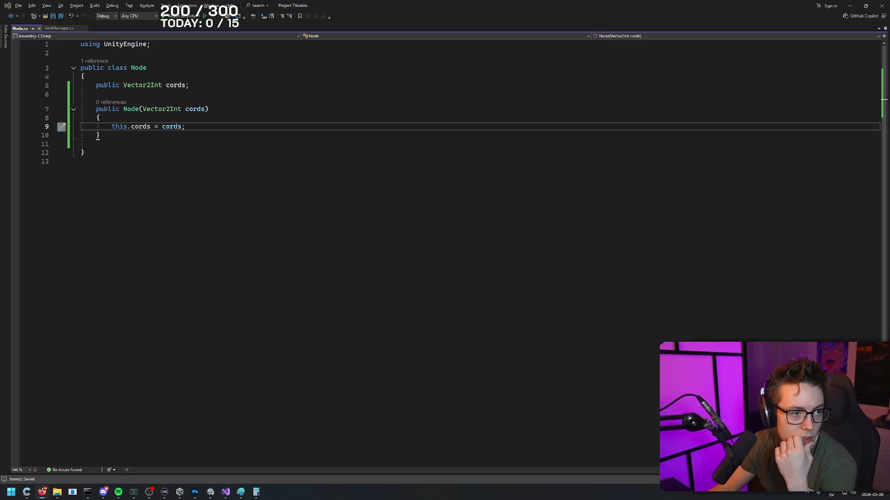
click(42, 492)
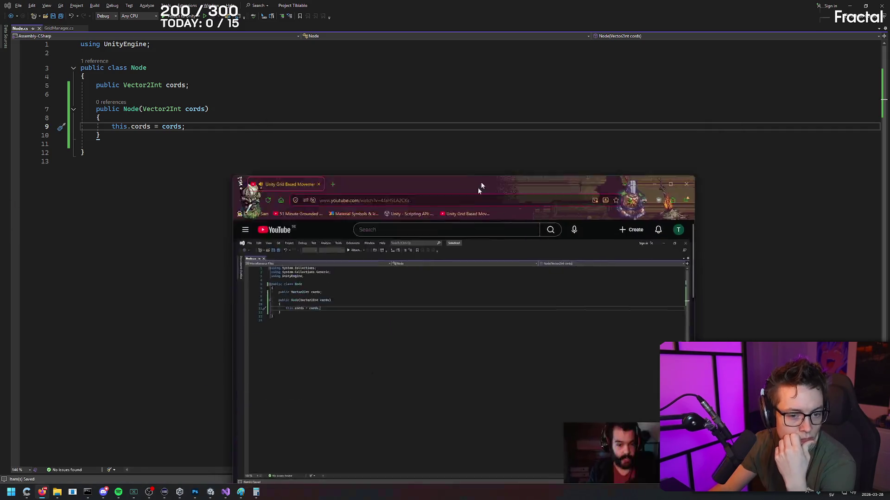
- Skip the YouTube grid tutorial ahead to about 7:45, pause on the GridManager Awake loop, and minimize the browser
mouse_move(450, 62)
mouse_down()
mouse_move(463, 71)
mouse_move(456, 63)
mouse_up()
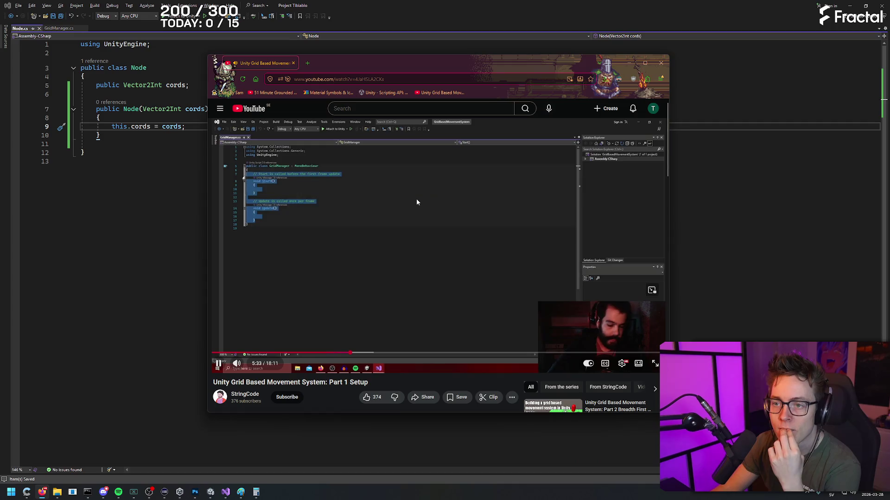
drag(363, 354, 404, 353)
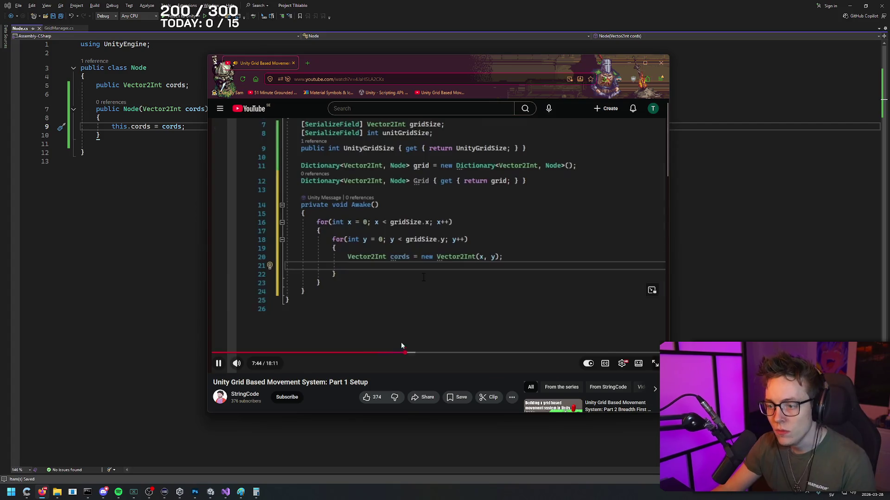
click(461, 192)
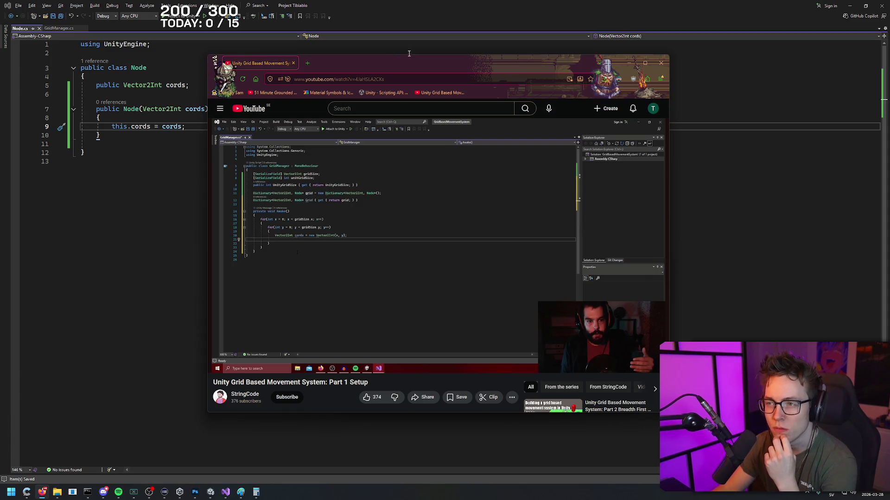
key(alt+Tab)
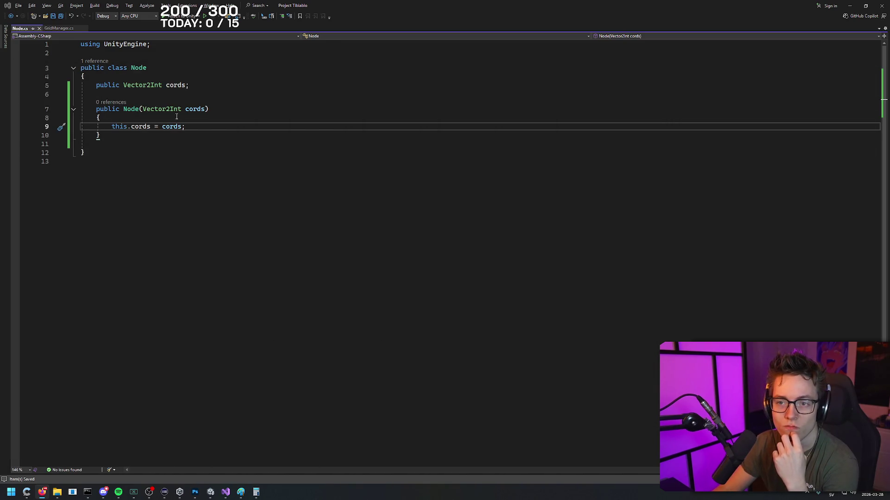
- In GridManager.cs, make the GridManager class inherit from MonoBehaviour
click(59, 29)
click(150, 86)
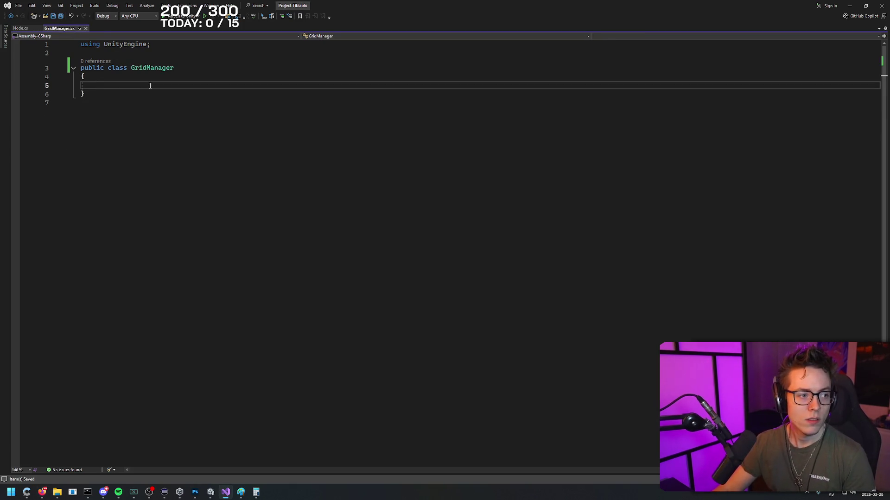
click(201, 69)
text(: Mopno)
key(BackSpace)
key(BackSpace)
key(BackSpace)
text(noB)
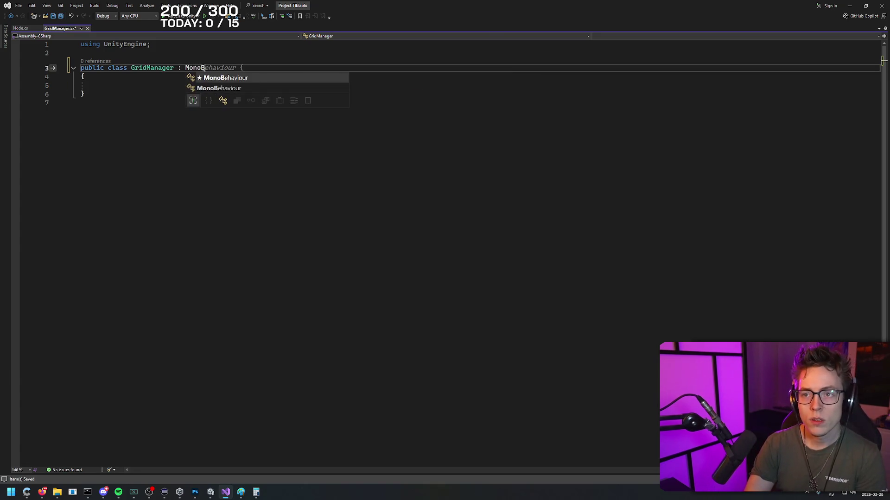
text(eha)
key(Tab)
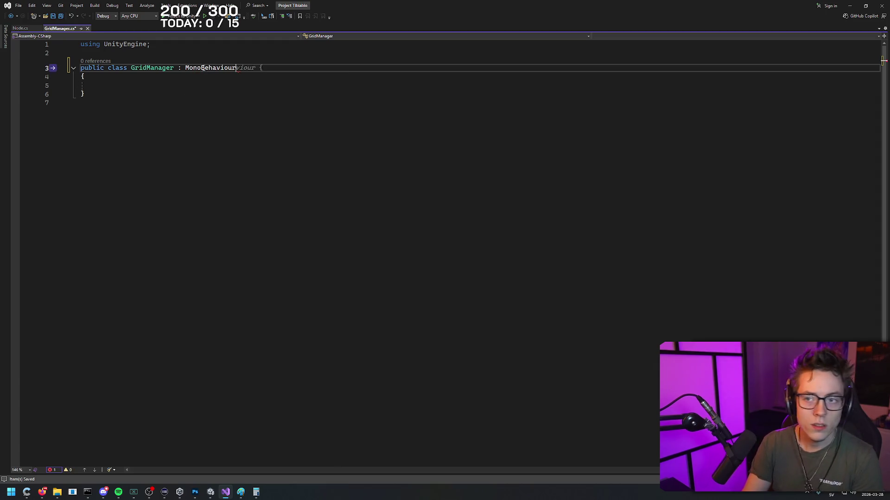
- Add serialized fields Vector2Int gridsize and int unitGridSize to the class body
key(Down)
key(Down)
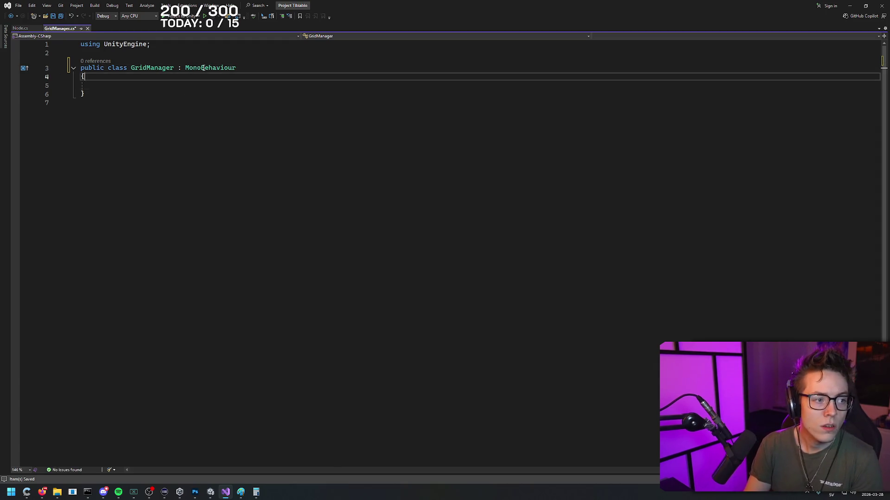
text(Serialize)
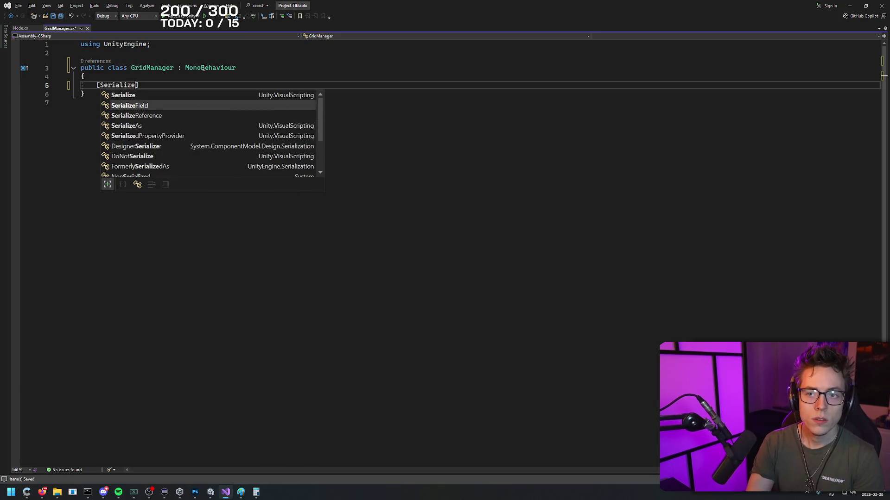
key(Tab)
key(Right)
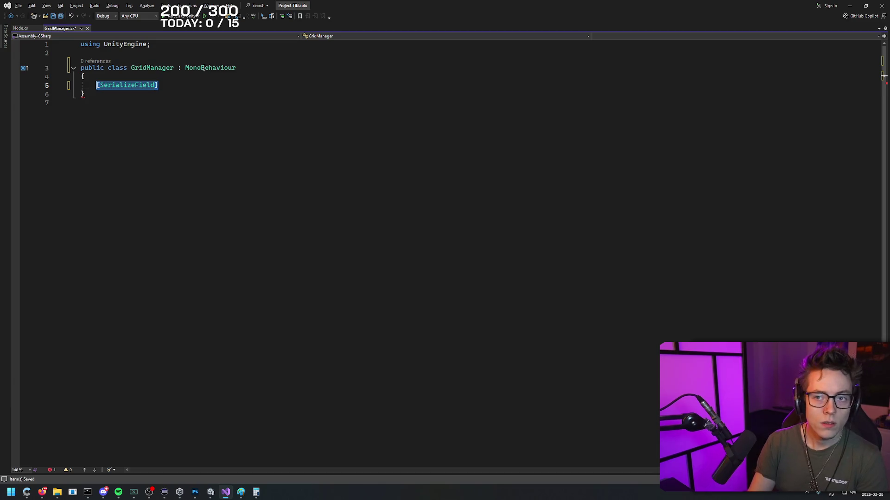
key(ctrl+d)
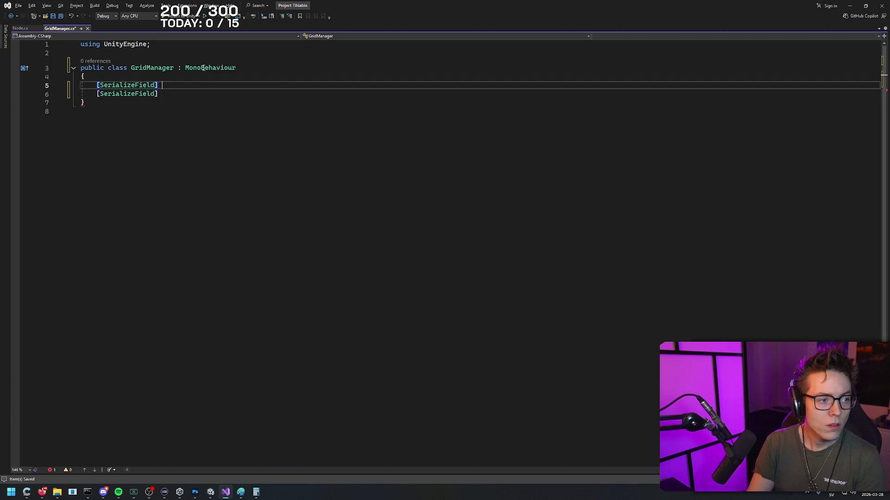
text(Vector2)
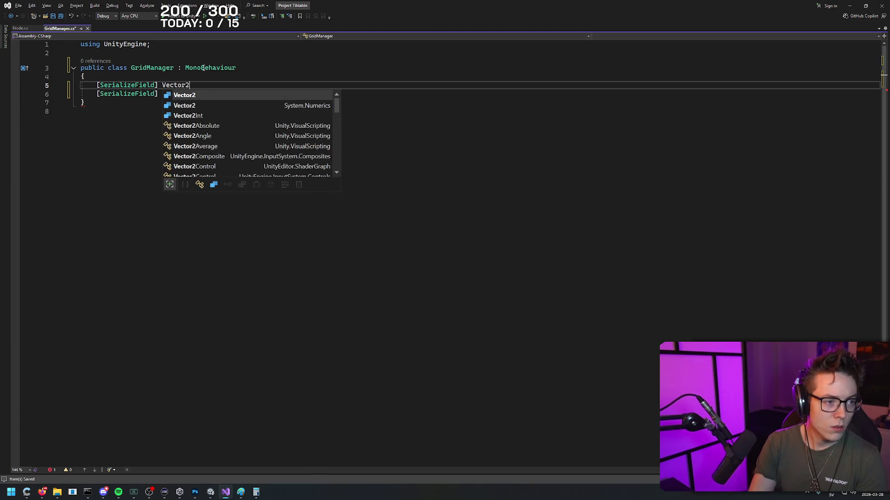
text(Int gridsize)
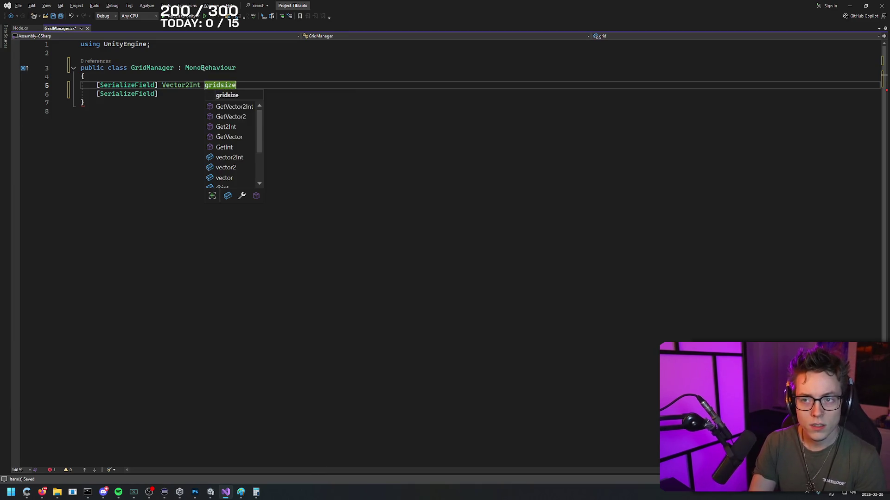
text(;)
key(Down)
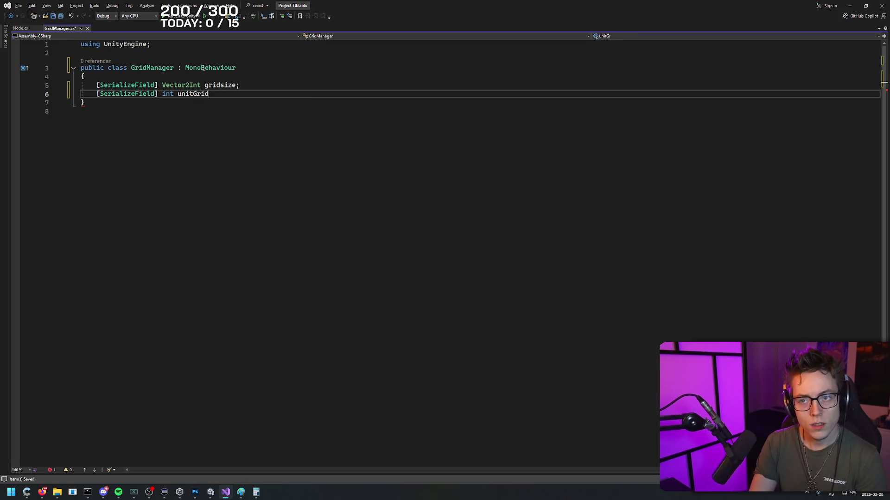
text(Size;)
key(Return)
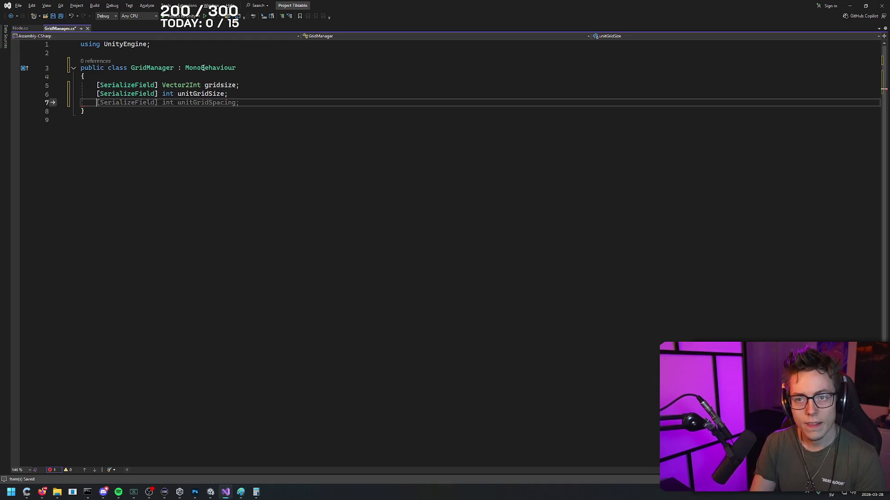
- Add a public int UnityGridSize property whose getter returns unitGridSize
key(Return)
text(publi)
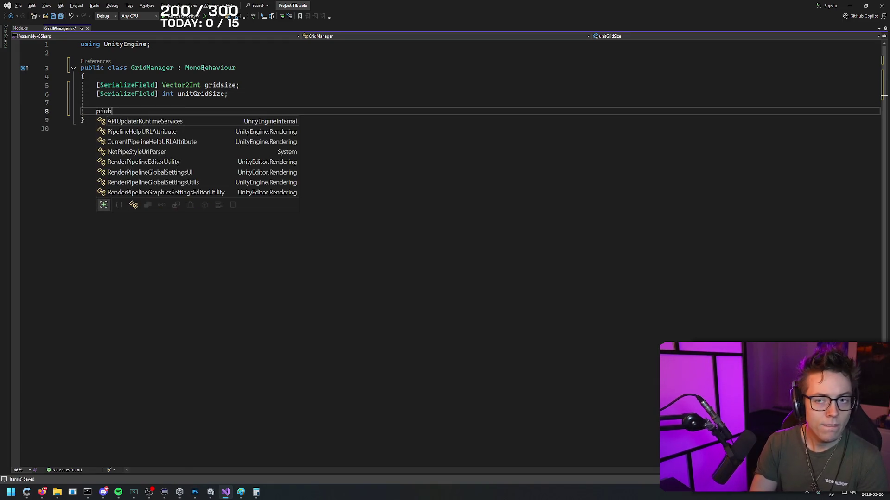
text(c int Unity)
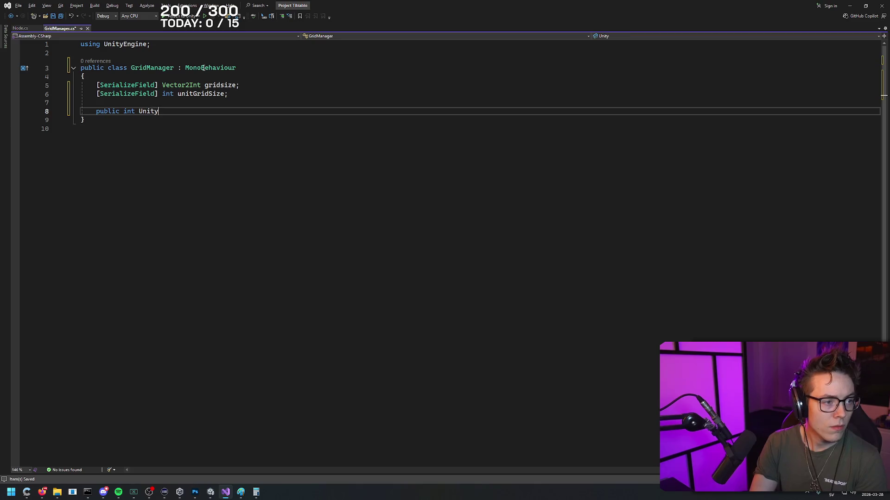
text(GridSize { get)
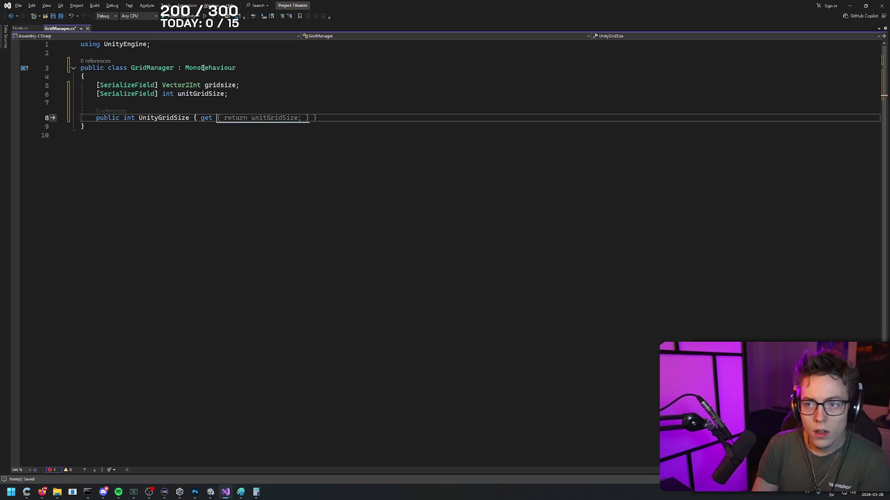
key(Tab)
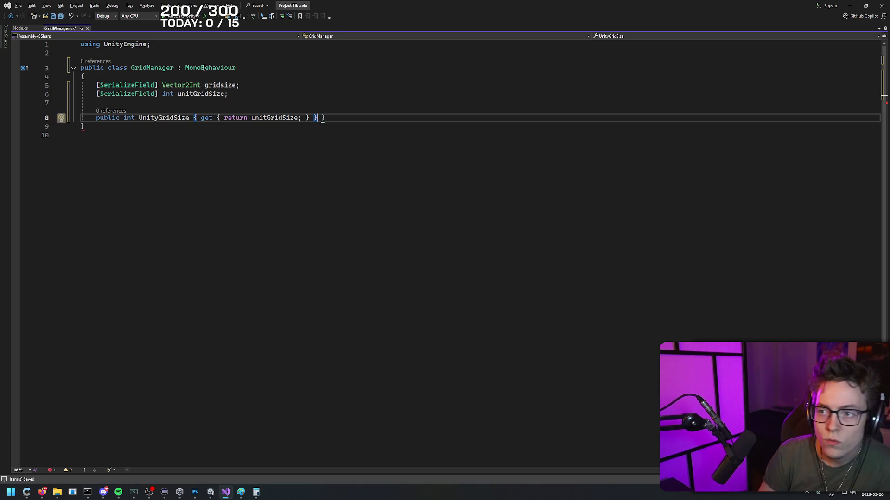
key(BackSpace)
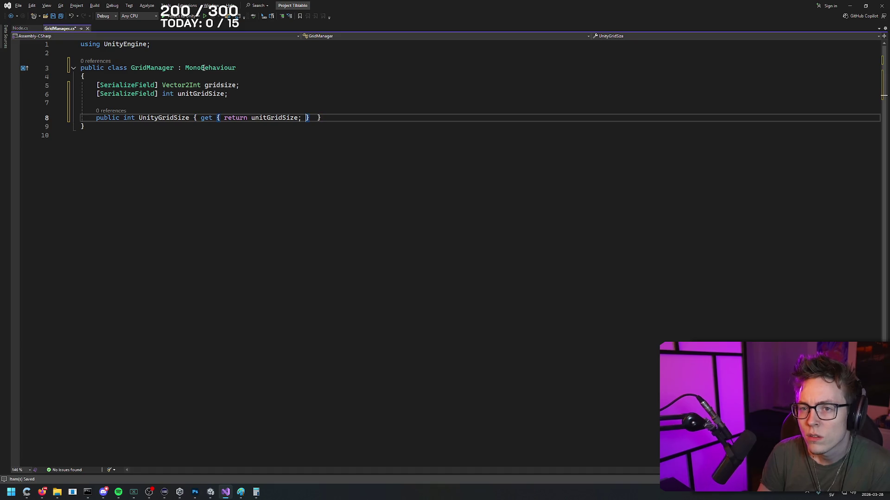
key(End)
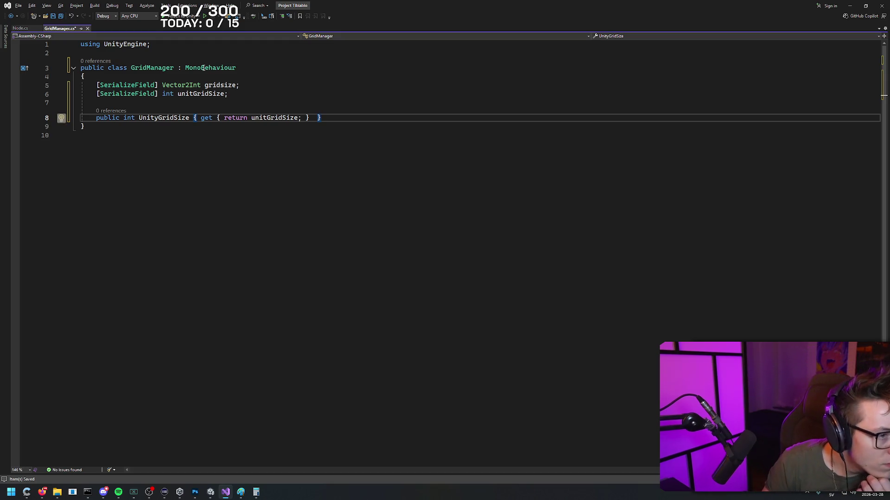
key(Return)
key(Return)
- Declare a Dictionary<Vector2Int, Node> field named grid, initialised with a new empty dictionary
text(Discti)
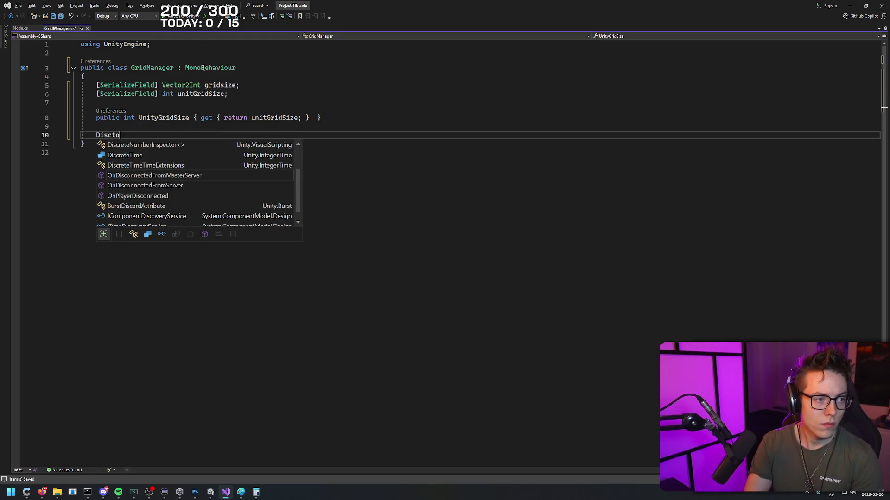
key(BackSpace)
key(BackSpace)
key(BackSpace)
text(ctionary)
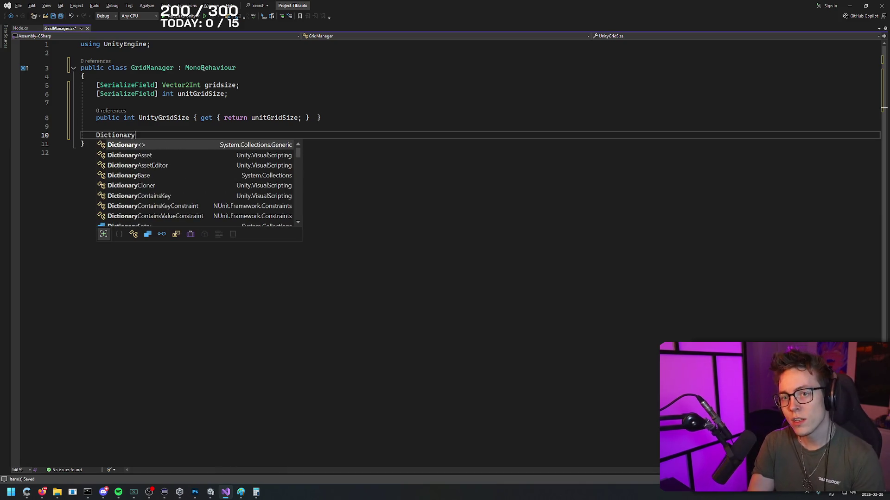
key(Tab)
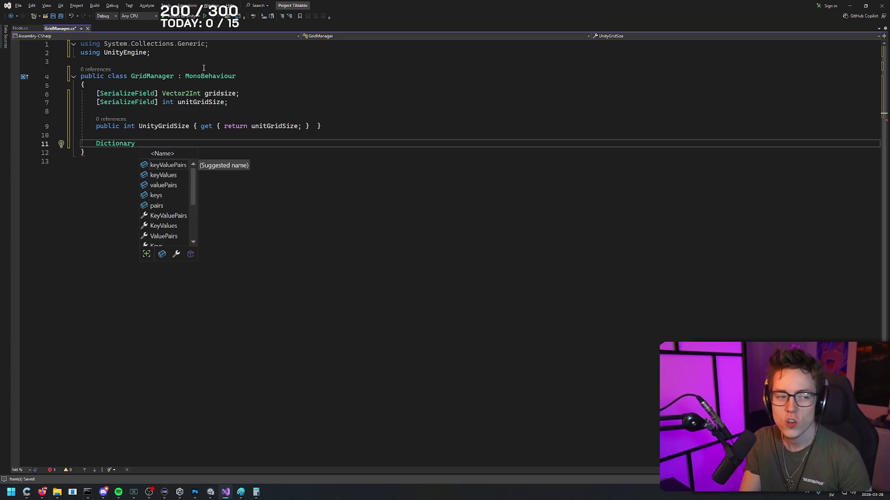
key(BackSpace)
text(<)
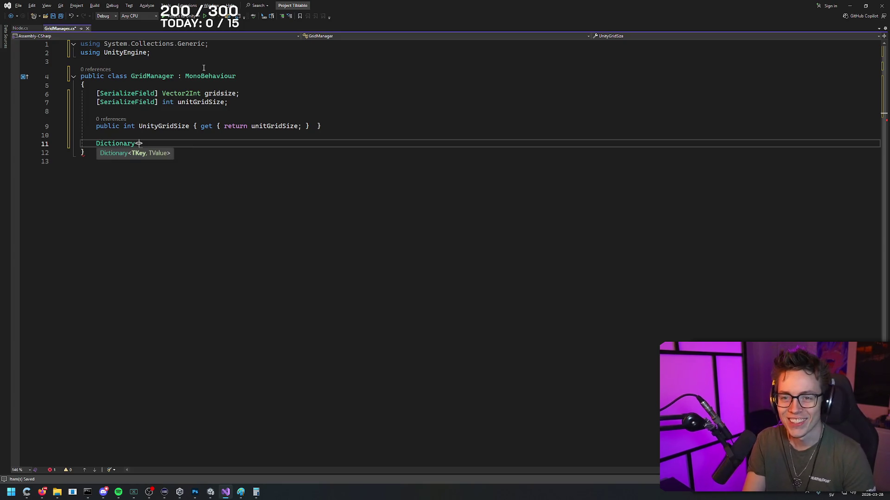
text(Vector2In)
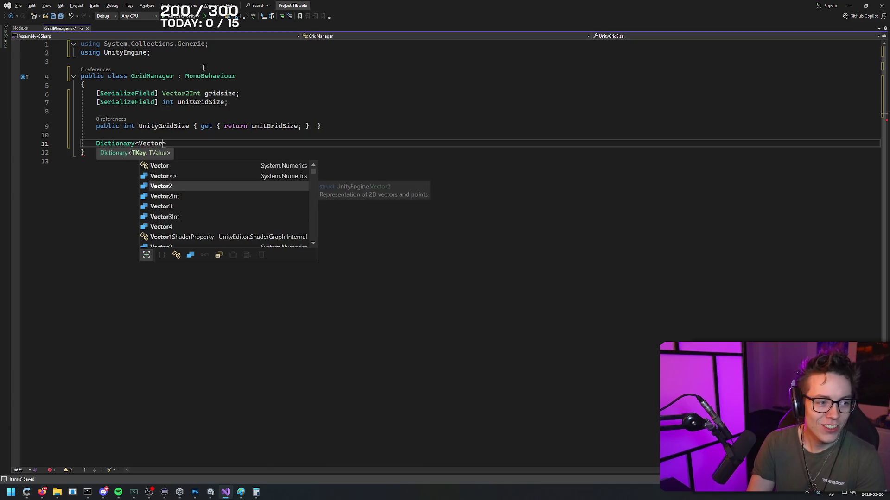
text(t, Node> grid = new )
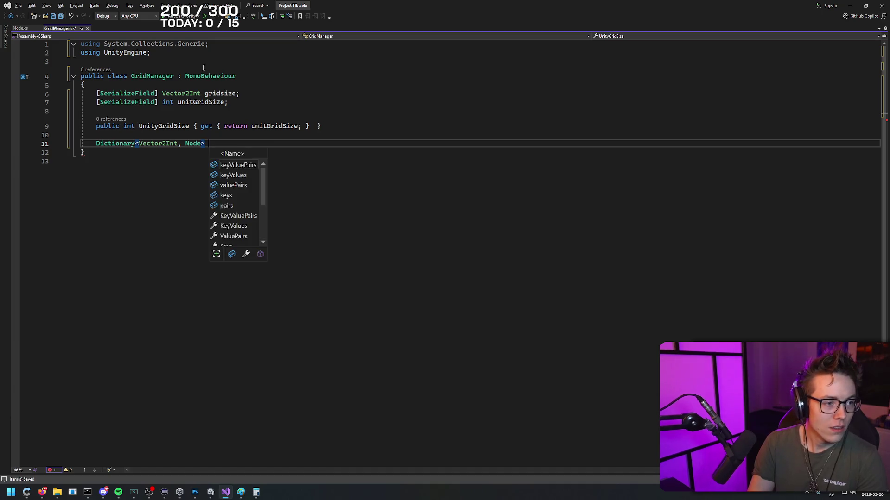
text(Dictio)
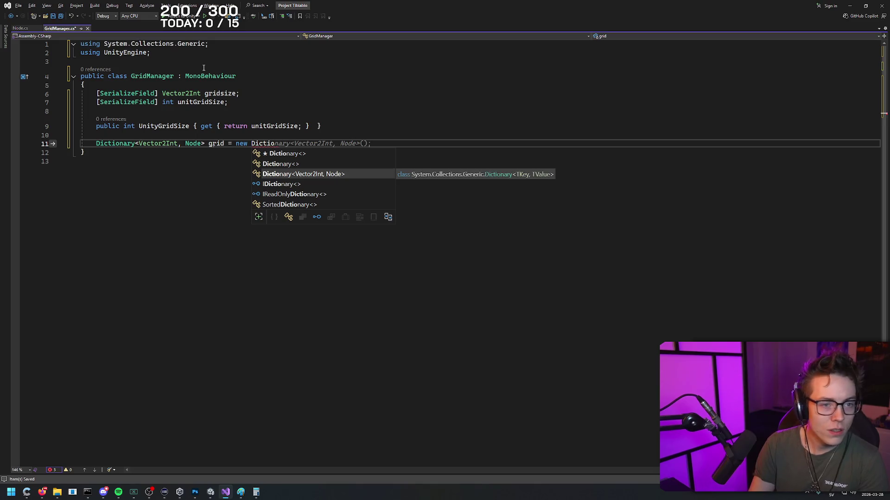
key(Tab)
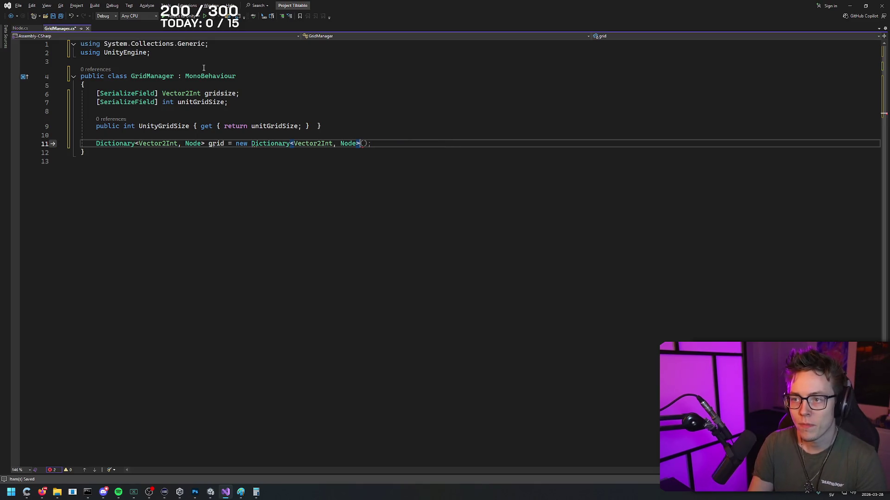
key(Tab)
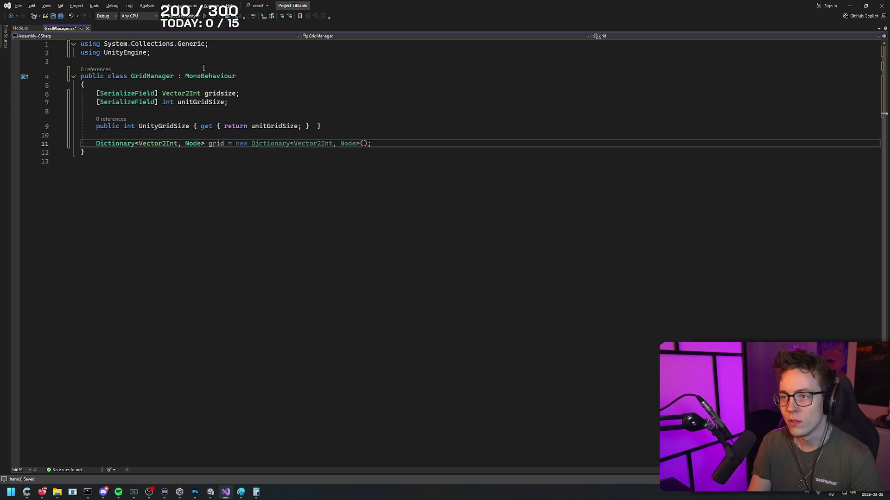
key(Return)
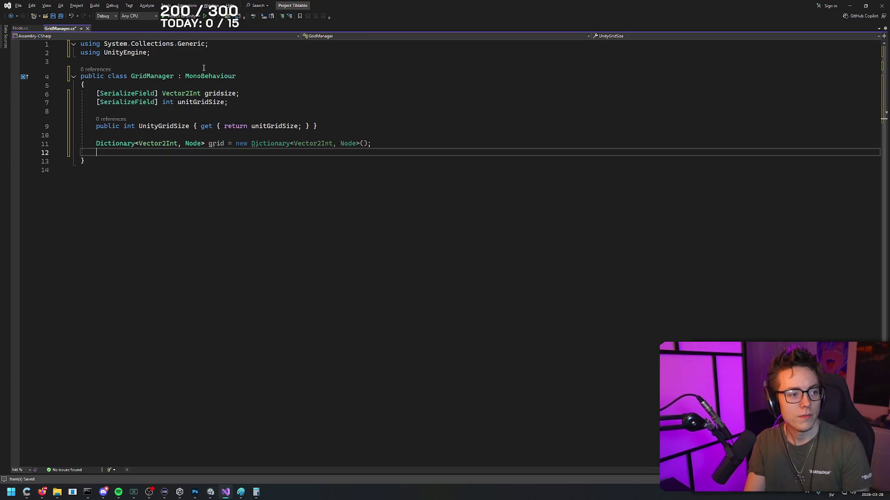
- Add a Dictionary<Vector2Int, Node> Grid property that returns grid, and begin a private void Awake below it
text(Dictionary)
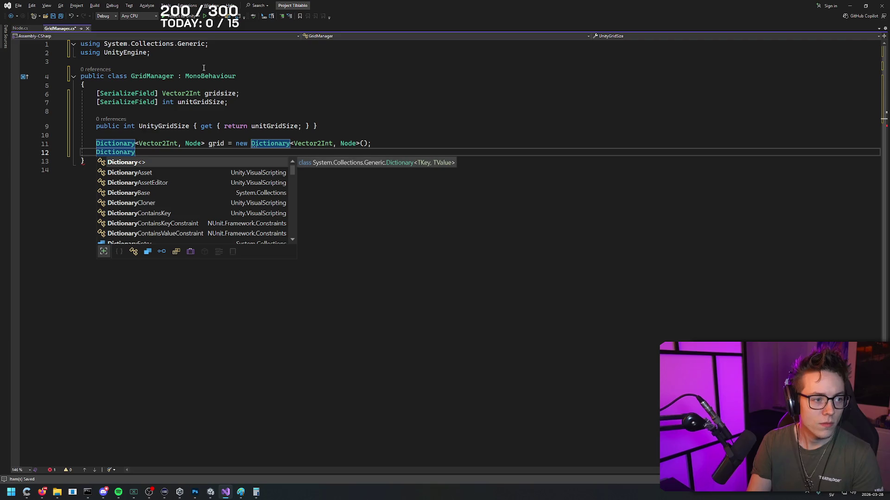
text(<Vector2)
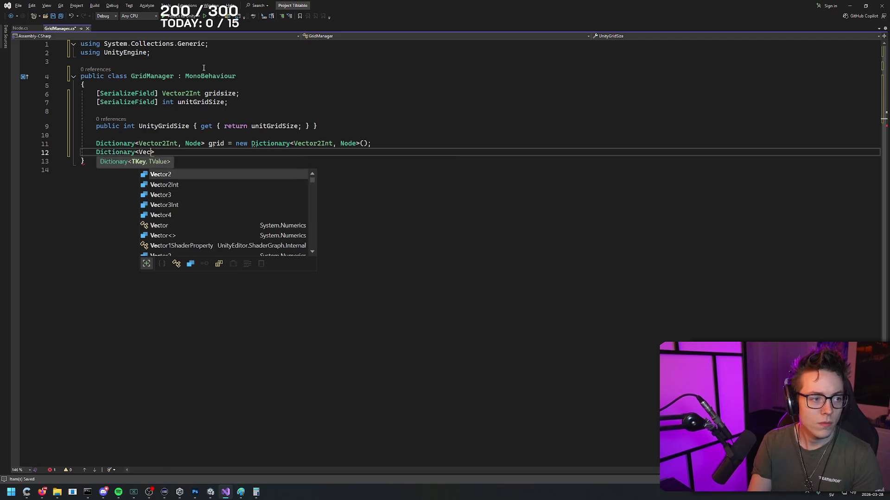
text(Int, )
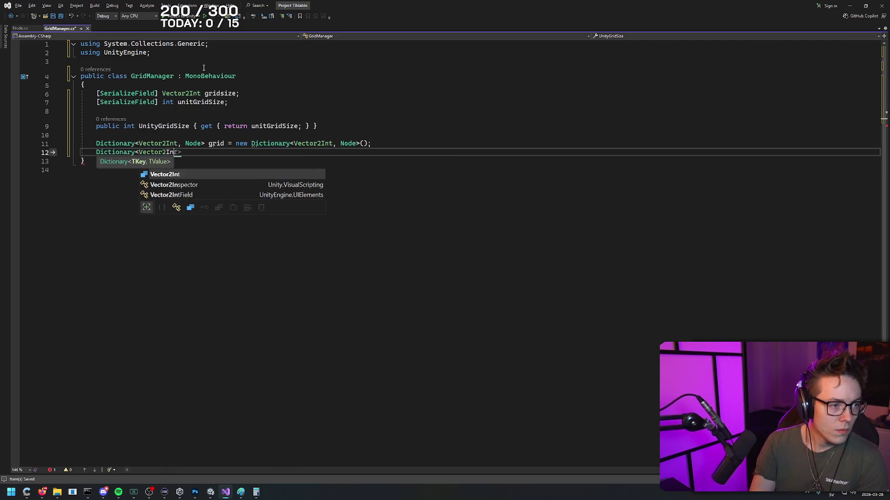
text(Node> Grid)
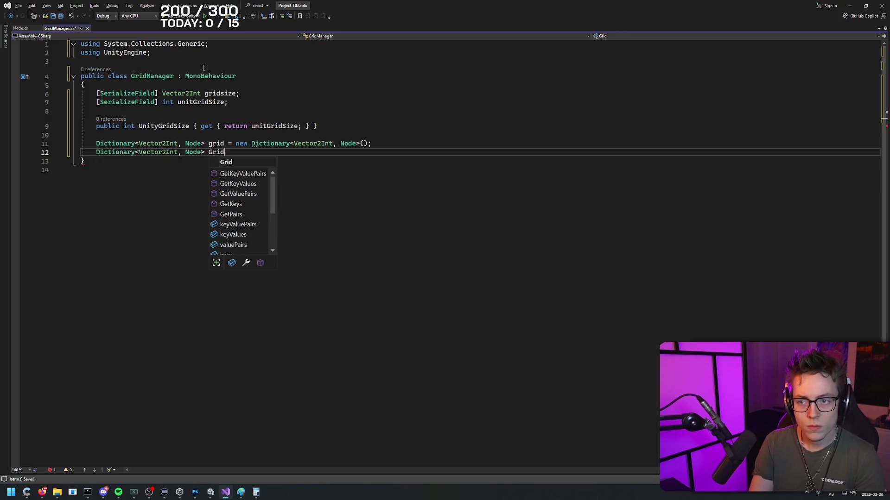
text( { g)
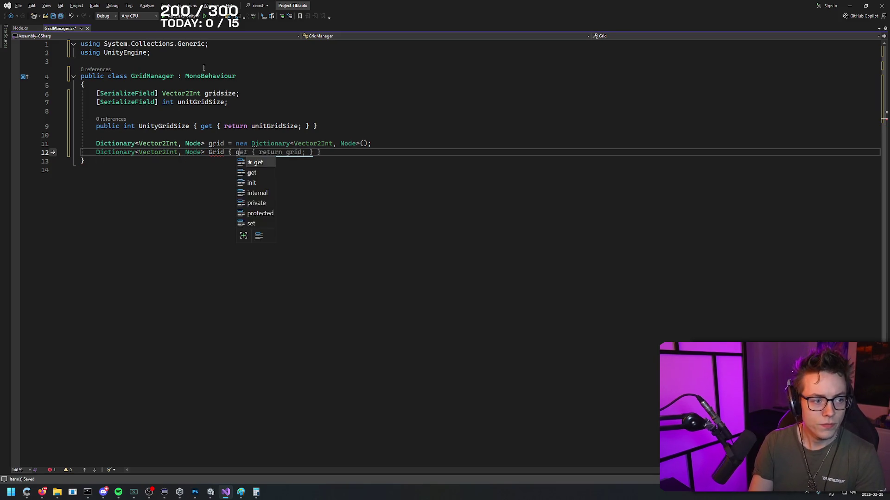
text(et { return)
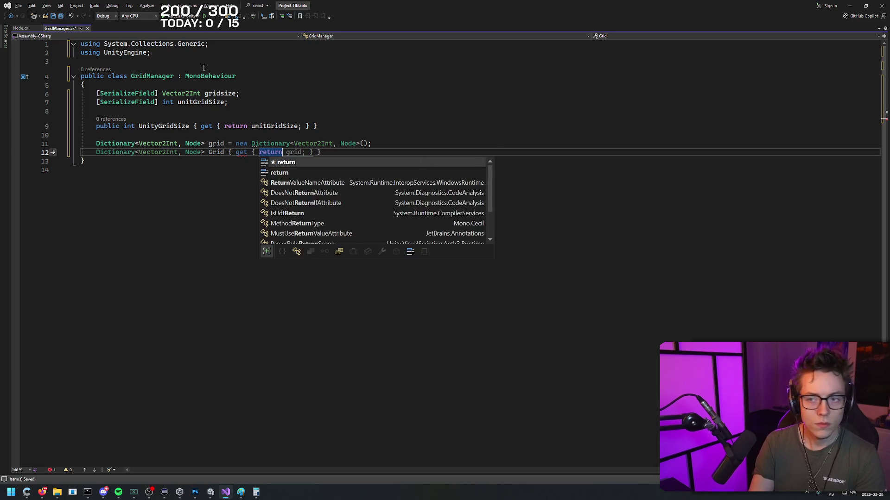
key(Tab)
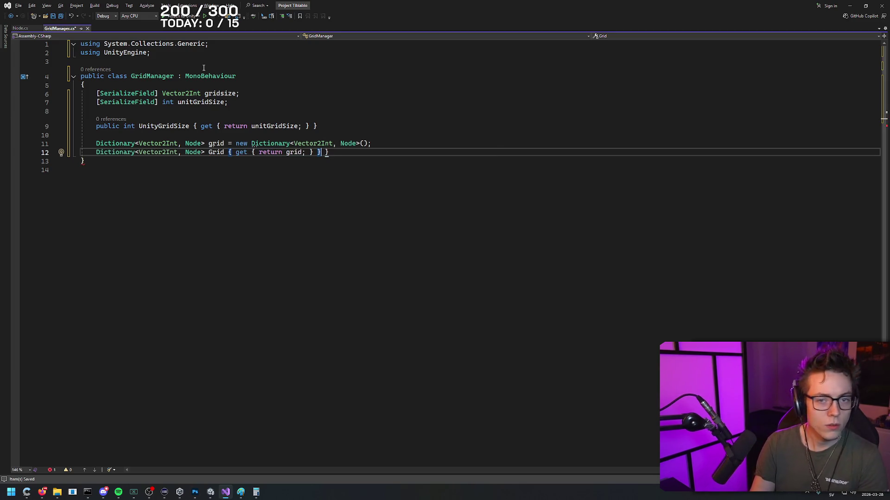
key(Delete)
key(Delete)
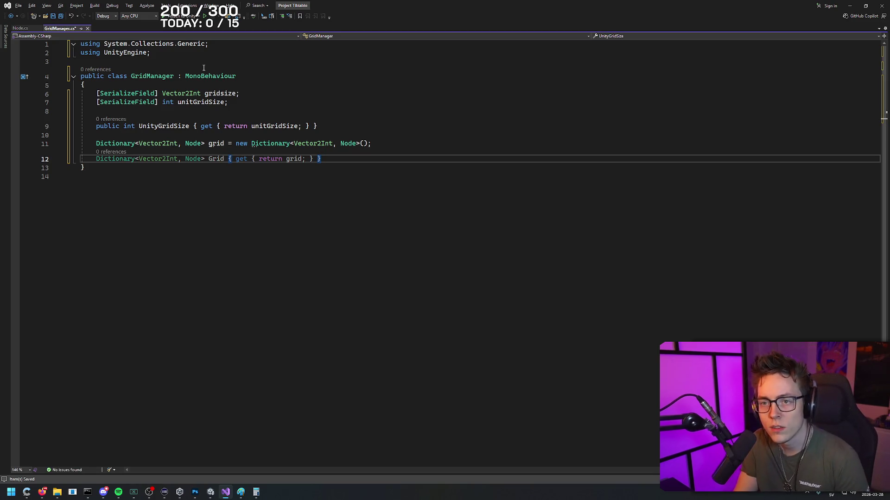
key(Return)
key(Return)
text(private void Awake)
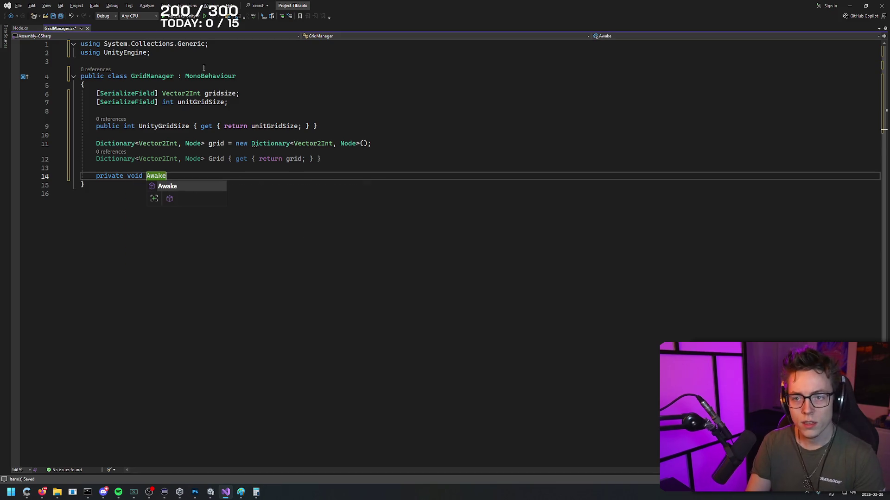
- Create the Awake method with an outer for loop over x from 0 to gridSize.x
key(Tab)
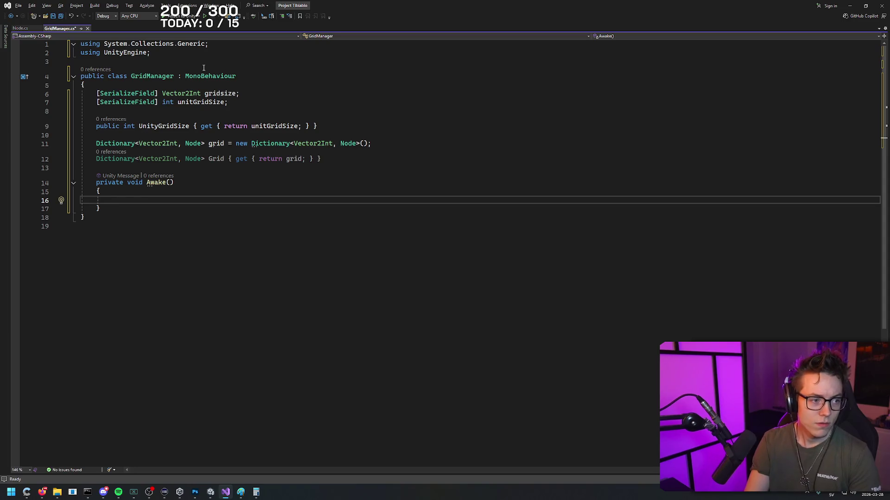
text(for ()
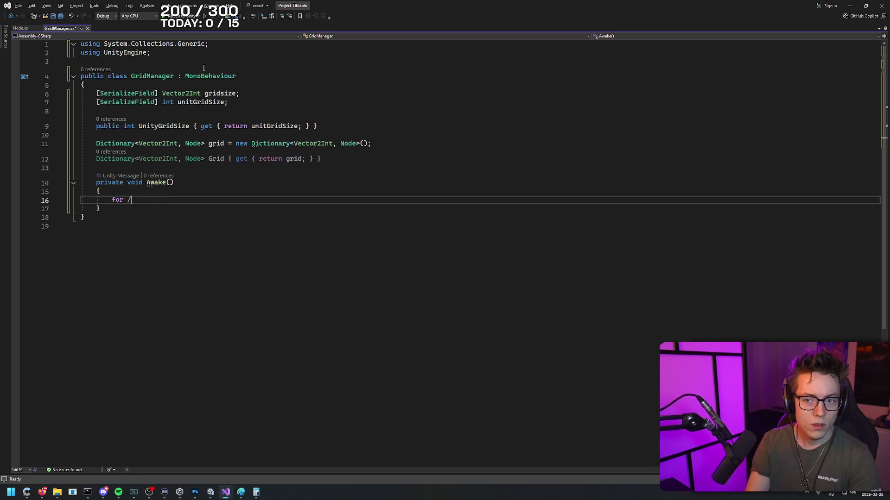
text(int x = 0;)
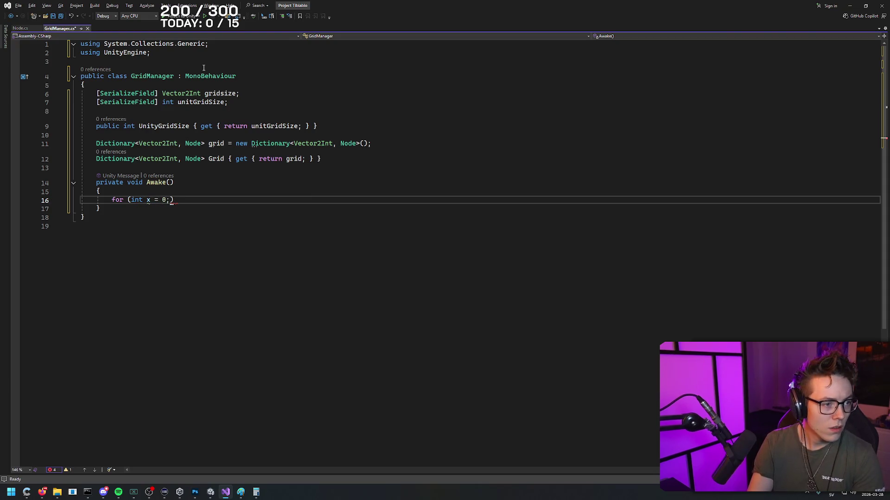
text( x >)
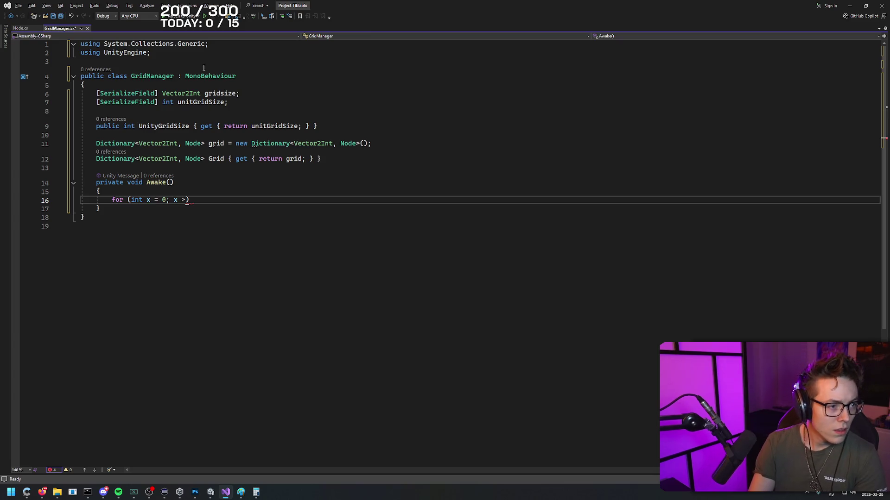
key(BackSpace)
text(< gridSi)
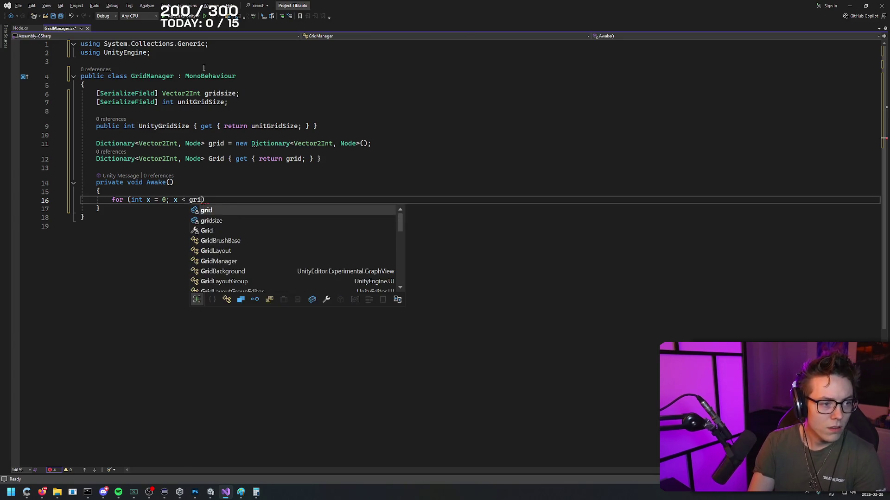
text(ze.x; x++)
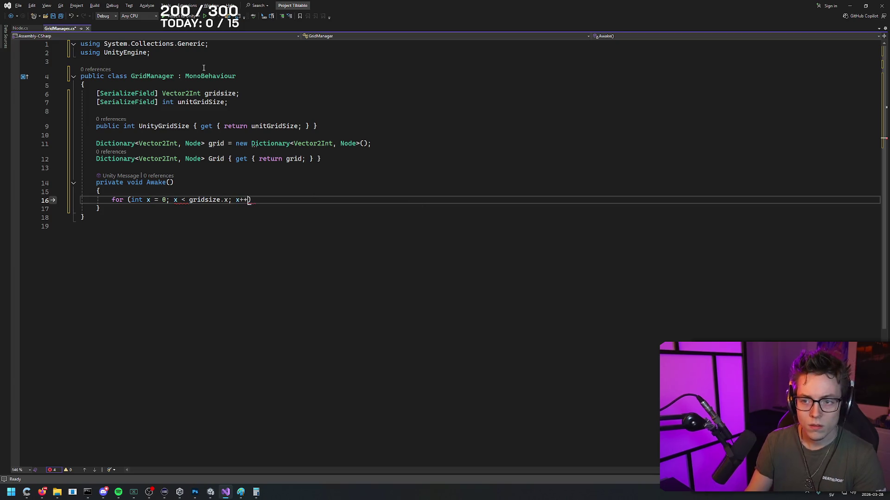
key(Tab)
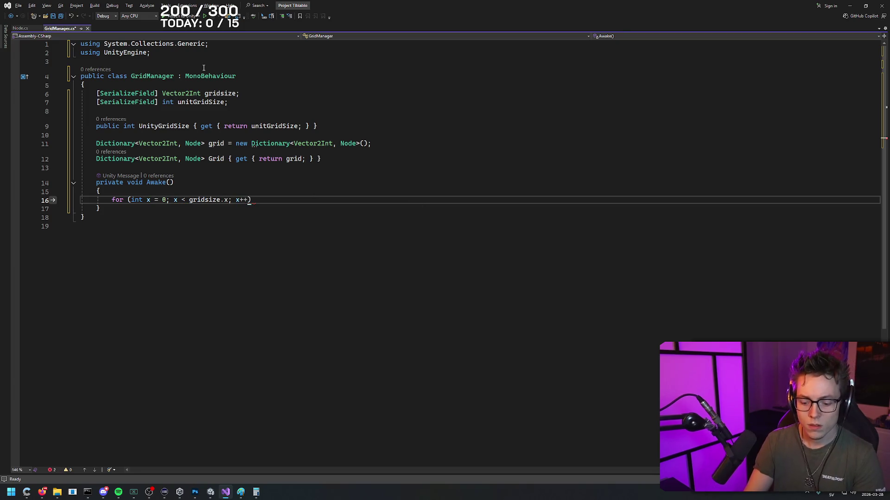
key(Return)
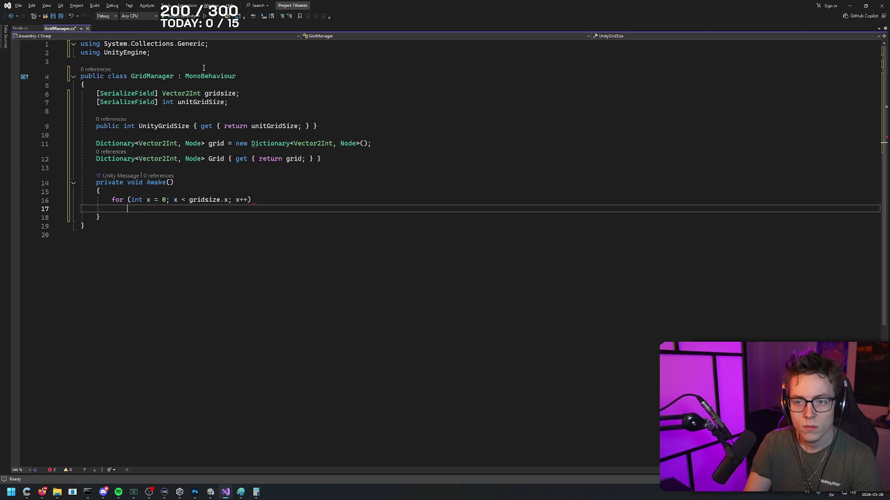
text({ })
key(Return)
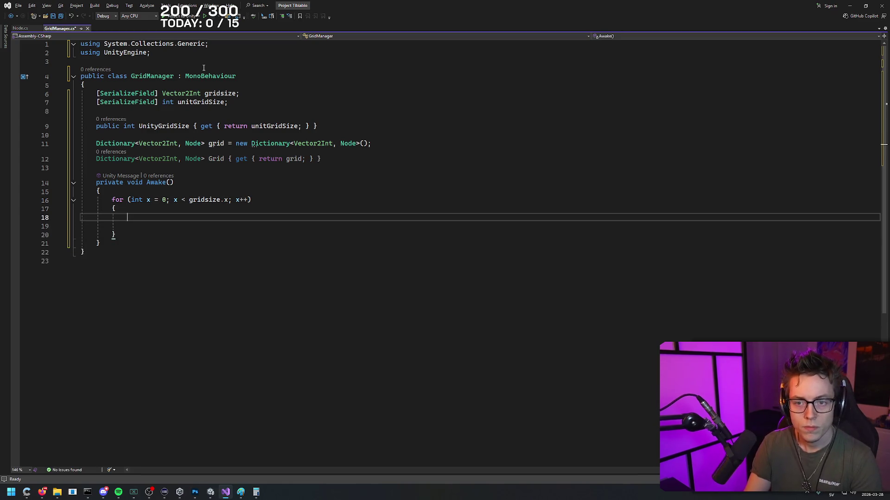
- Start the nested for loop over y inside the x loop
text(for(int y = 0;)
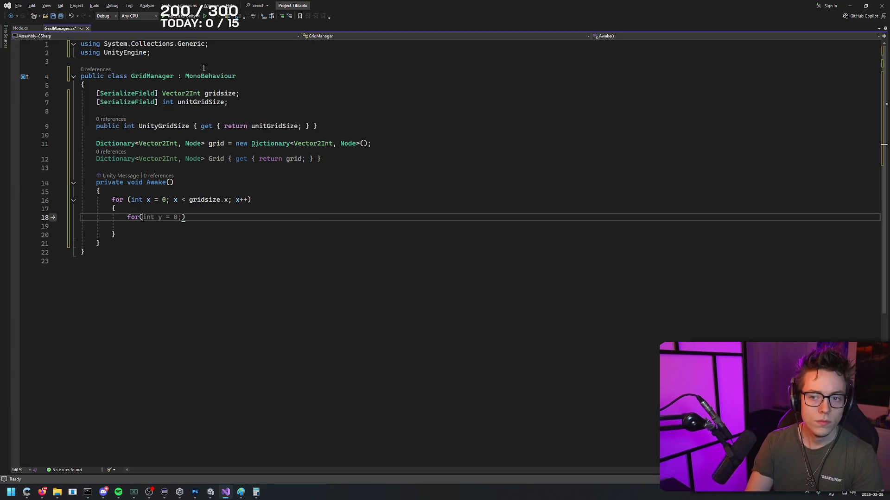
text(int y = 0;)
key(Tab)
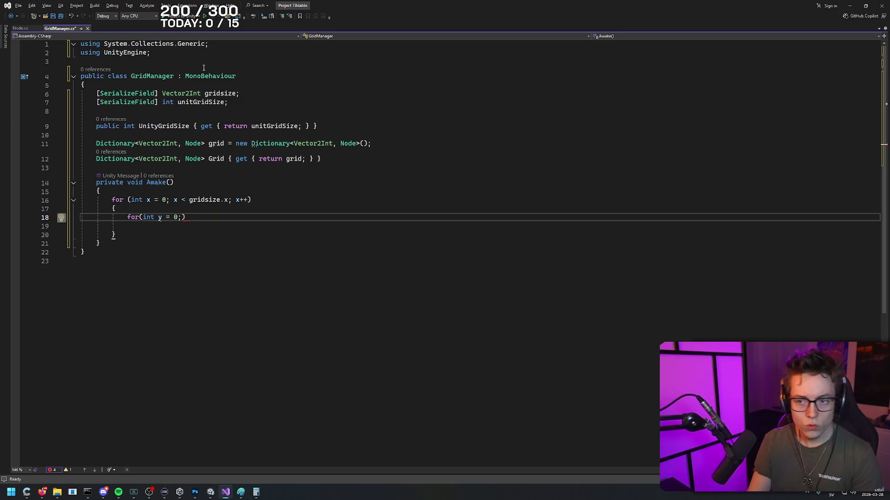
text(y >)
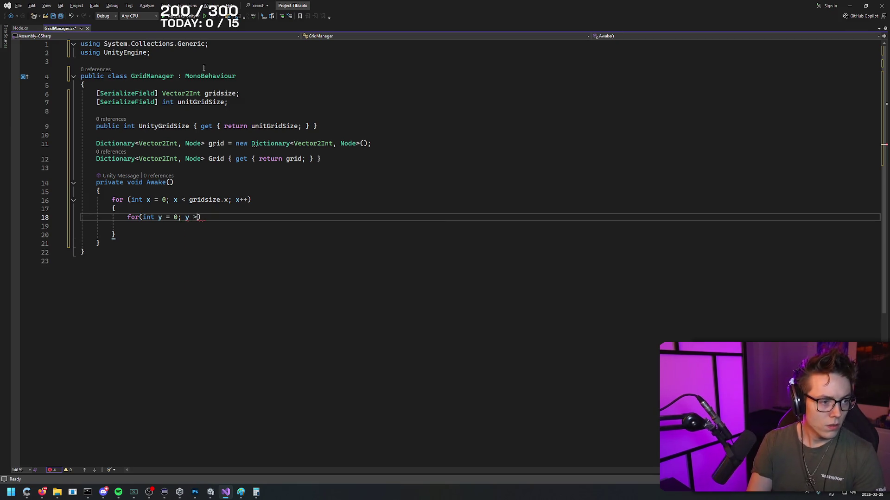
key(alt+Tab)
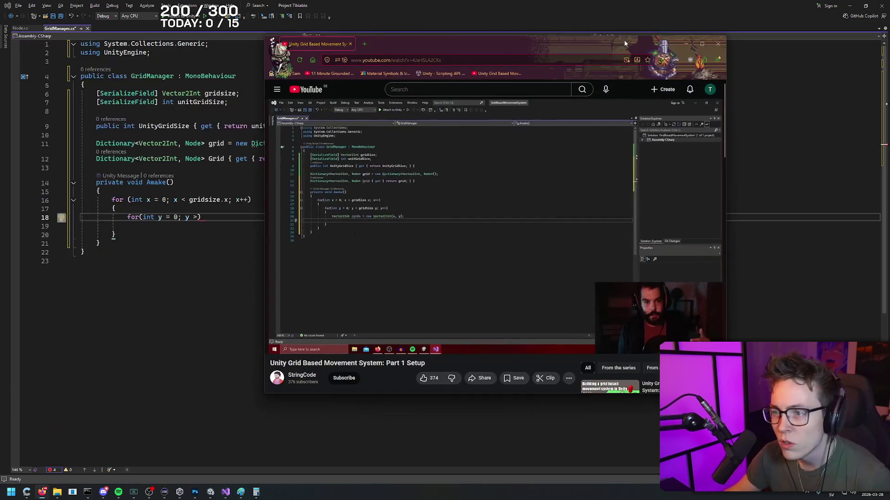
key(alt+Tab)
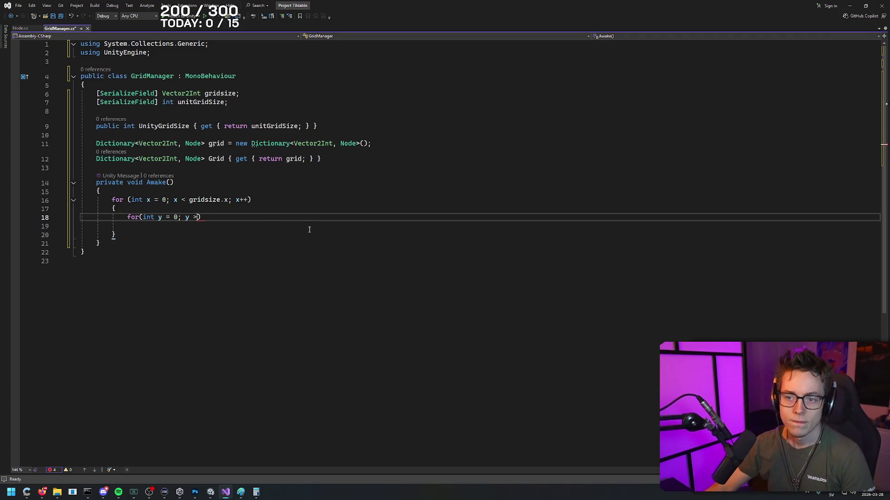
- Finish the y loop header as y < gridsize.y; y++ and give it a braced body
key(BackSpace)
text(<)
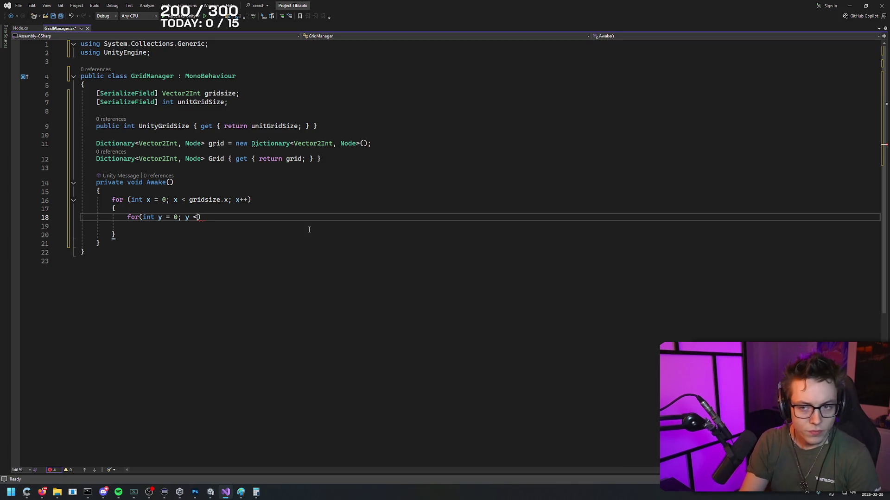
text( grid)
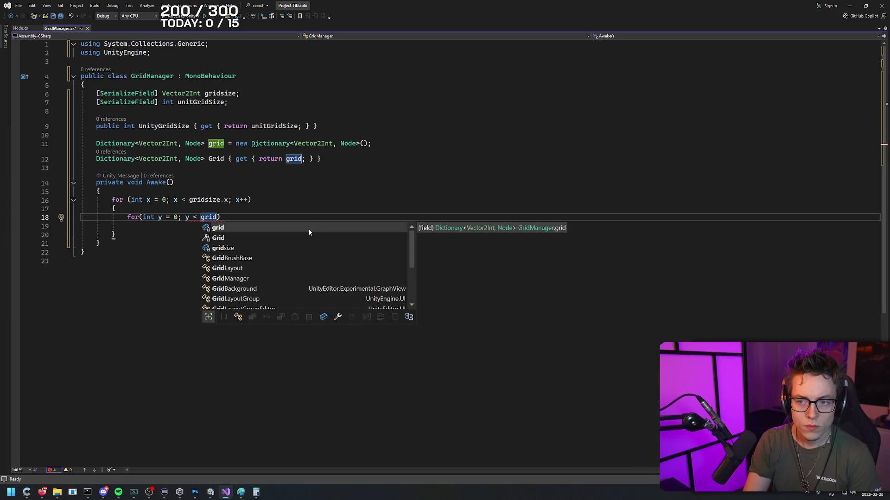
text(size.y)
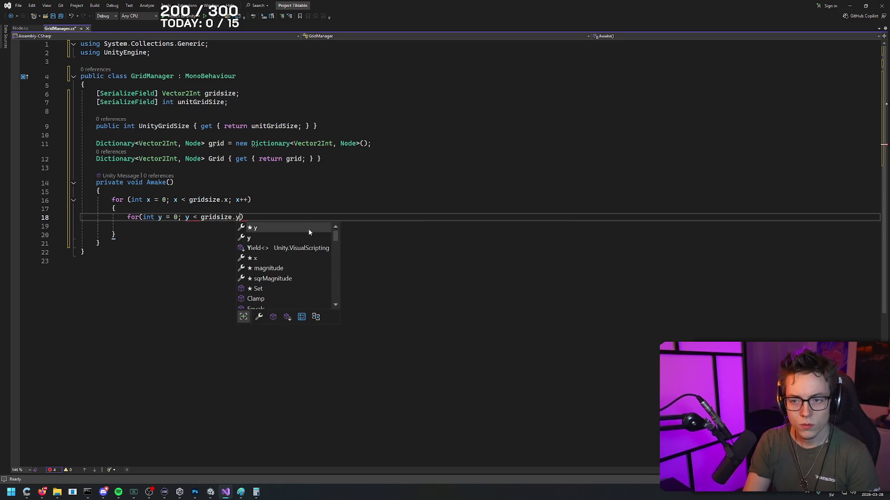
text(; y++)
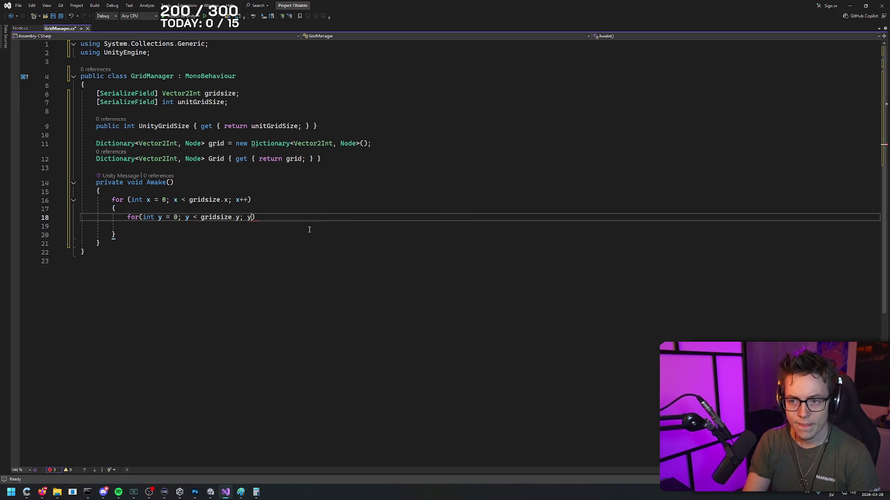
key(Return)
text({)
key(Return)
key(Return)
key(Up)
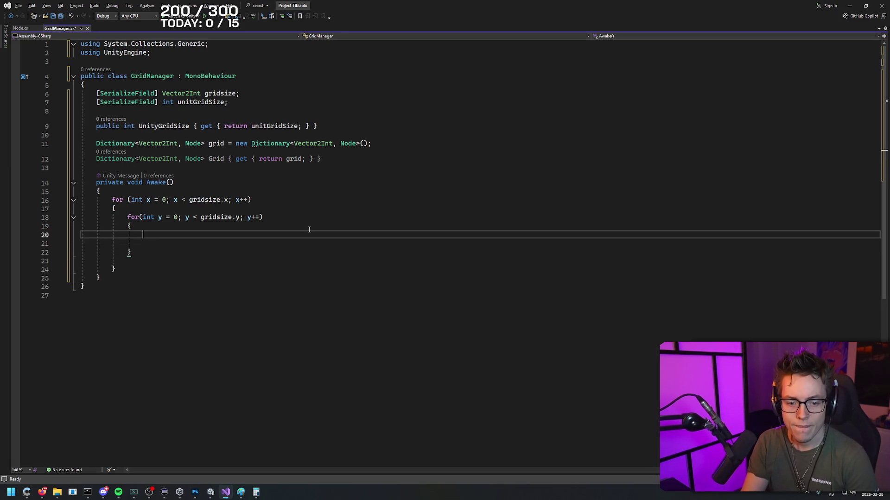
key(BackSpace)
key(Down)
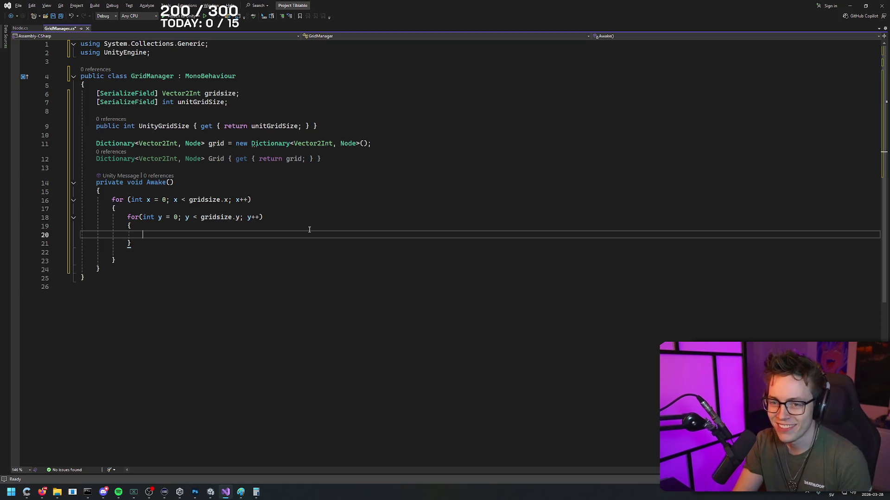
- In the y loop, build Vector2Int cords from (x, y) and call grid.Add(cords, new Node(cords))
text(Vecto)
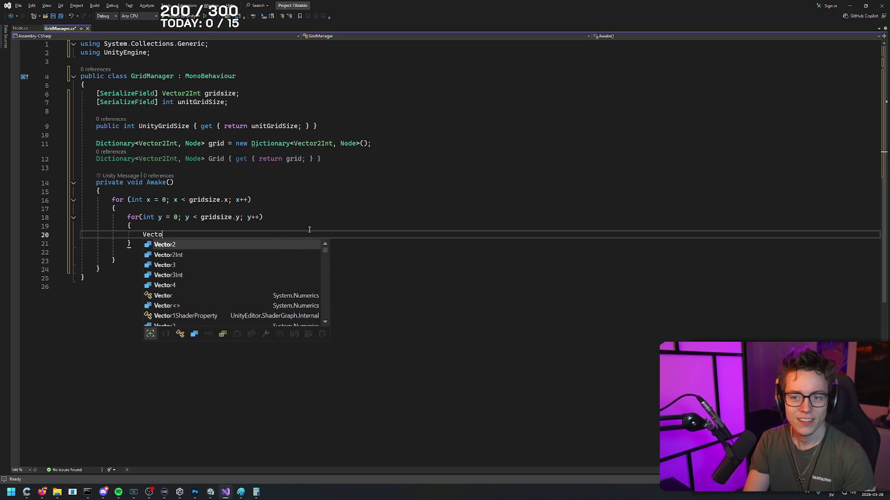
text(r2Int)
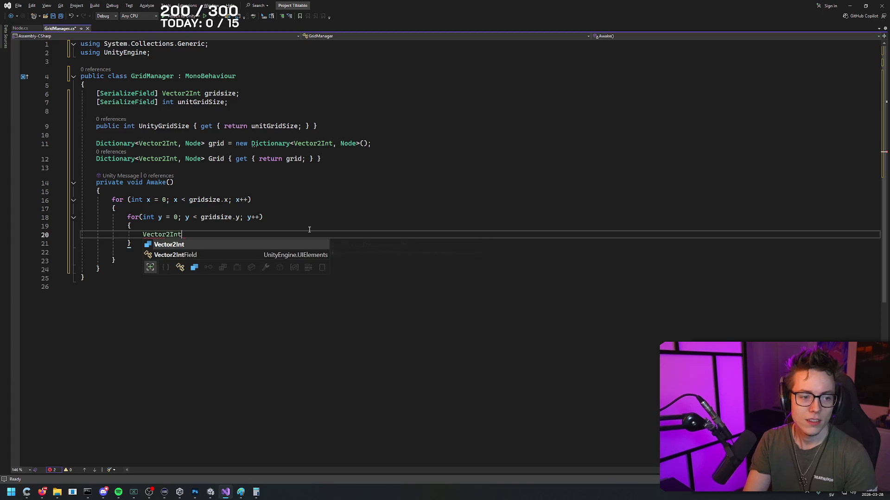
text( cords = new Vec)
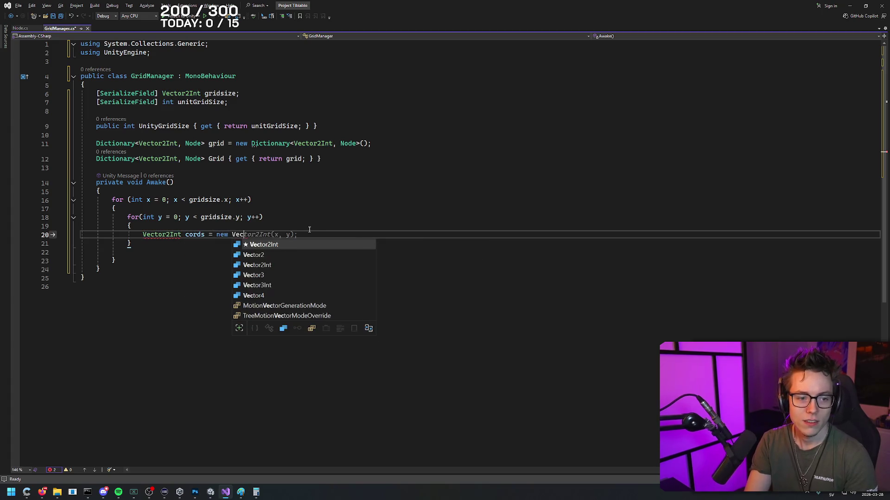
text(tor2Int(x)
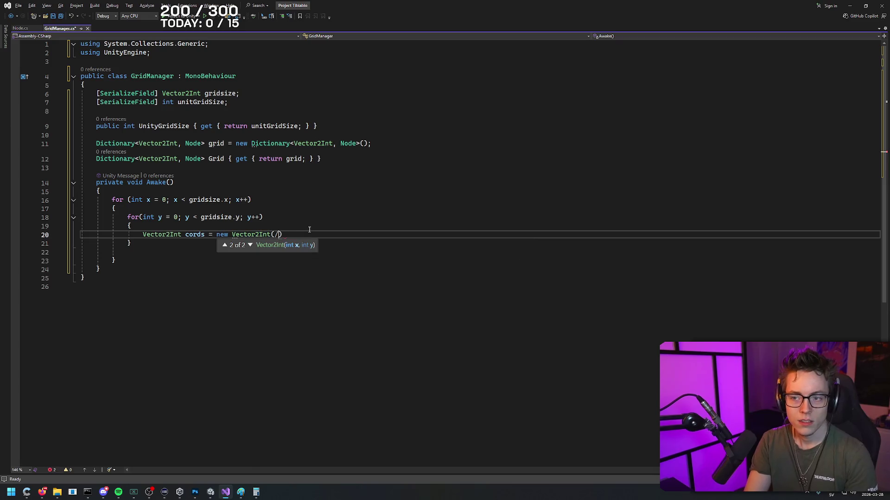
text(, y);)
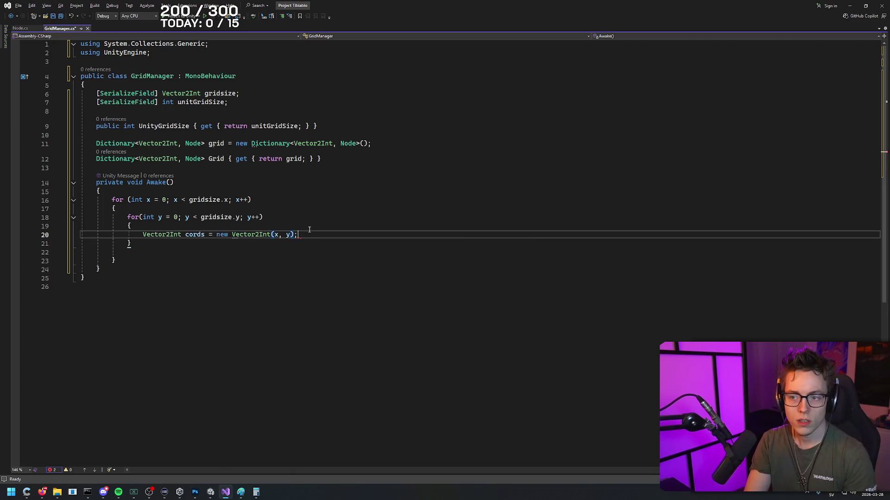
key(Return)
text(grid.Add()
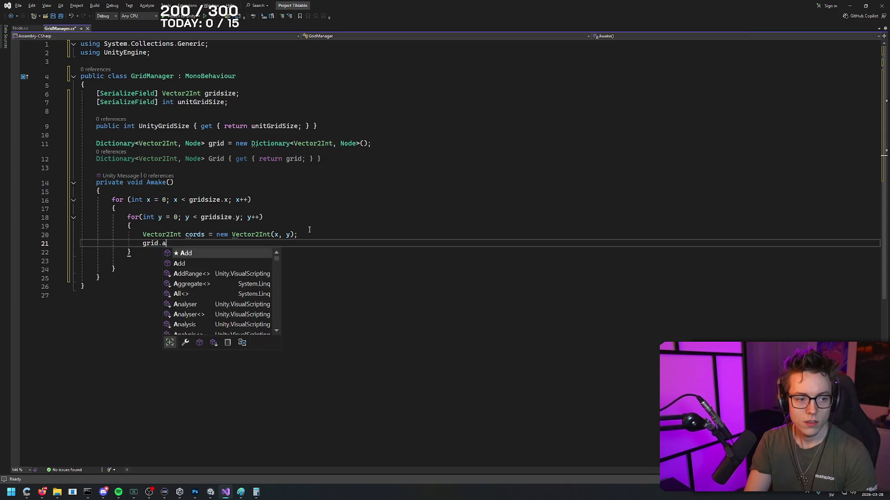
text(cords, new Node)
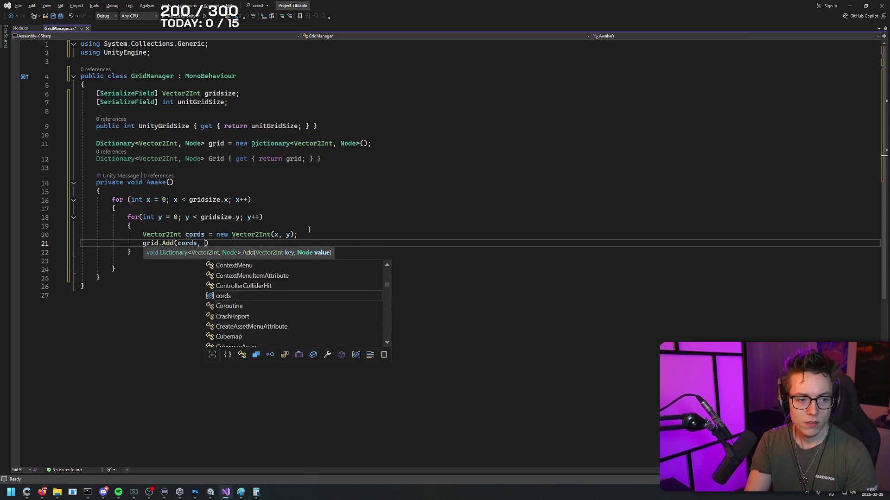
text((cords));)
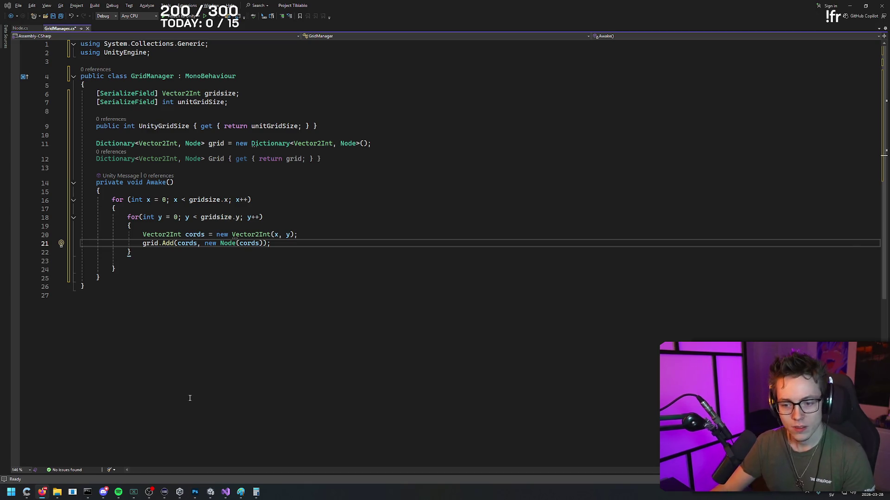
click(179, 492)
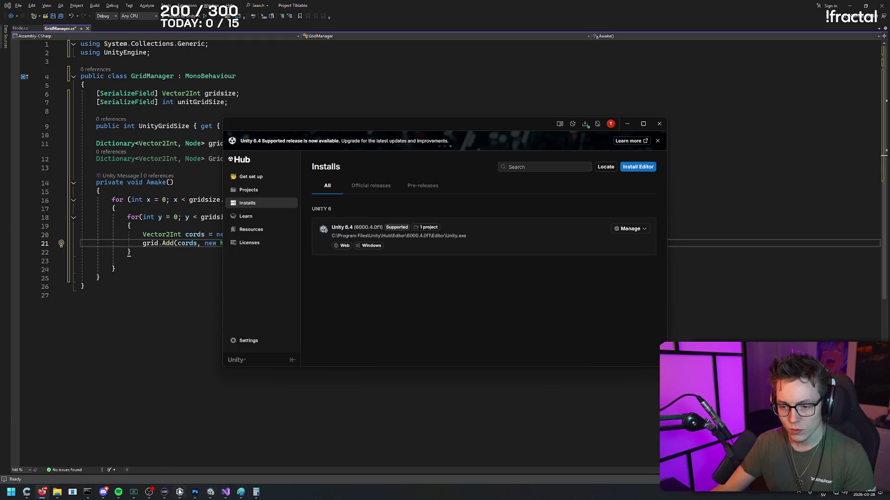
- Save the scene in Unity and create an empty GameObject in the Hierarchy
click(196, 492)
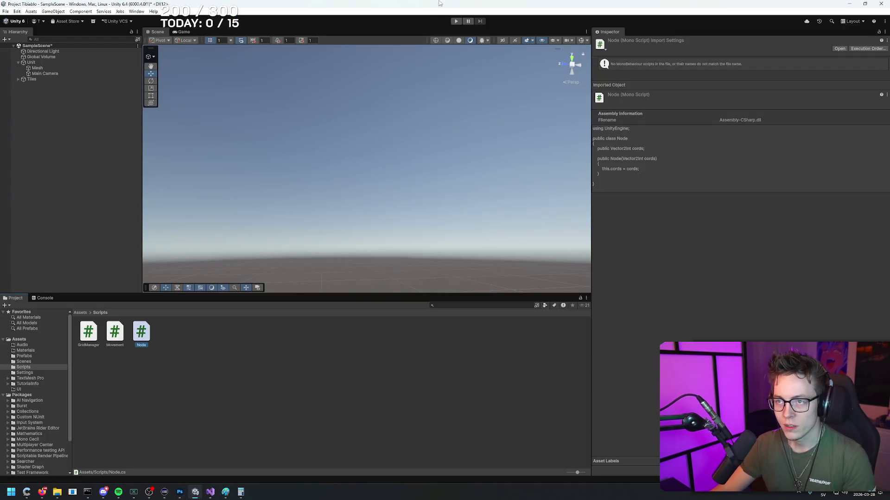
key(ctrl+s)
click(93, 185)
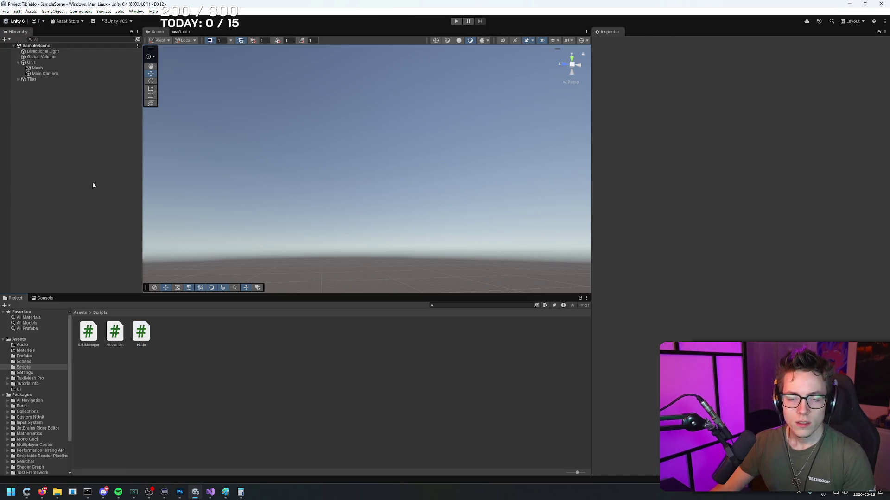
right_click(44, 104)
click(60, 225)
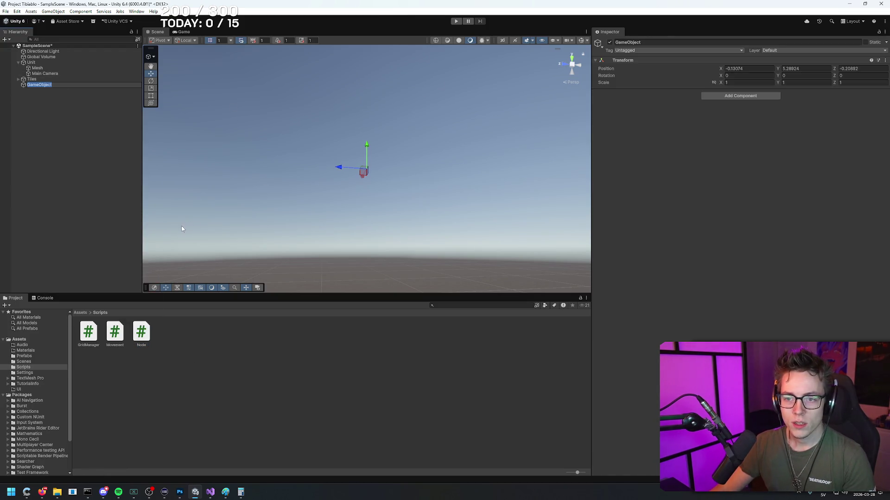
key(alt+Tab)
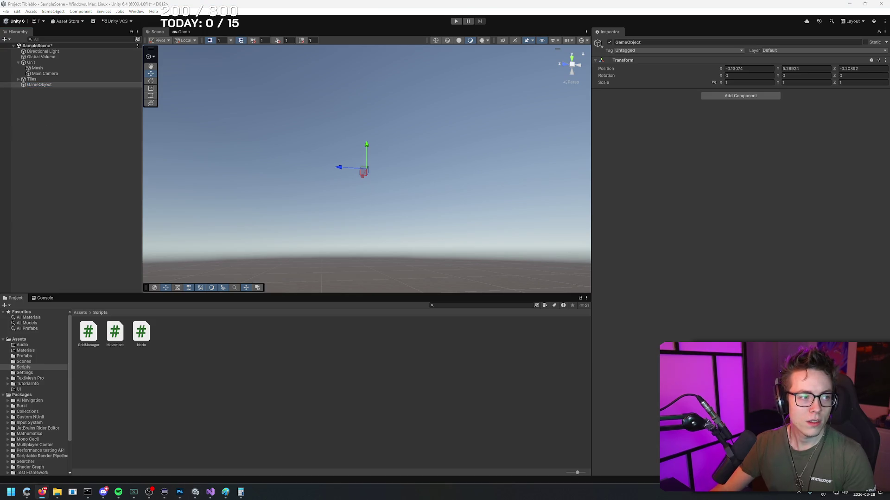
- Rename the new empty GameObject to GridManager
click(60, 86)
key(F2)
text(GridManager)
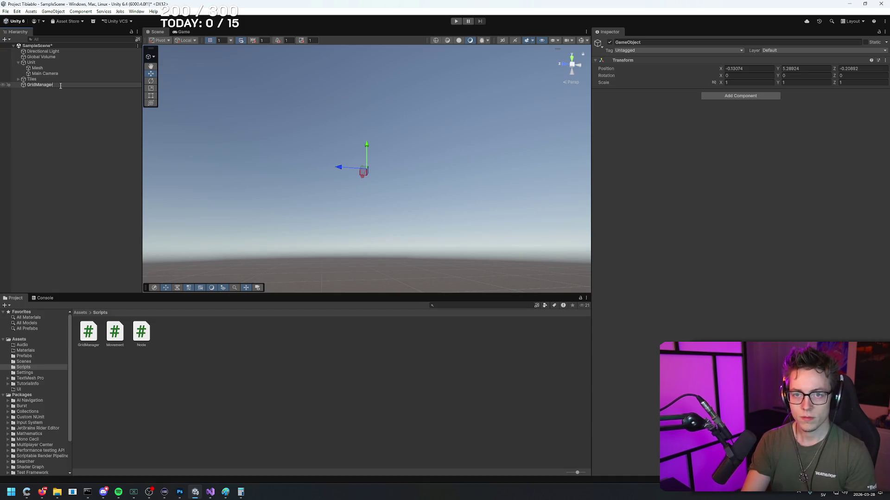
key(Return)
key(alt+Tab)
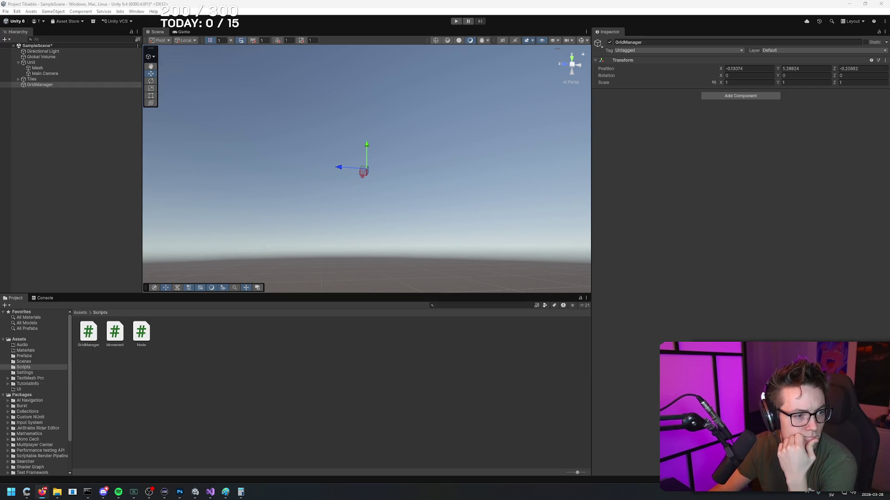
- Attach GridManager.cs to the GridManager object, recompiling from Visual Studio after the first attempt fails
click(88, 332)
drag(39, 86, 38, 86)
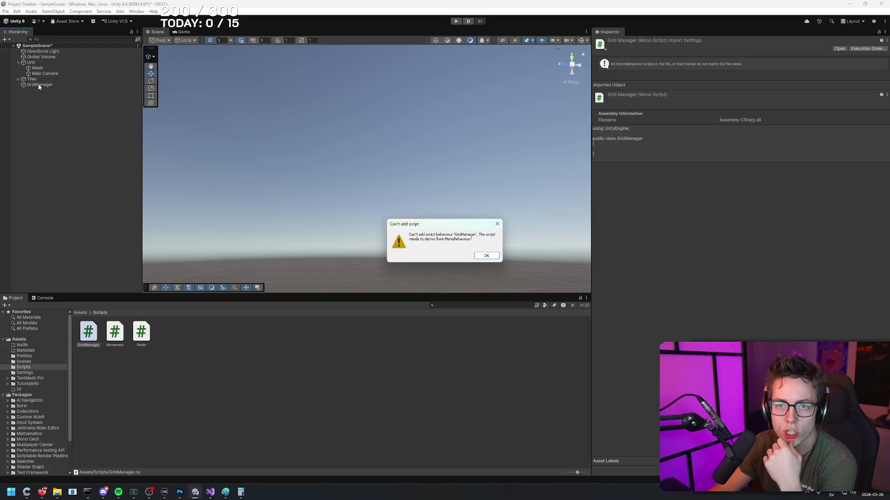
click(481, 257)
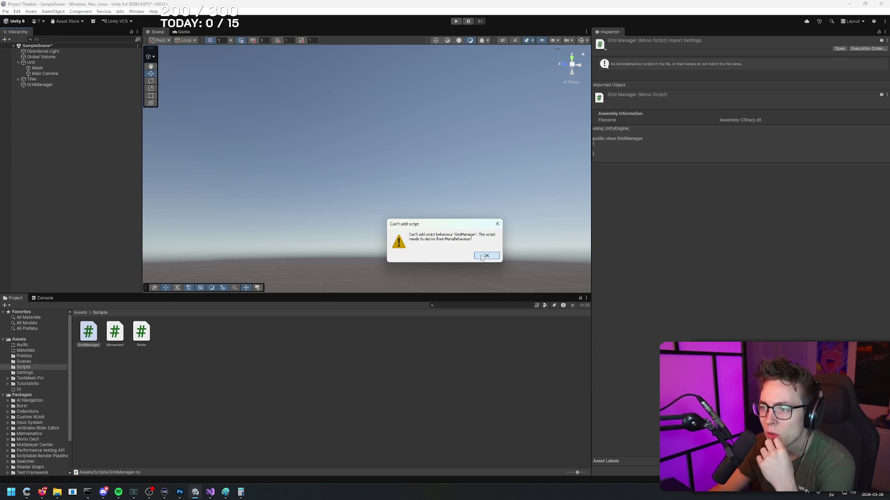
click(481, 257)
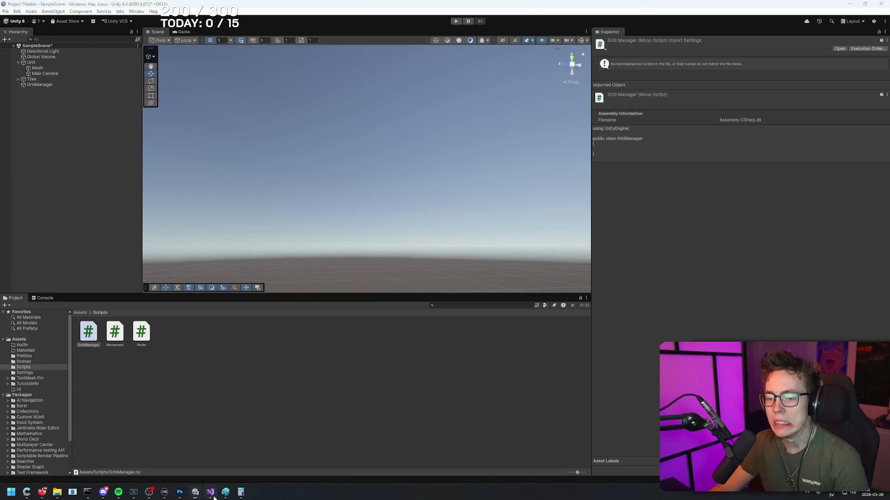
click(210, 492)
click(353, 186)
key(alt+Tab)
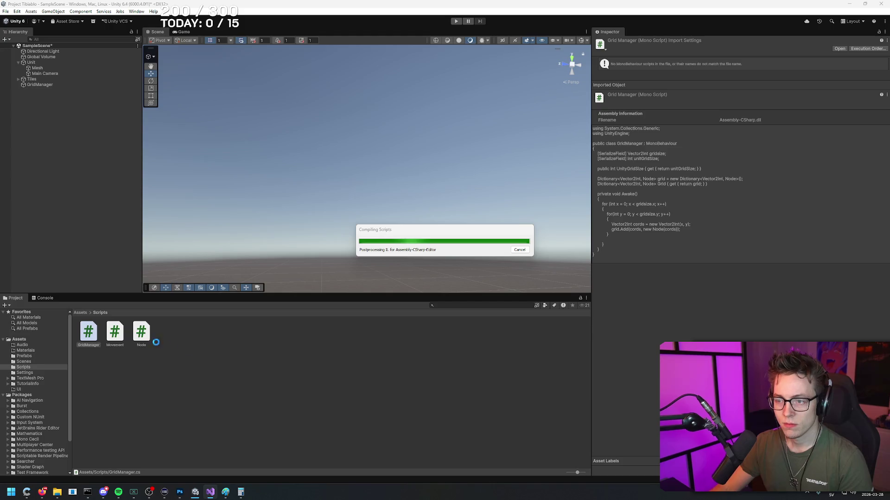
mouse_move(96, 351)
mouse_down()
mouse_move(90, 259)
mouse_move(40, 88)
mouse_up()
key(alt+Tab)
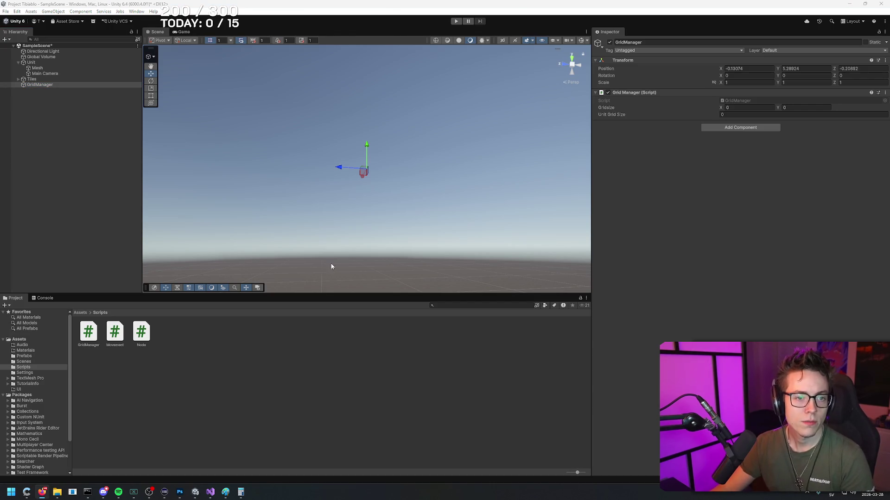
click(45, 86)
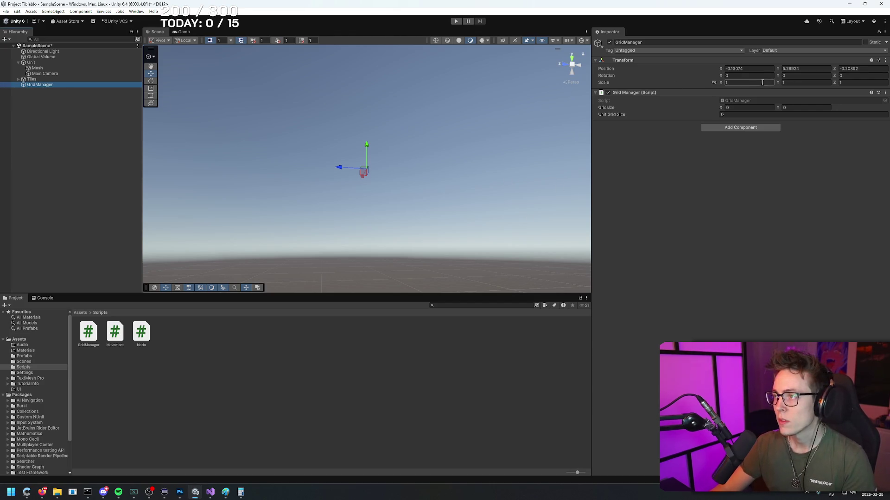
- Reset the GridManager transform to position 0, 0, 0 and orbit the Scene view
right_click(619, 60)
click(636, 65)
mouse_move(318, 199)
mouse_down()
mouse_move(362, 235)
mouse_move(394, 241)
mouse_move(443, 225)
mouse_move(436, 217)
mouse_up()
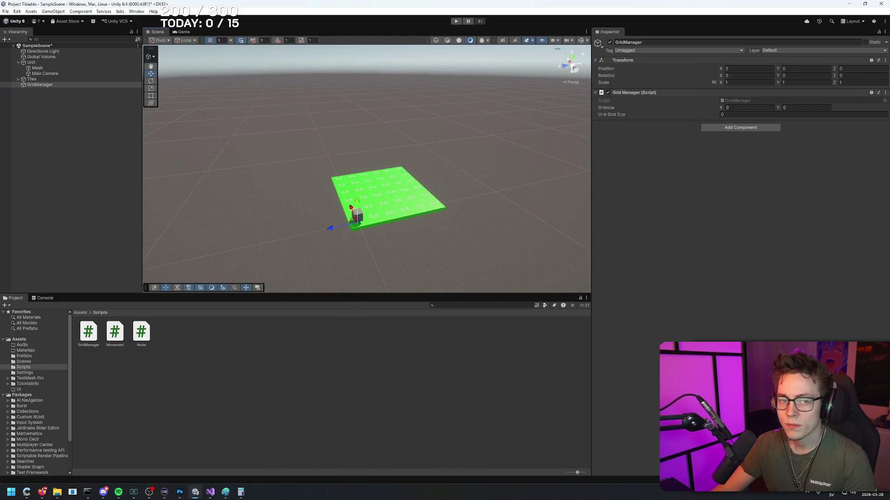
key(alt+Tab)
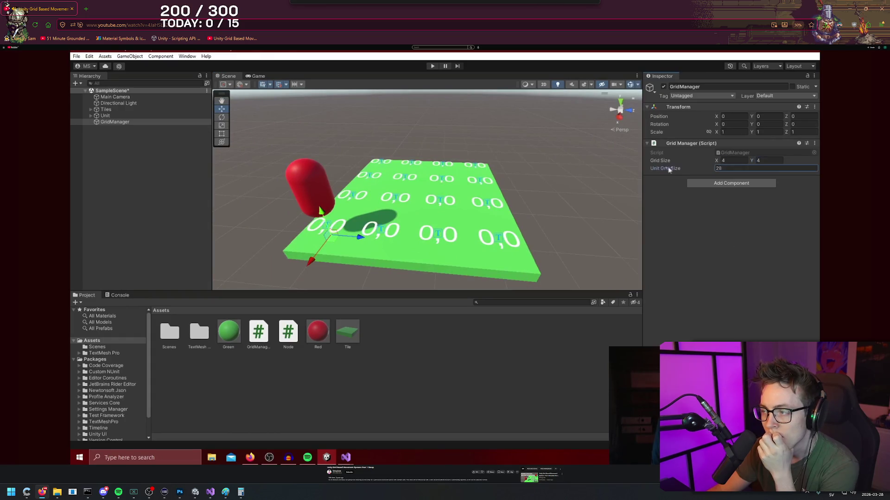
- Set the GridManager's Gridsize X to 6, then pause the tutorial video
key(alt+Tab)
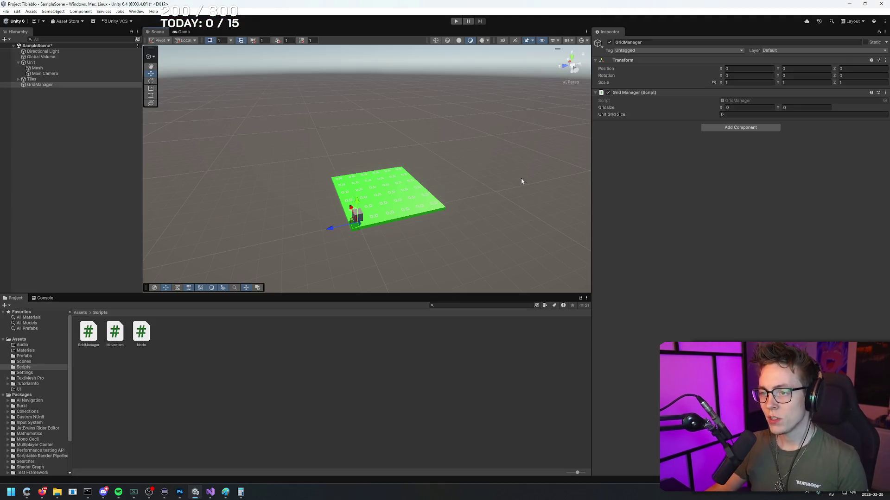
text(6)
key(Tab)
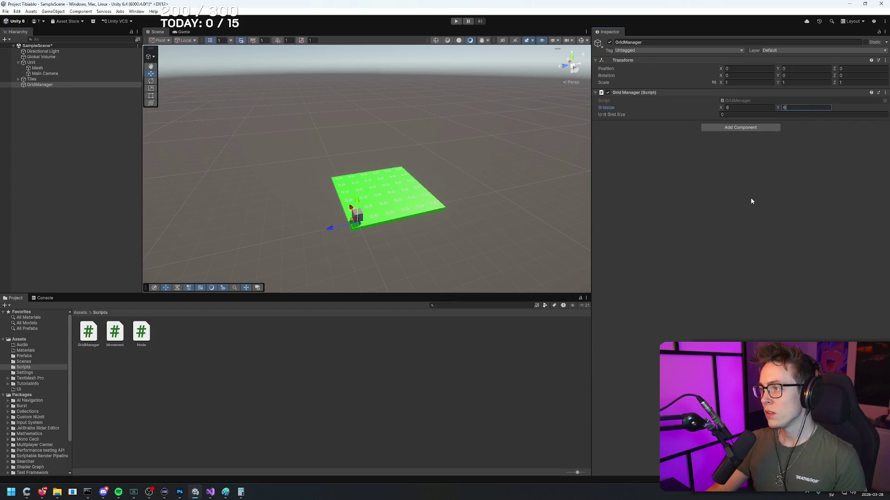
key(alt+Tab)
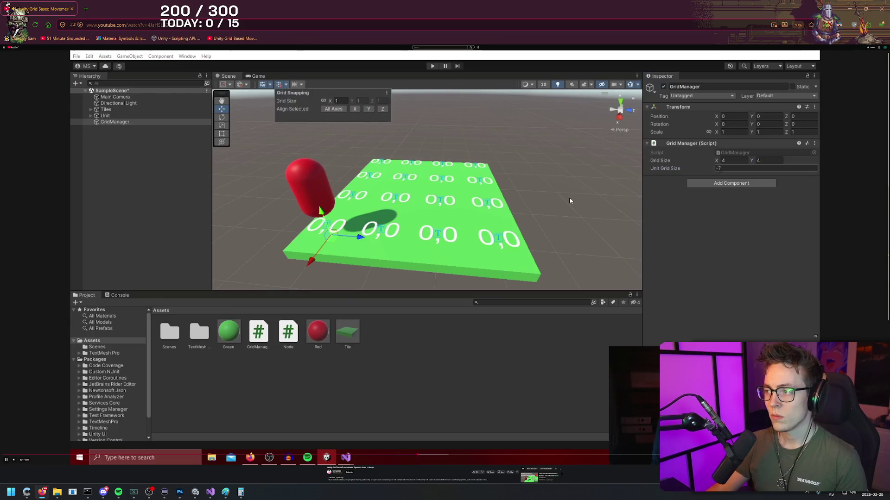
click(710, 256)
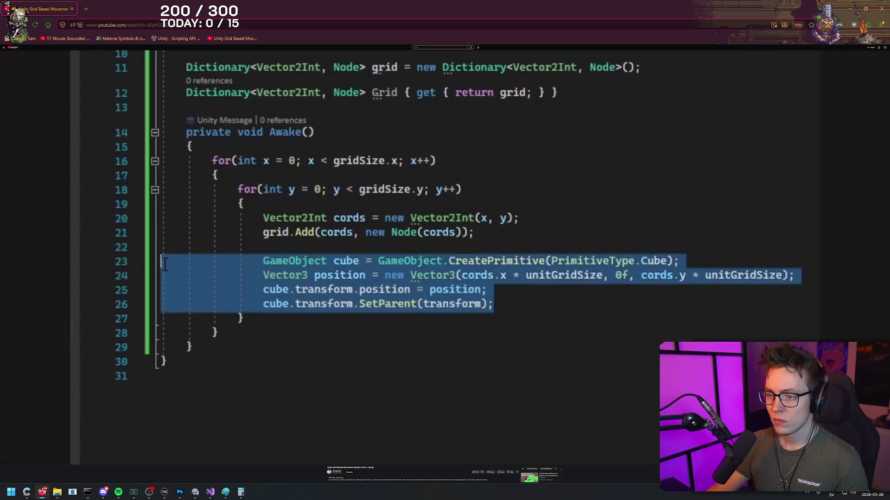
- Watch the tutorial's GridManager code and its coordinate-labelled grid scene, then return to Unity
click(587, 195)
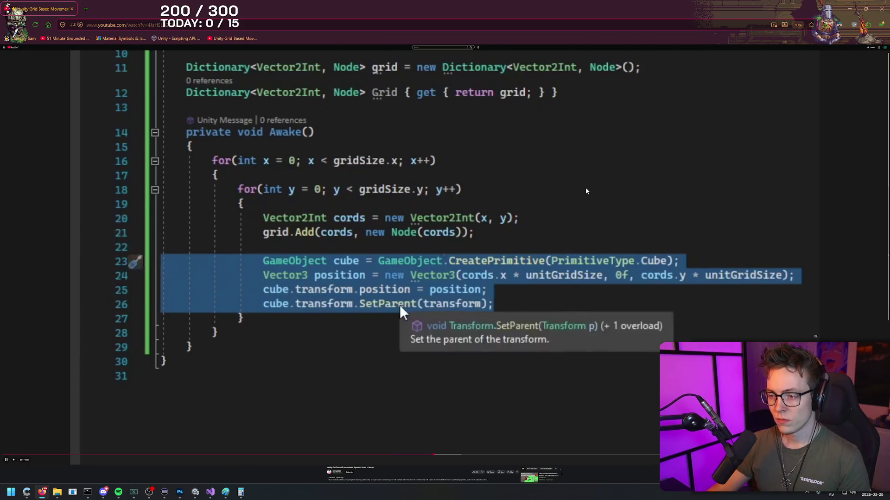
click(586, 188)
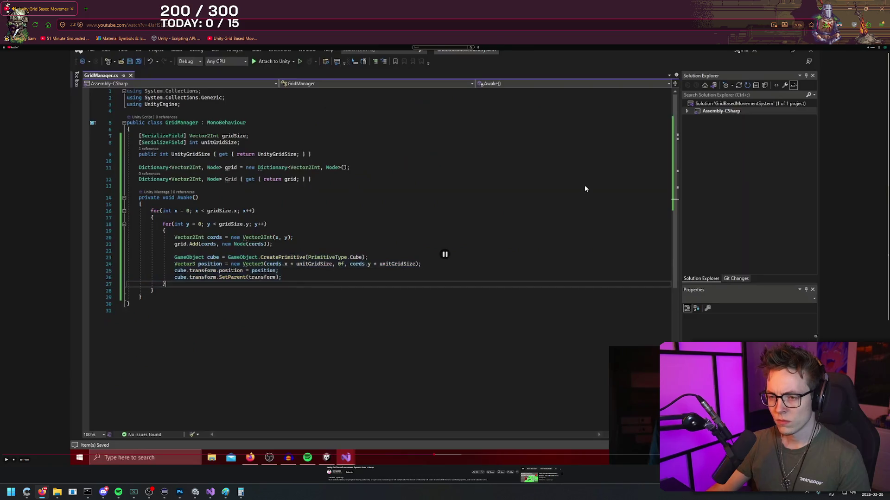
click(571, 190)
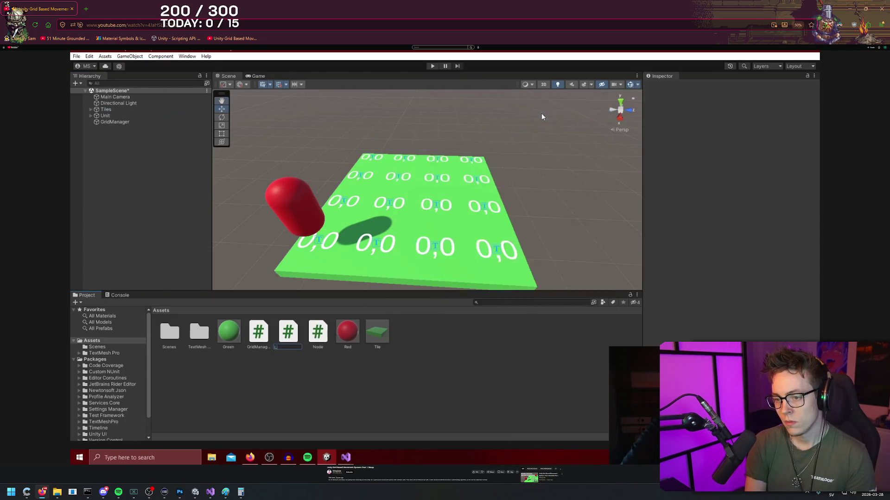
key(alt+Tab)
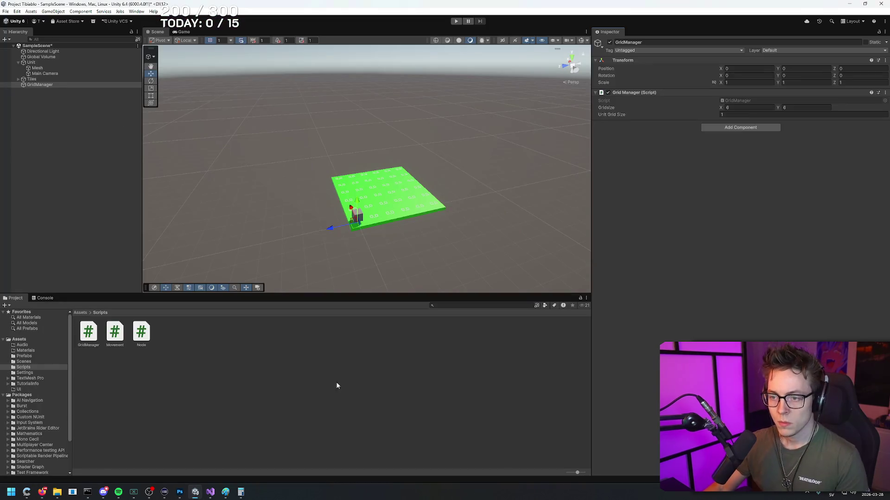
- Create an empty C# script named Labeller in the Scripts folder
right_click(338, 389)
mouse_move(275, 194)
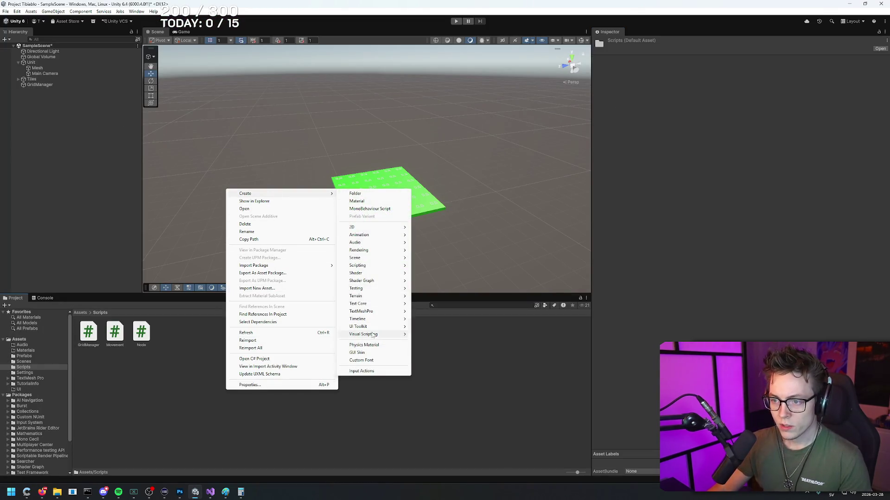
mouse_move(387, 264)
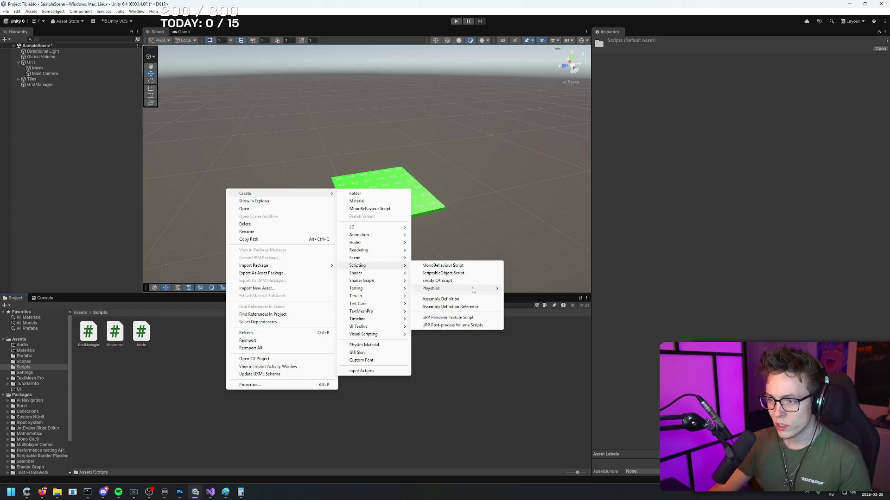
click(473, 282)
text(Labeller)
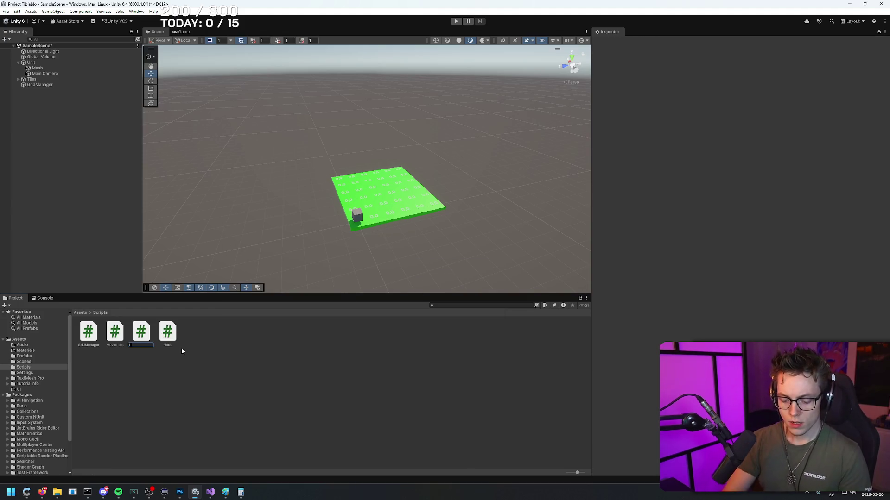
key(Return)
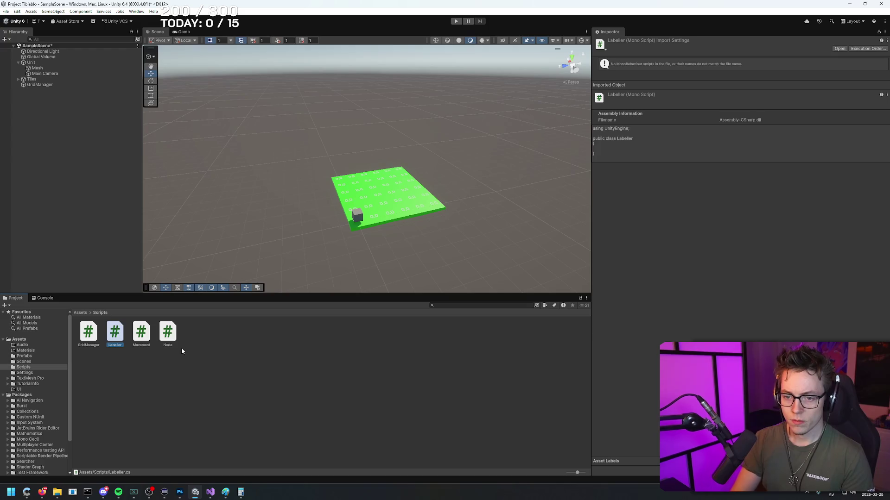
- Open Labeller in Visual Studio and place the cursor after the class declaration
key(Return)
key(alt+Tab)
key(alt+Tab)
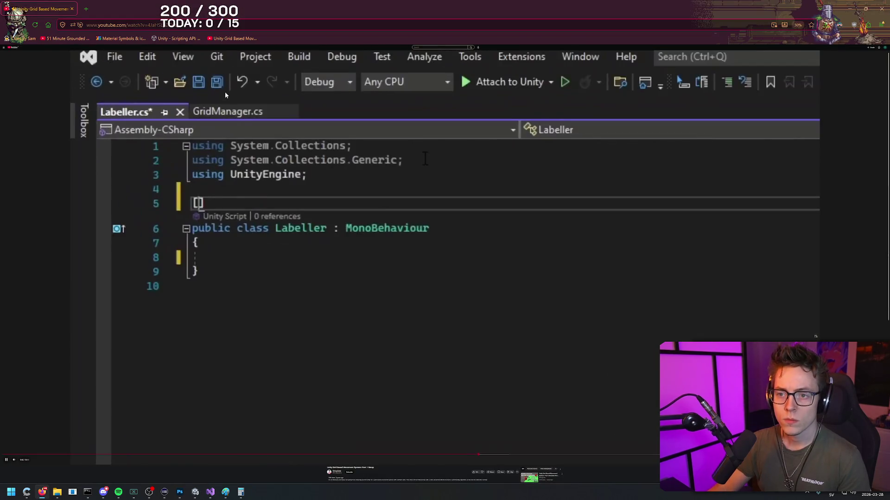
key(alt+Tab)
click(199, 68)
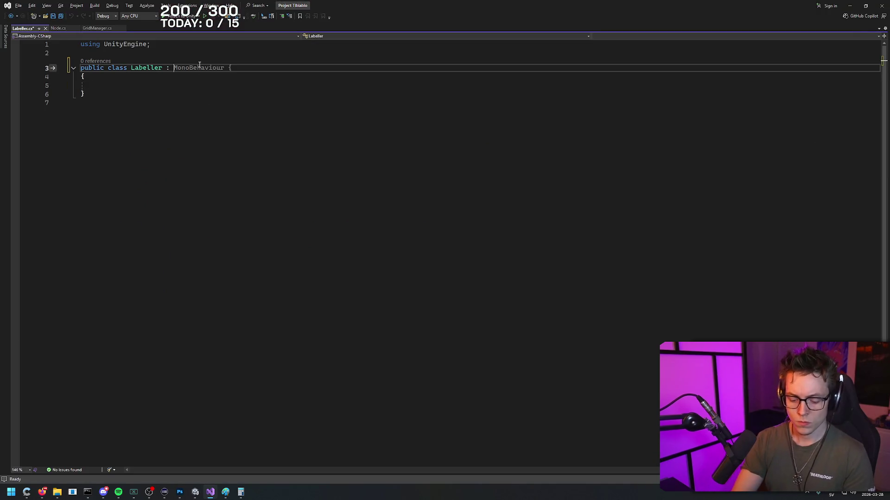
- Make Labeller inherit MonoBehaviour and add the [ExecuteAlways] attribute above the class
text(MonoBeh)
key(Tab)
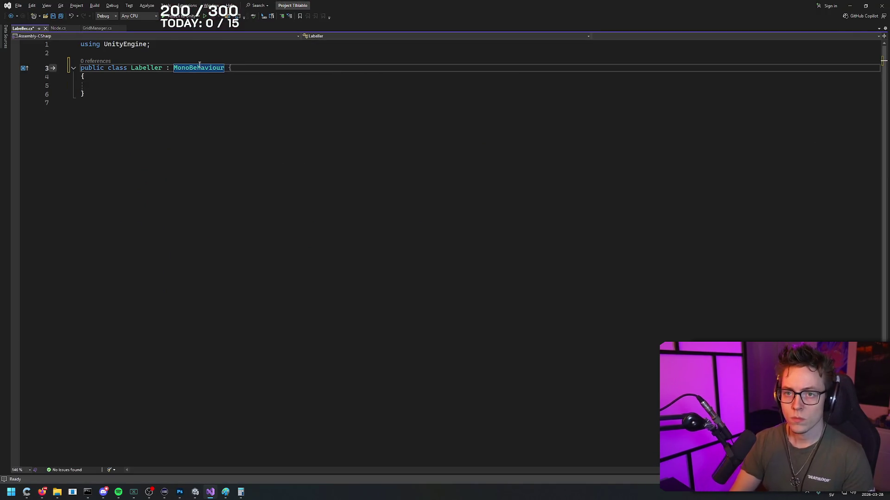
key(alt+Tab)
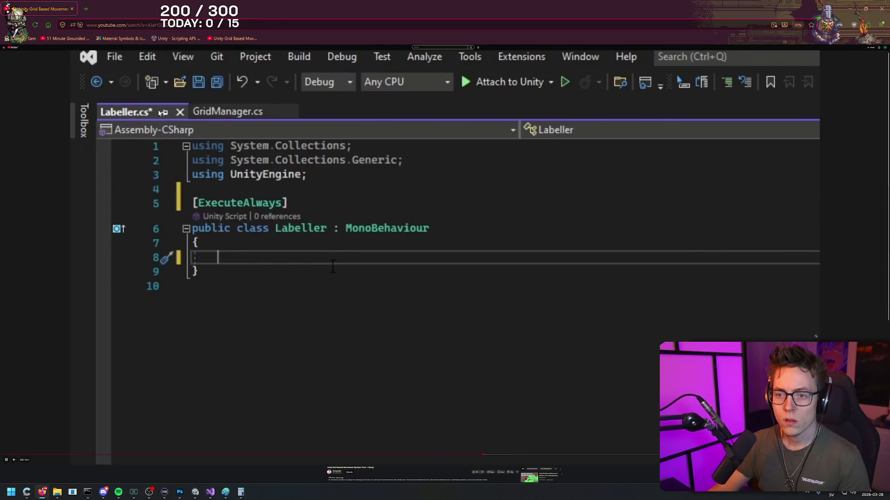
key(alt+Tab)
click(123, 57)
key(Return)
key(Return)
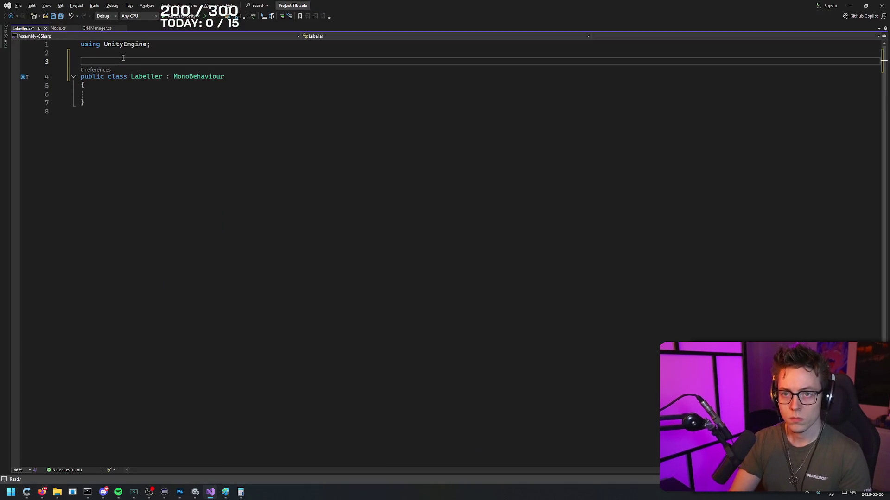
text(ExecuteA)
key(Tab)
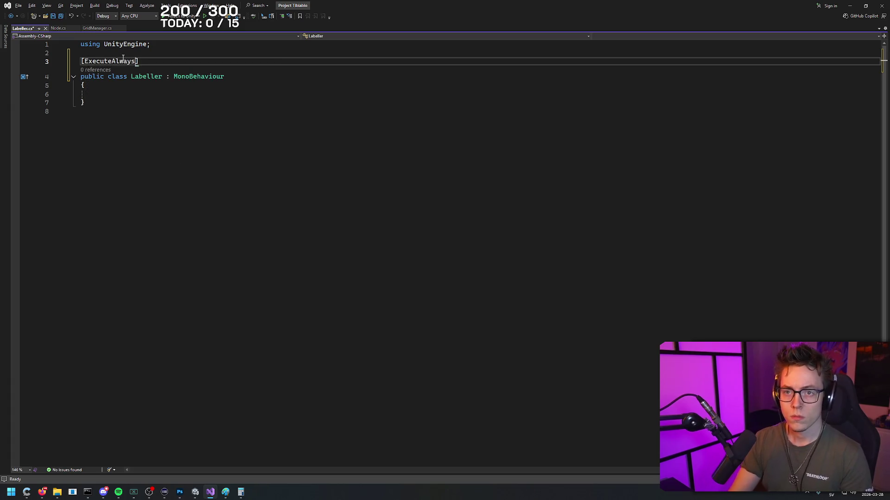
key(Down)
key(Down)
key(Down)
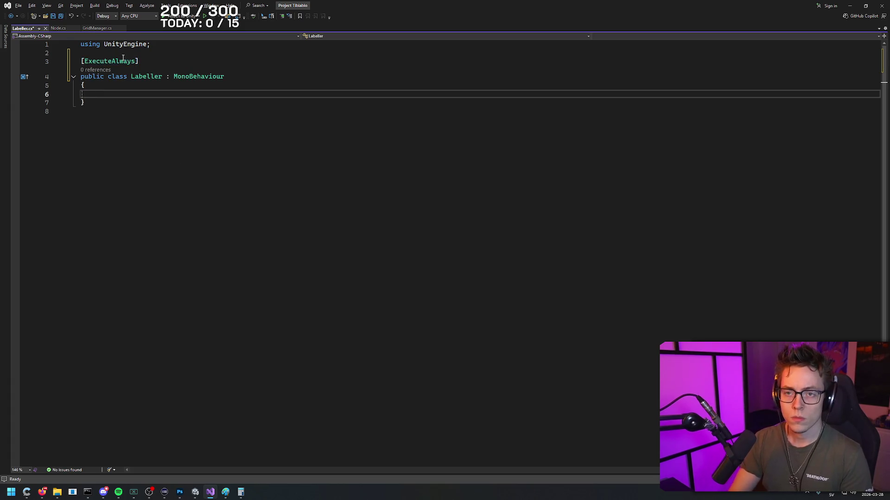
- Declare a TextMeshPro Label field, importing TMPro, and check the tutorial's code
text(Te)
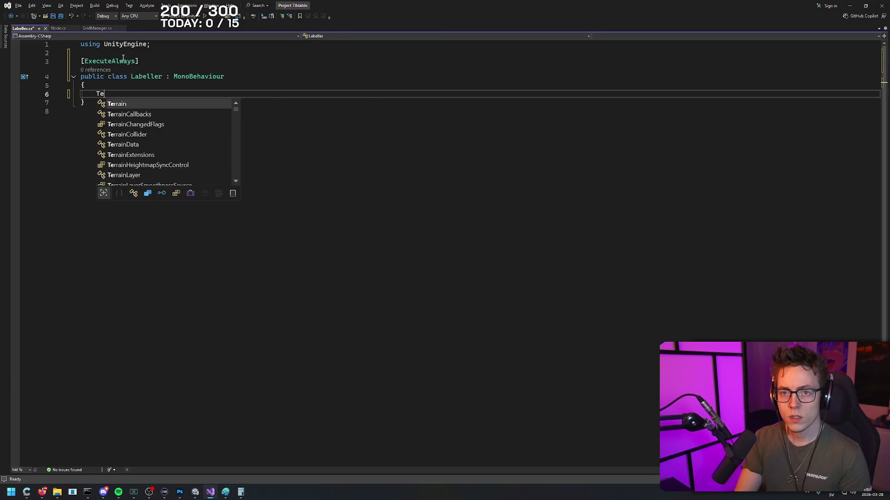
text(xtMeshPro )
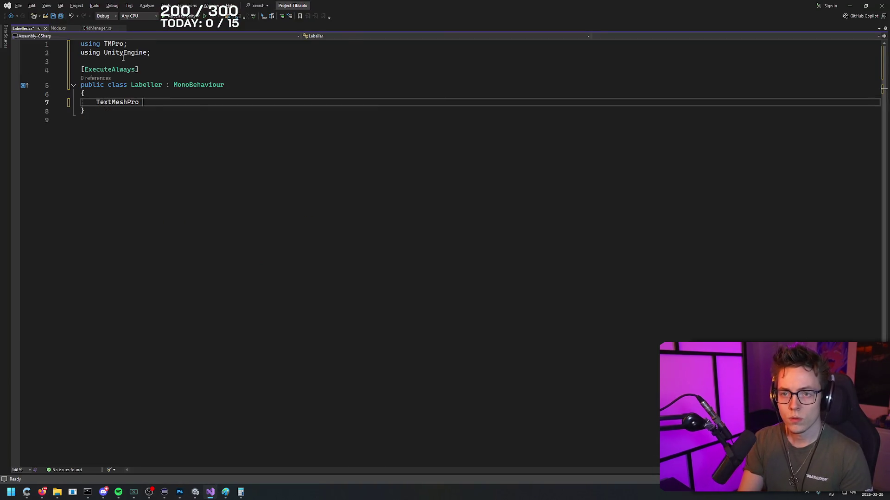
text(Lae)
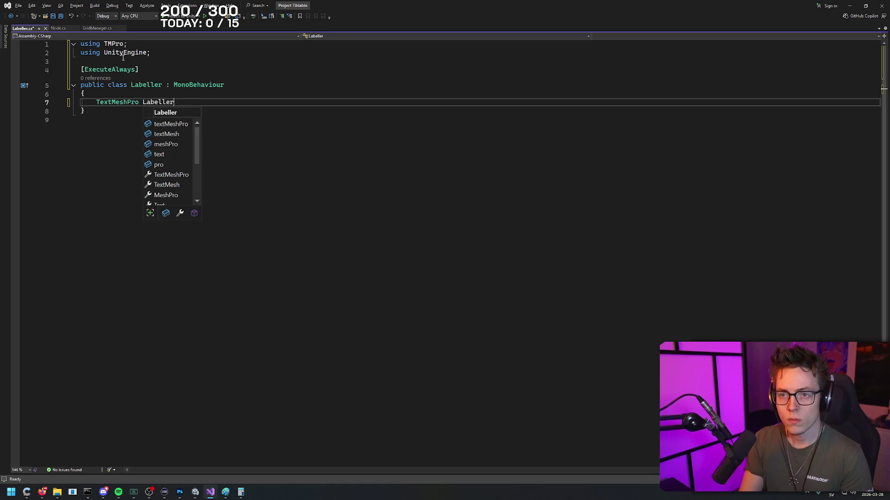
key(BackSpace)
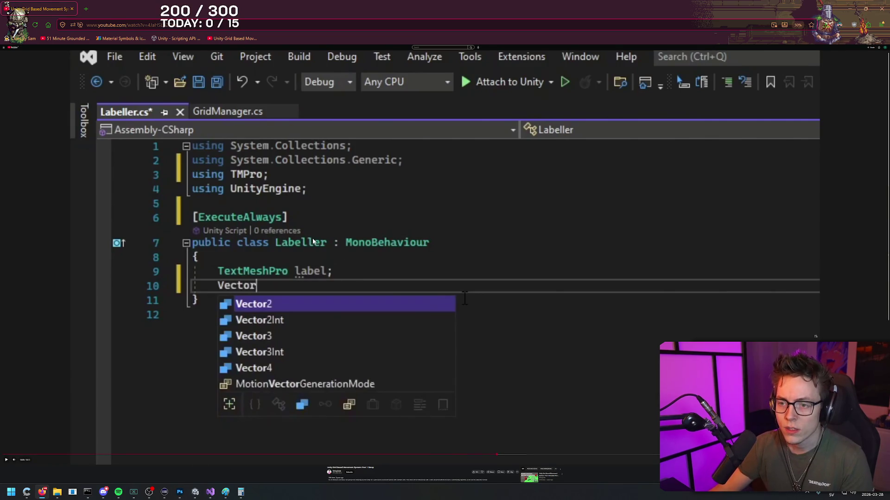
key(alt+Tab)
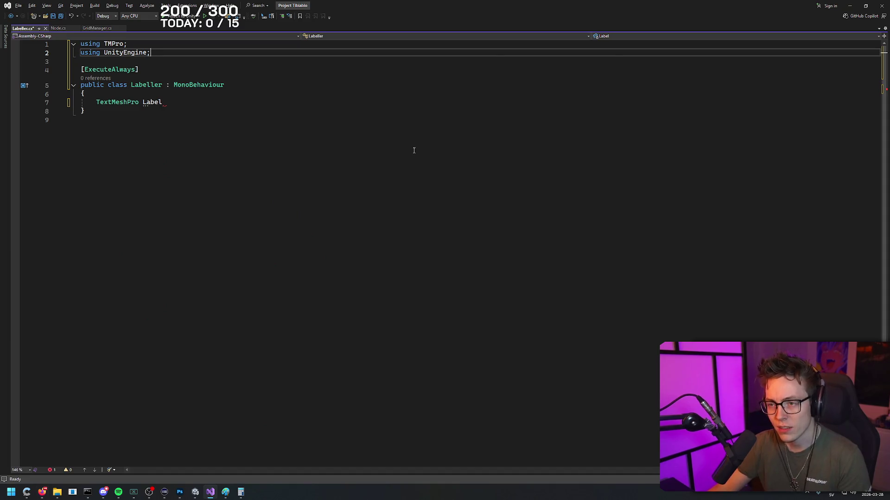
key(alt+Tab)
key(alt+Tab)
key(alt+Tab)
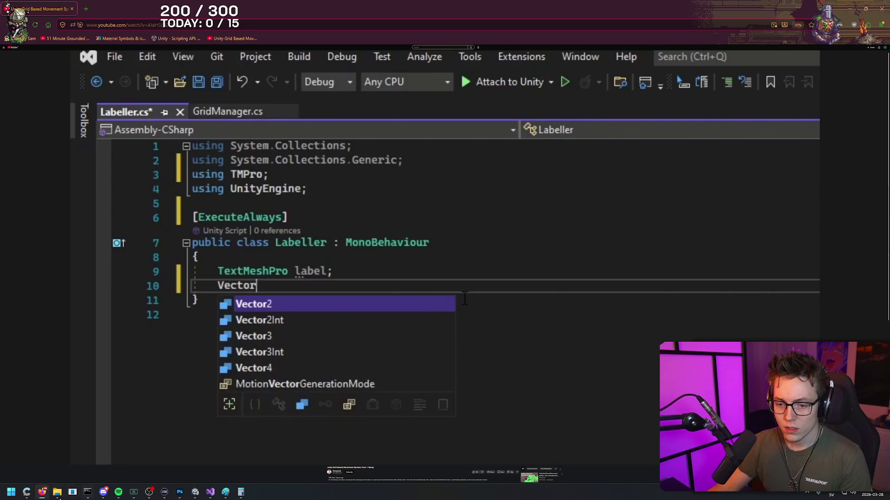
mouse_move(196, 494)
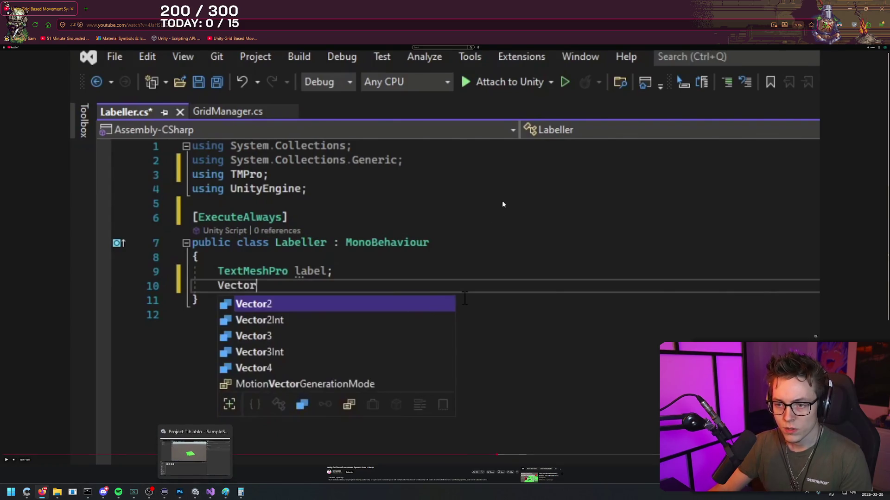
click(546, 204)
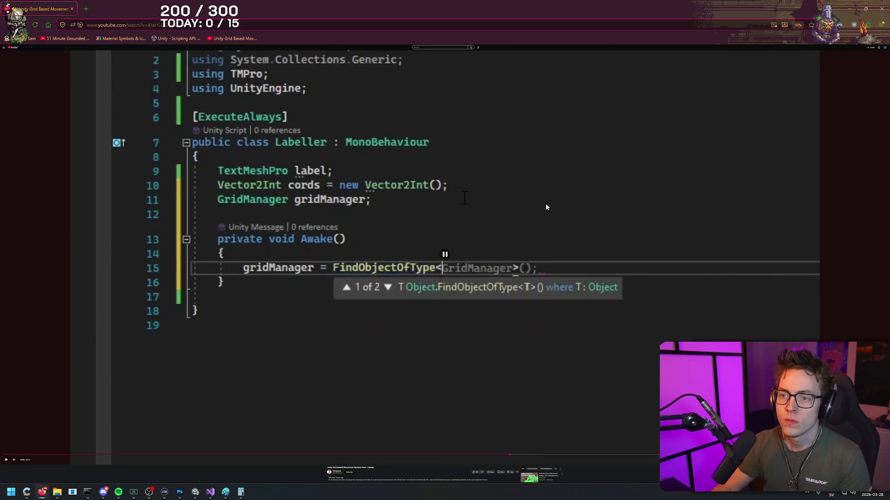
key(alt+Tab)
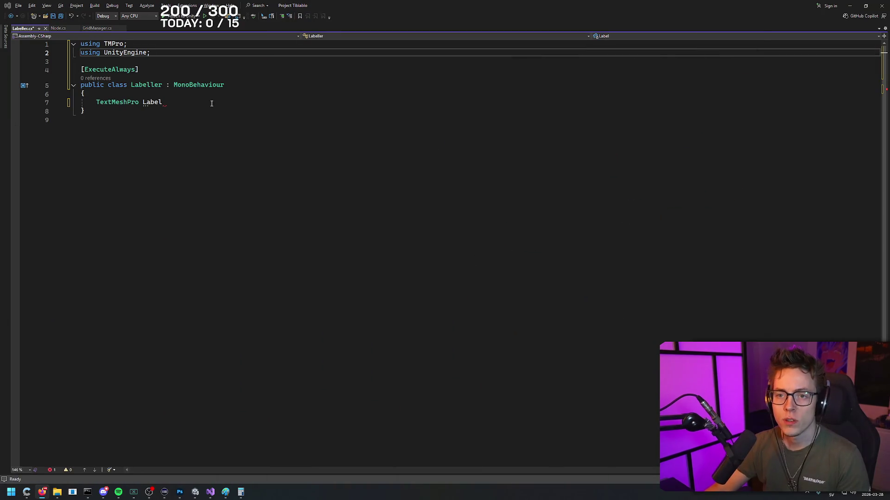
- Add fields Vector2Int cords = new Vector2Int() and GridManager gridManager below Label
click(218, 105)
text(;)
key(Return)
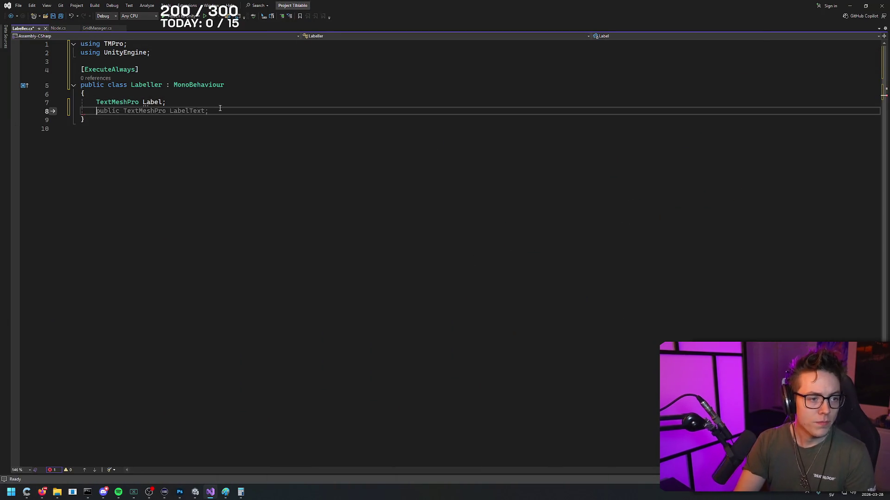
text(Vector2Int cords = new Vec)
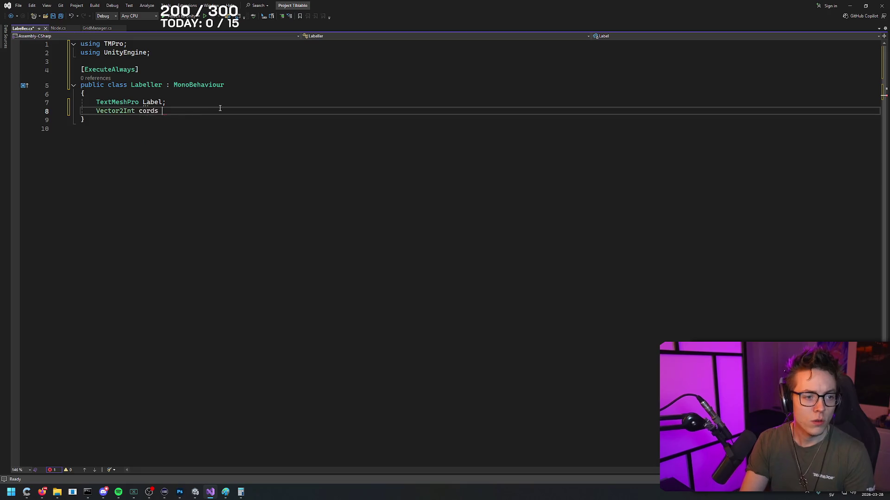
key(Tab)
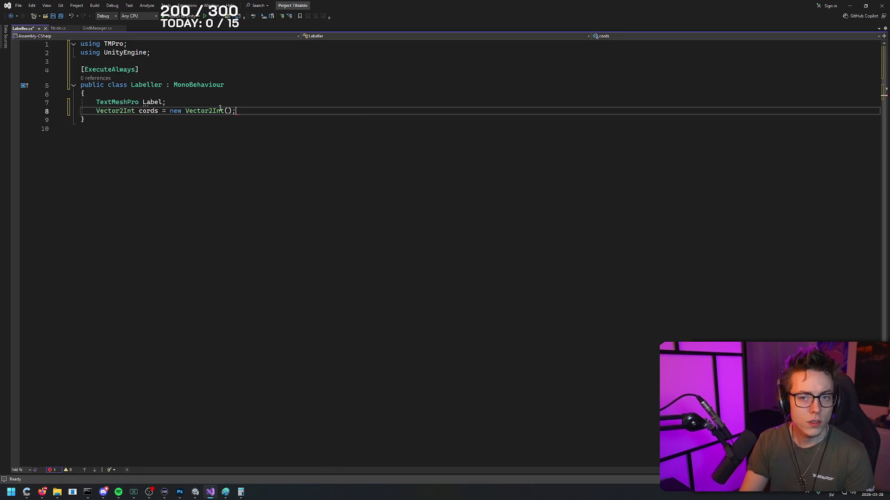
key(Return)
text(GridM)
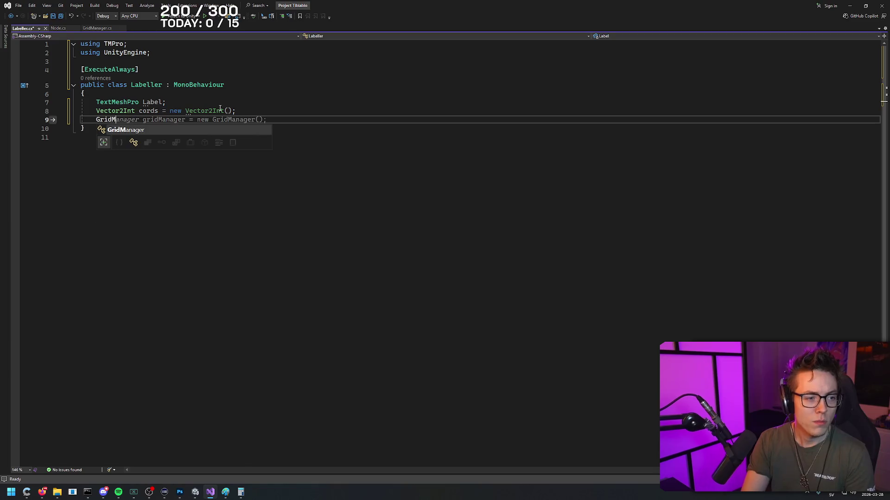
text(anager gridManager;)
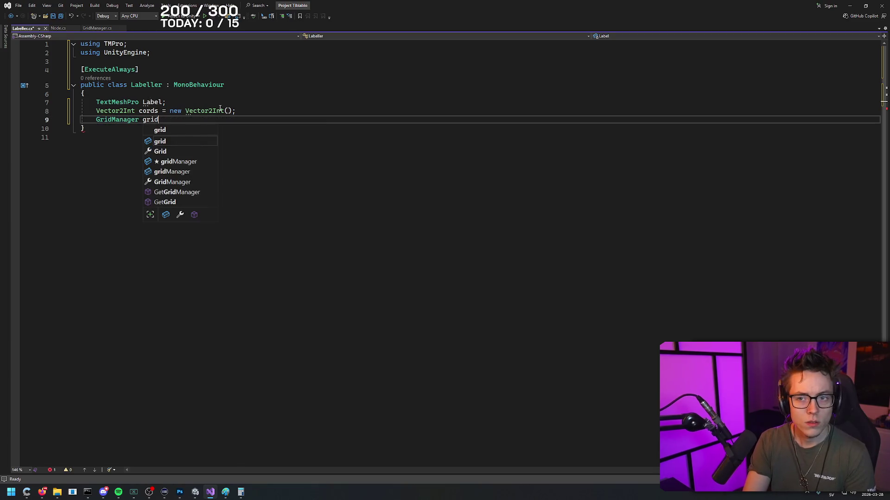
key(Return)
key(Return)
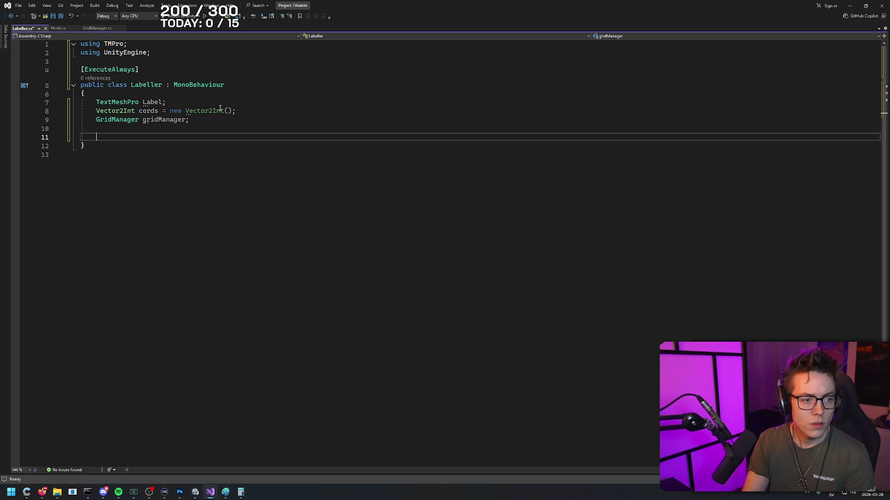
- Add a private Awake method assigning gridManager = FindObjectOfType<GridManager>()
text(private void Awake)
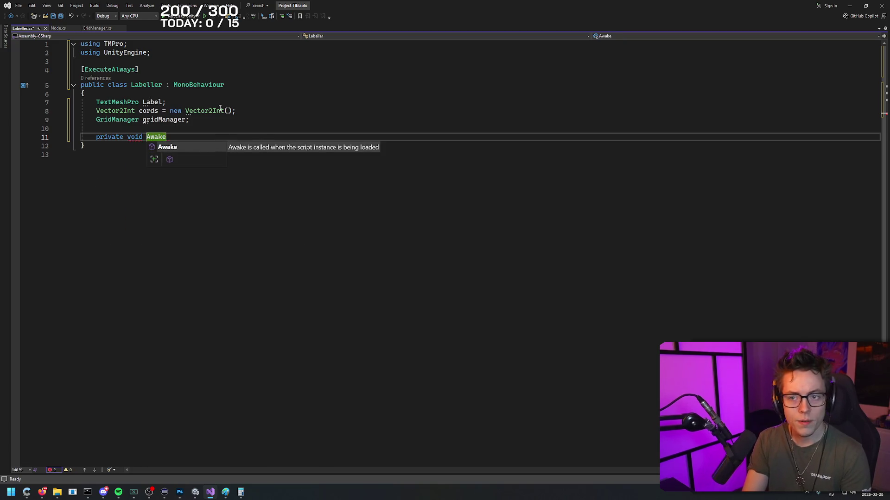
key(Tab)
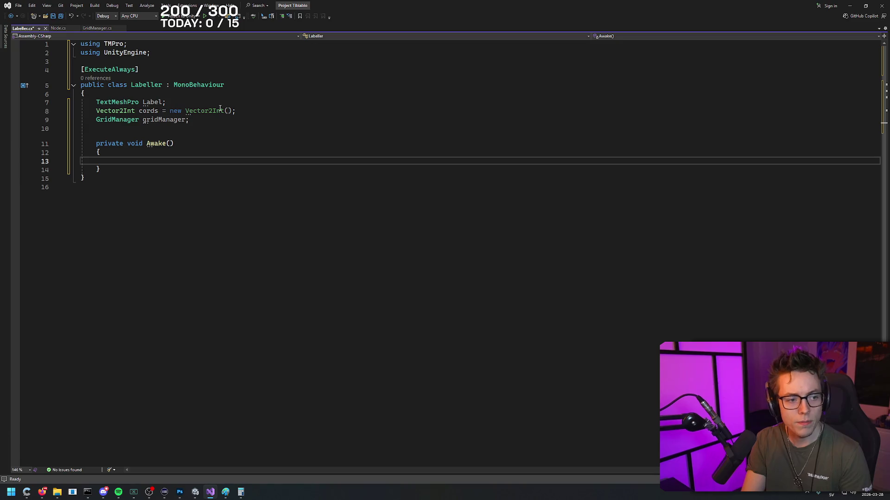
text(gridManager = )
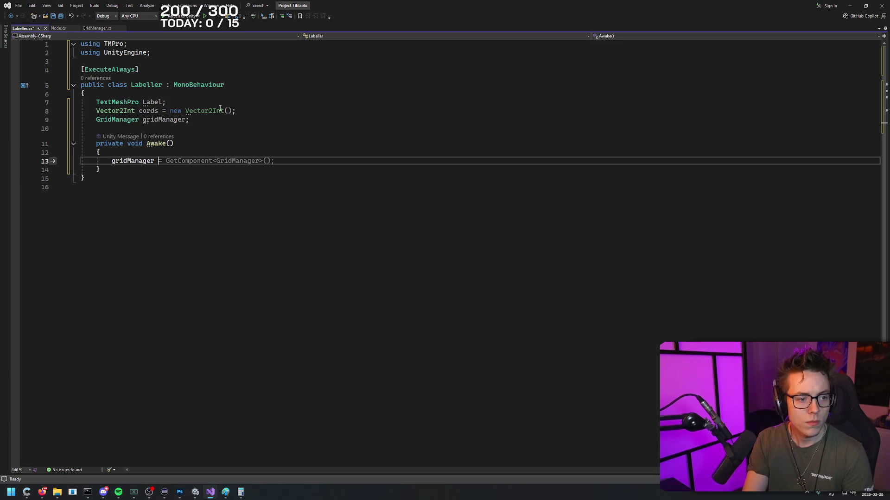
text(FindObje)
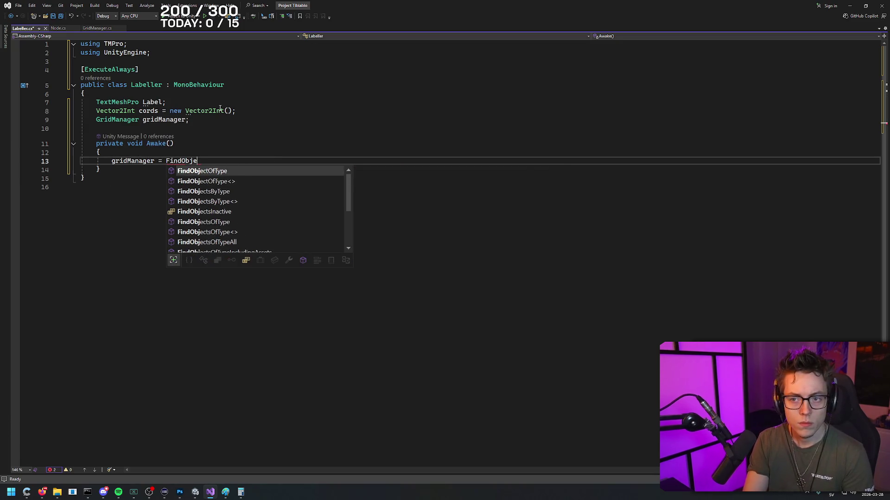
text(ctOfT)
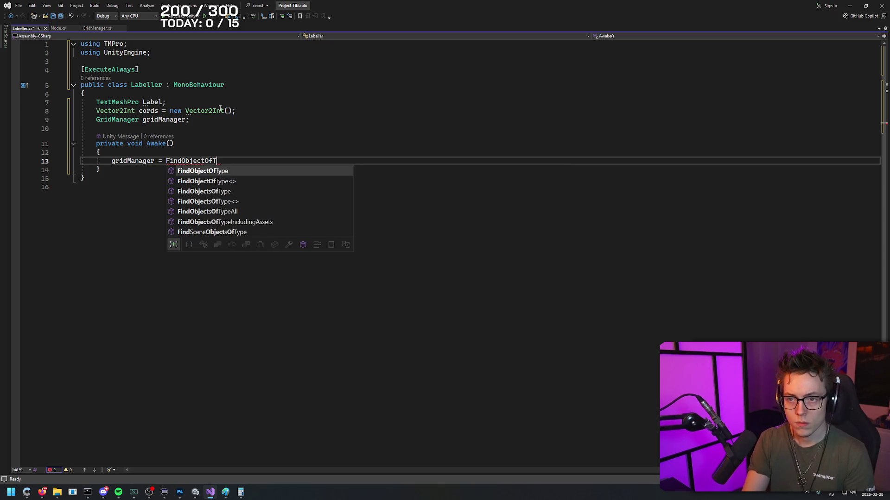
text(ype<GridManager)
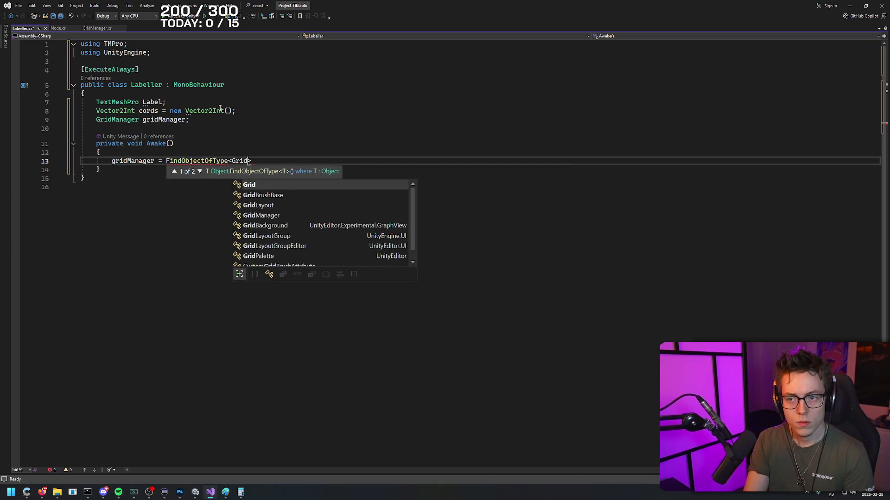
text(>)
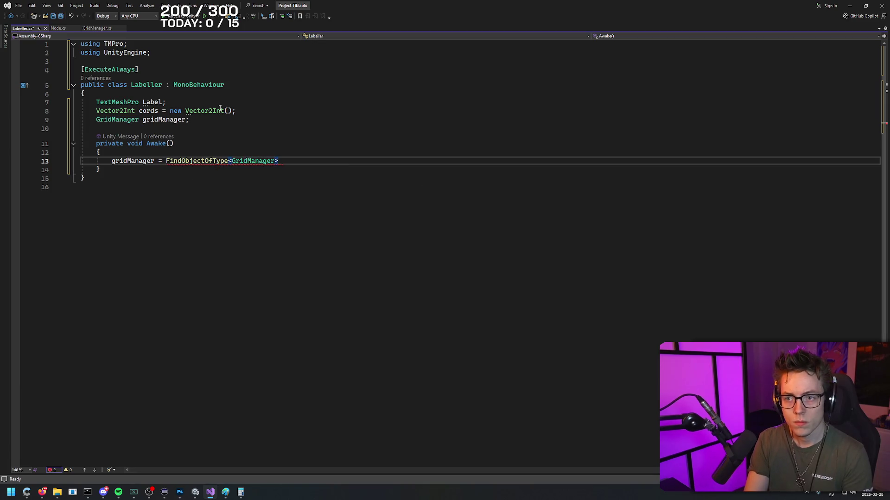
text(()
key(Tab)
text();)
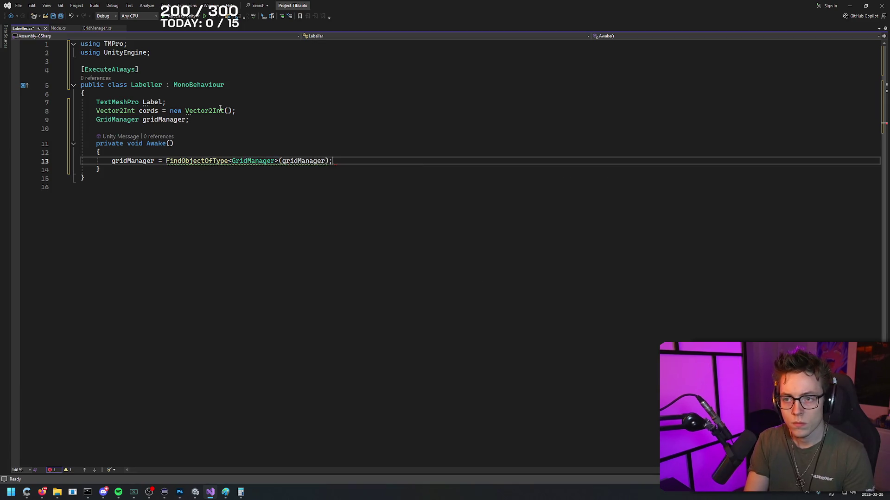
key(ctrl+BackSpace)
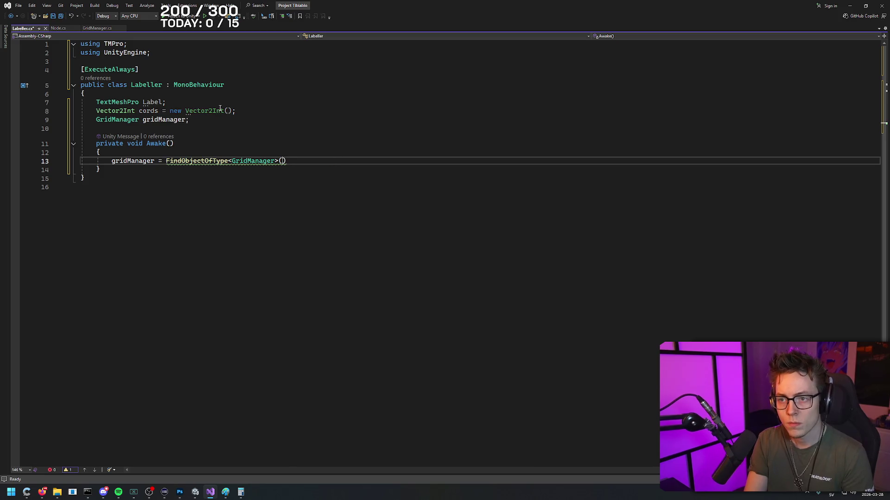
key(alt+Tab)
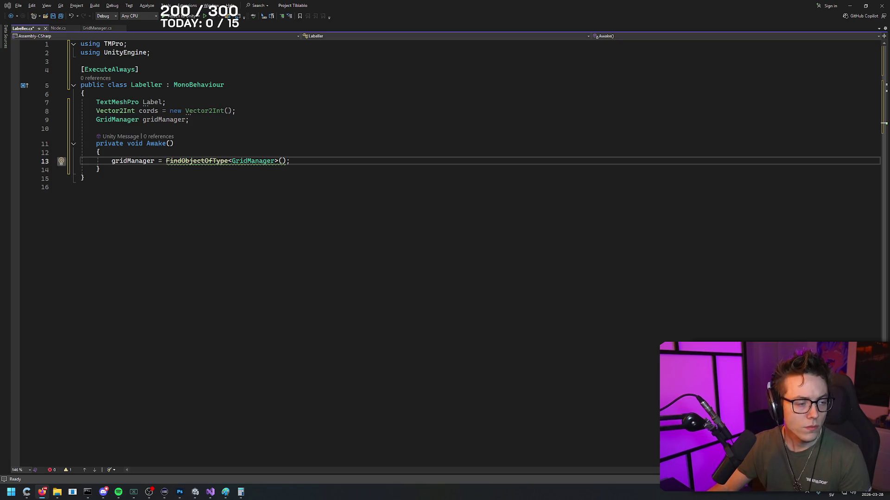
mouse_move(212, 192)
mouse_down()
mouse_move(449, 49)
mouse_move(444, 63)
mouse_move(461, 24)
mouse_up()
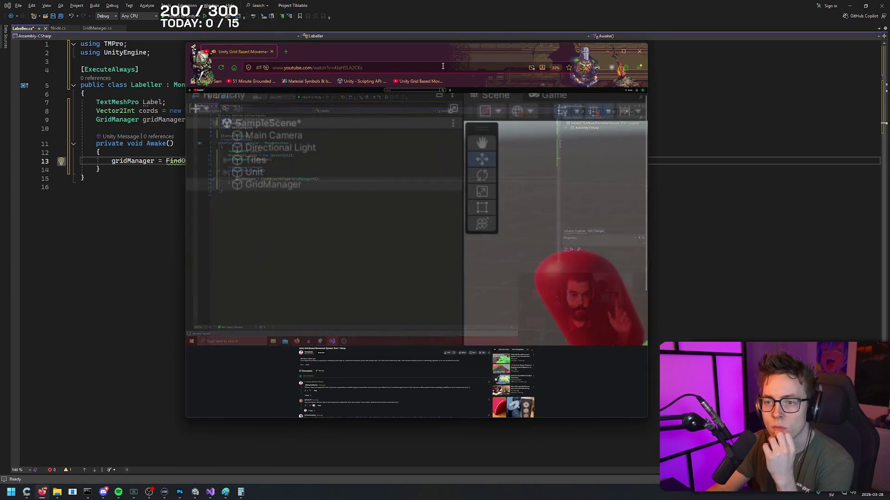
drag(441, 54, 448, 52)
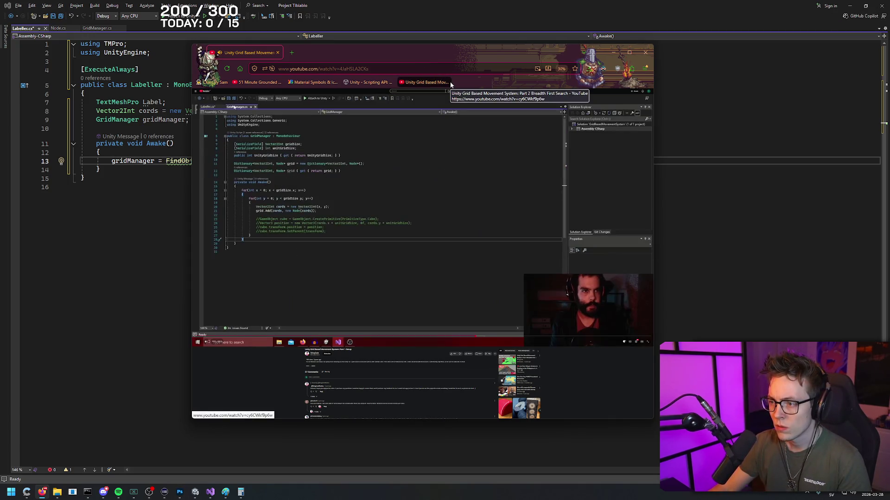
key(space)
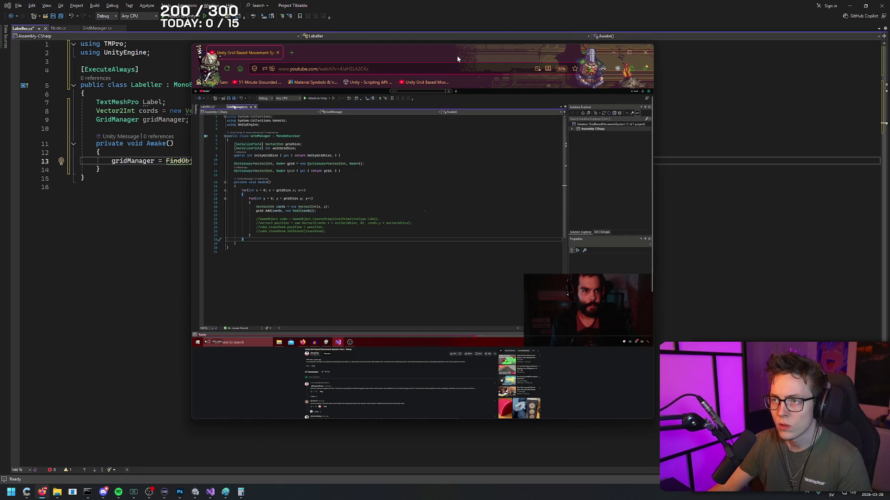
key(space)
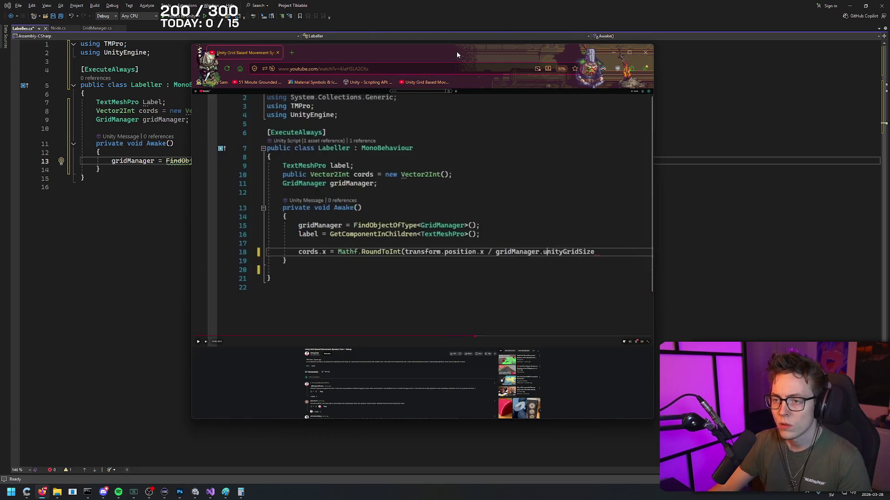
key(alt+Tab)
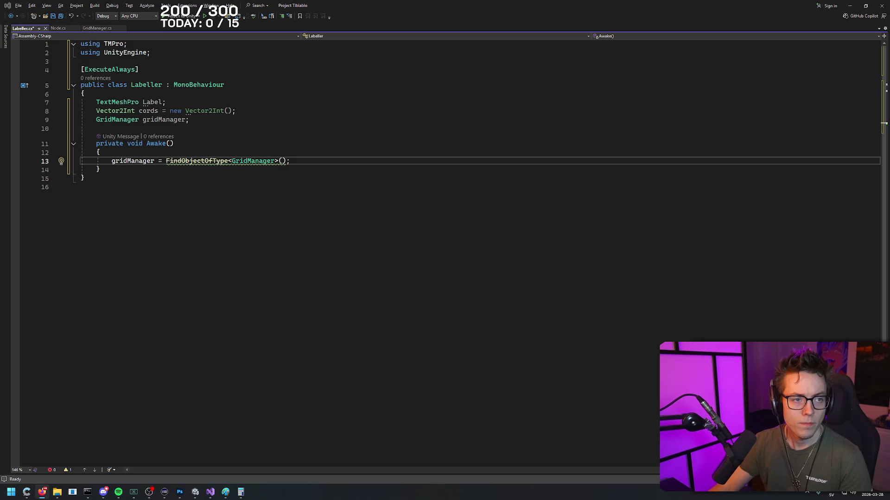
- Start a label line under gridManager and keep FindObjectOfType despite its deprecation warning
click(293, 161)
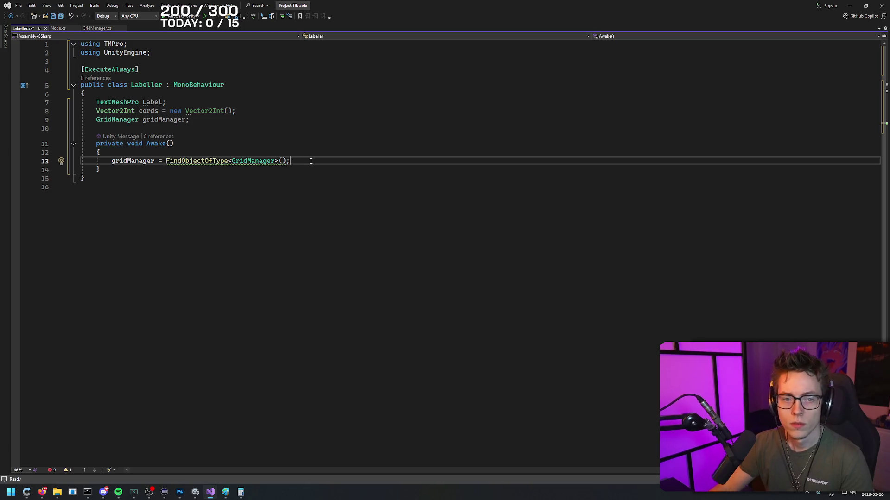
key(Return)
text(label)
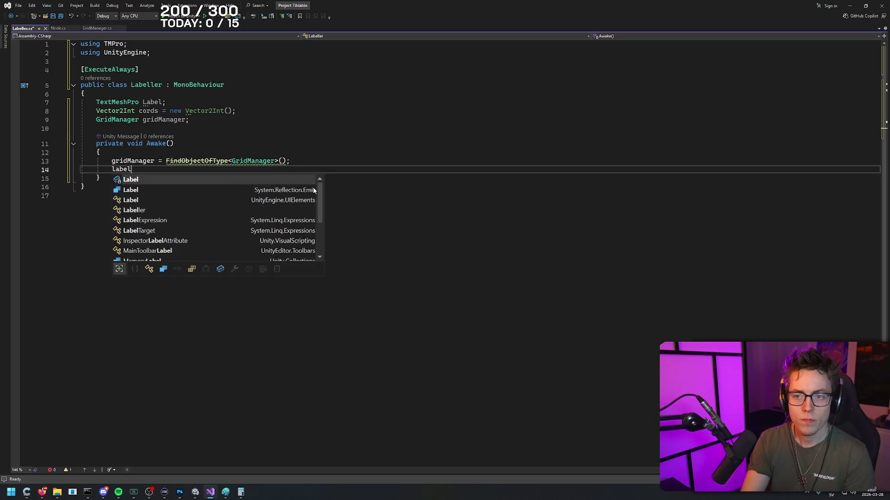
click(213, 161)
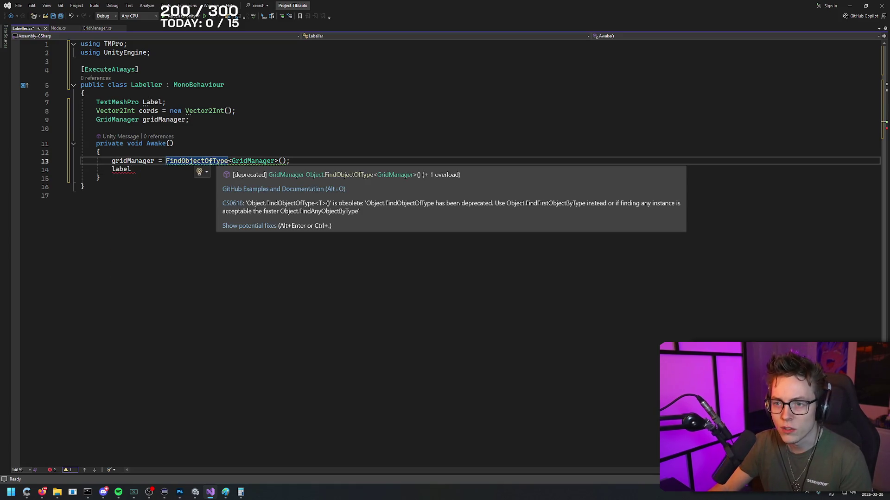
key(BackSpace)
key(BackSpace)
key(BackSpace)
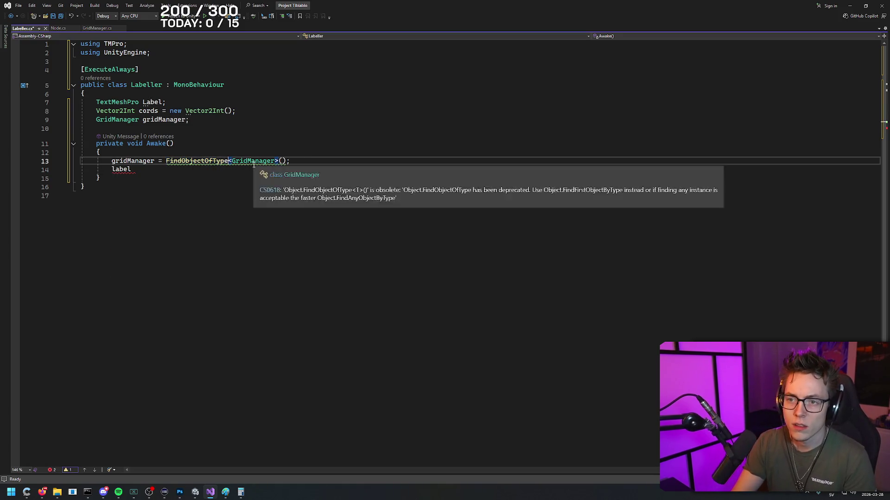
text(ct)
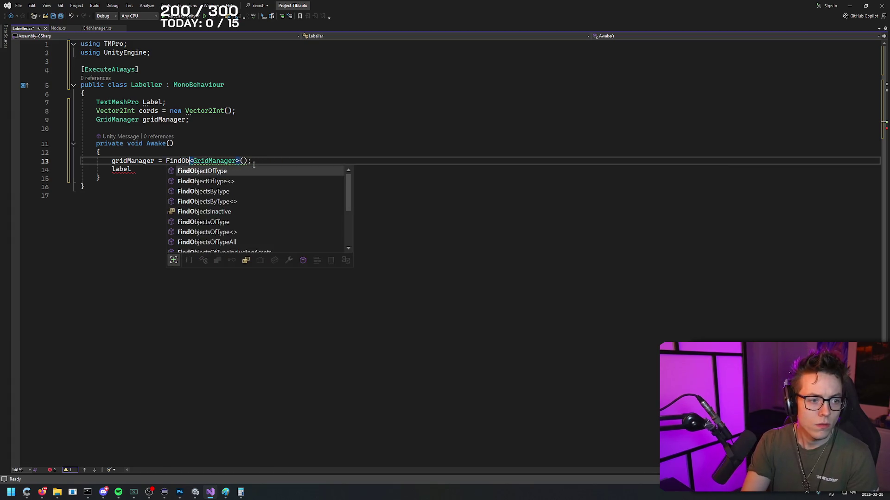
text(OfType)
key(Escape)
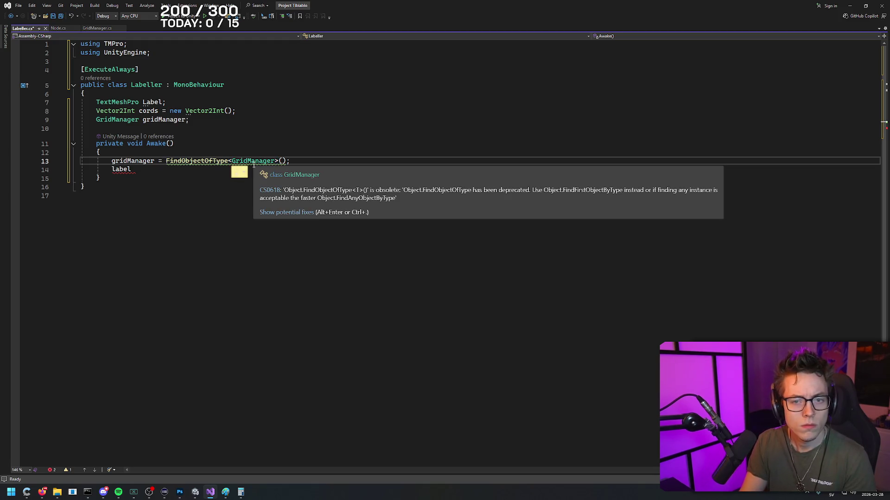
- Complete label = GetComponentInChildren<TextMeshPro>(); and begin the cords.x rounding line
key(Down)
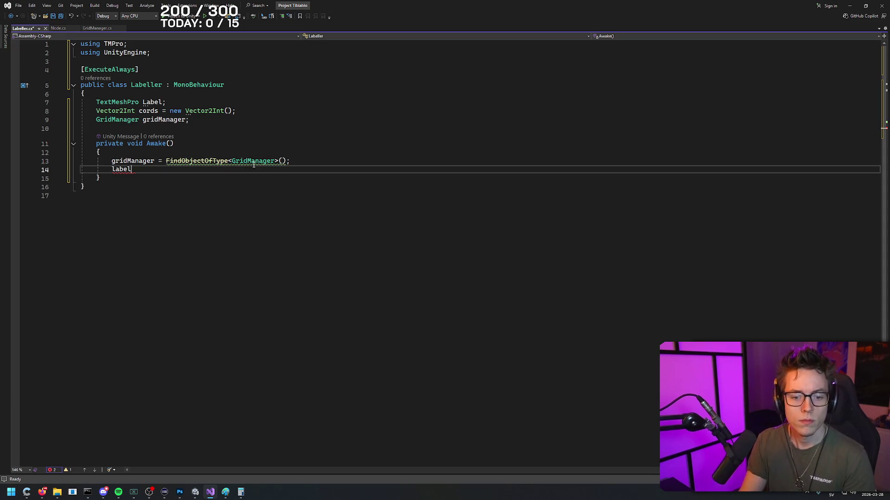
text( = GetCo)
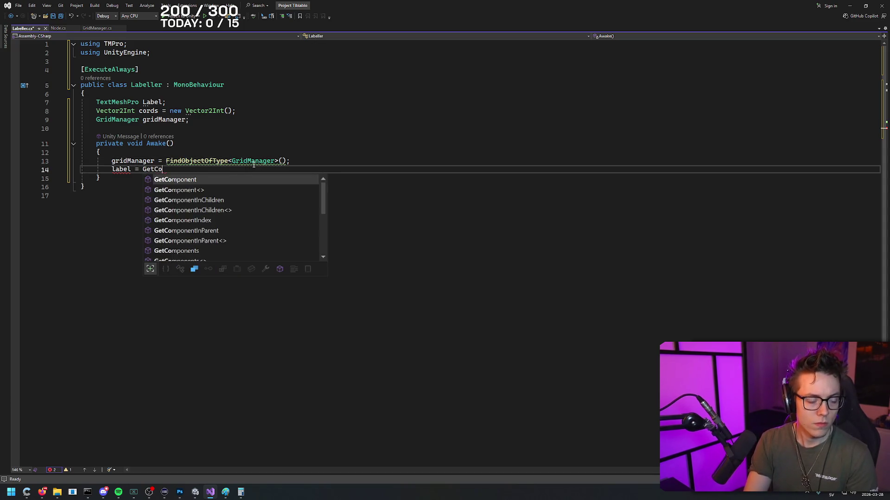
text(mponentInChildren)
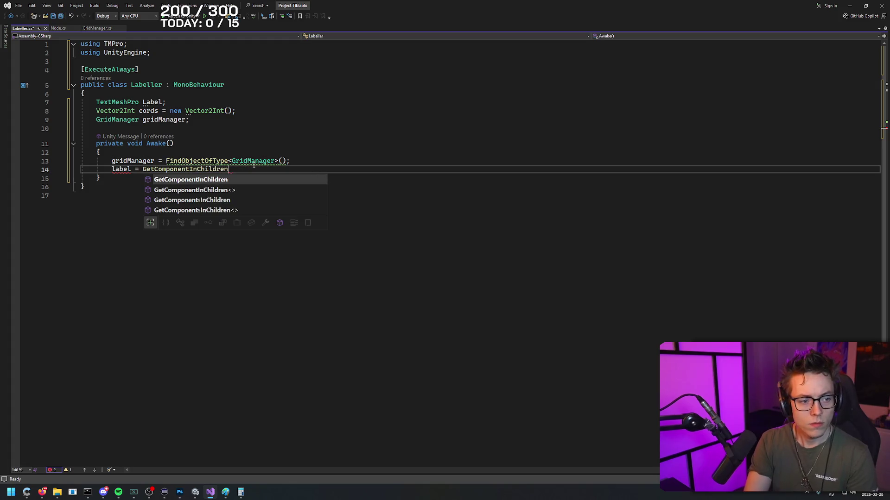
text(<TextMeshPro>)
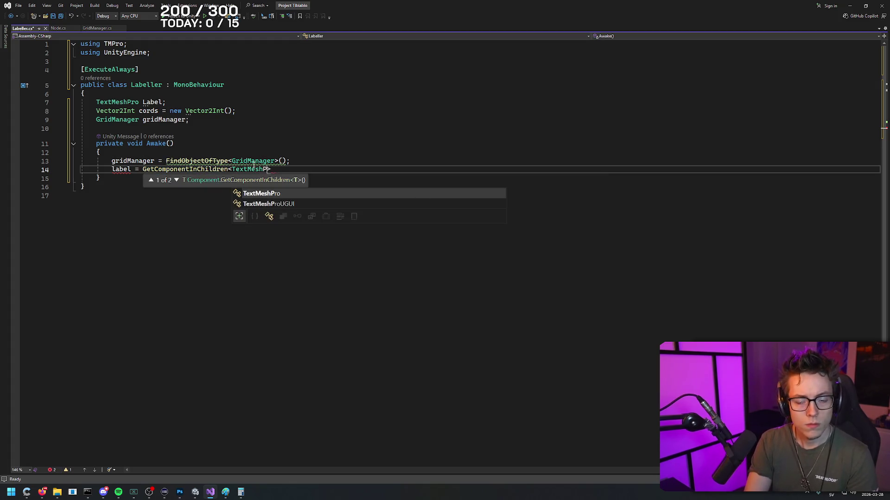
text(();)
key(Return)
key(Return)
text(cords.x)
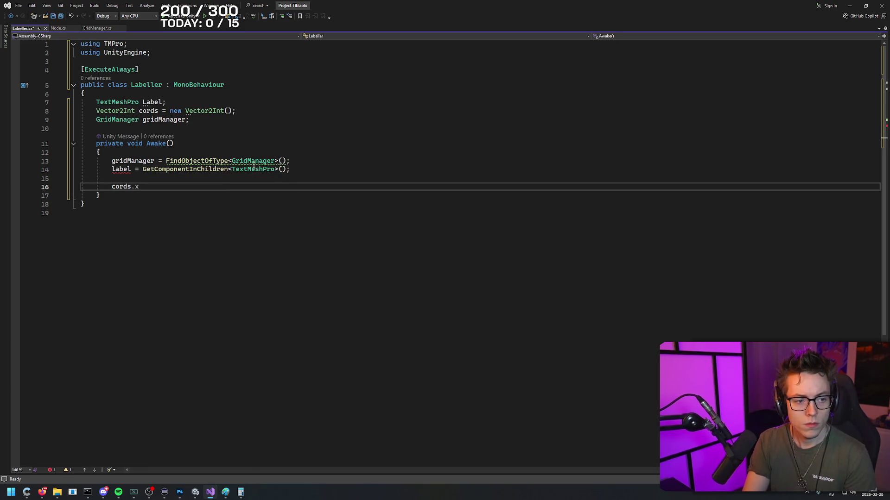
text( = Mathf)
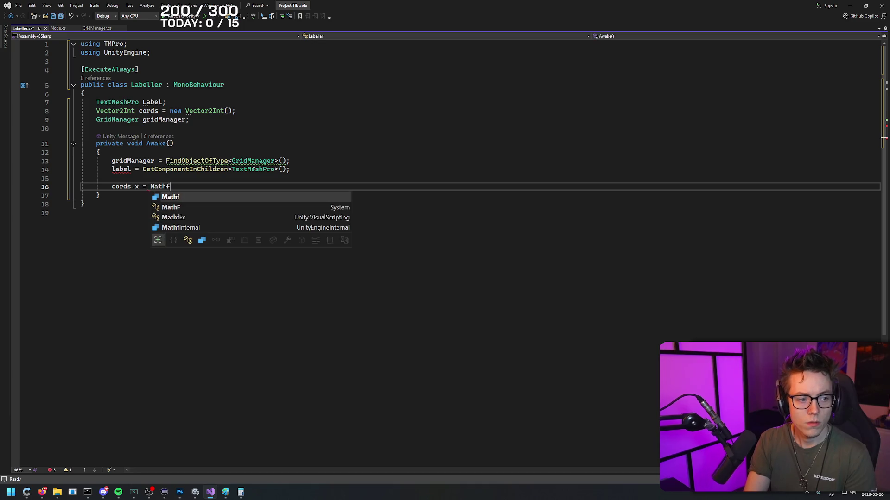
text(.RoundToInt()
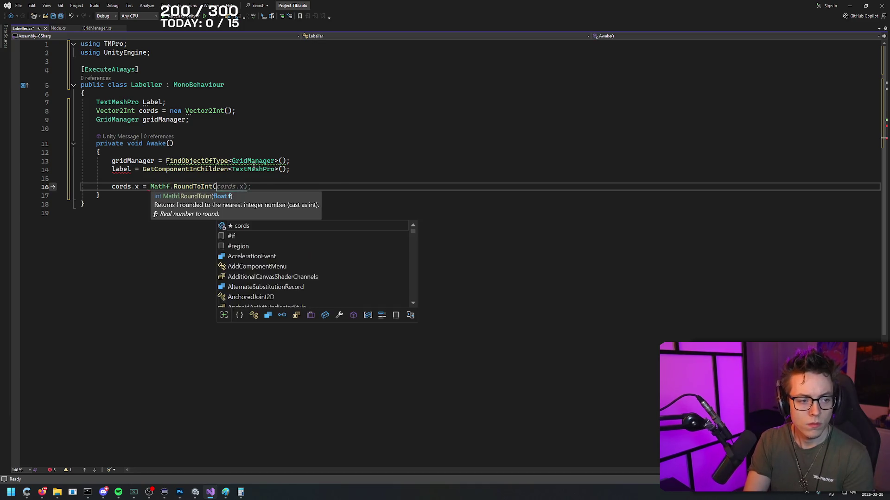
text(transform.position.x / )
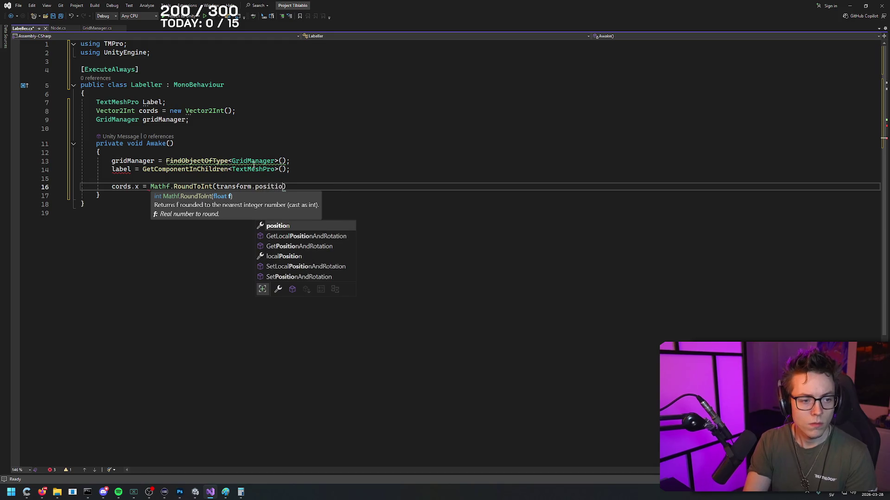
text(gridManager.)
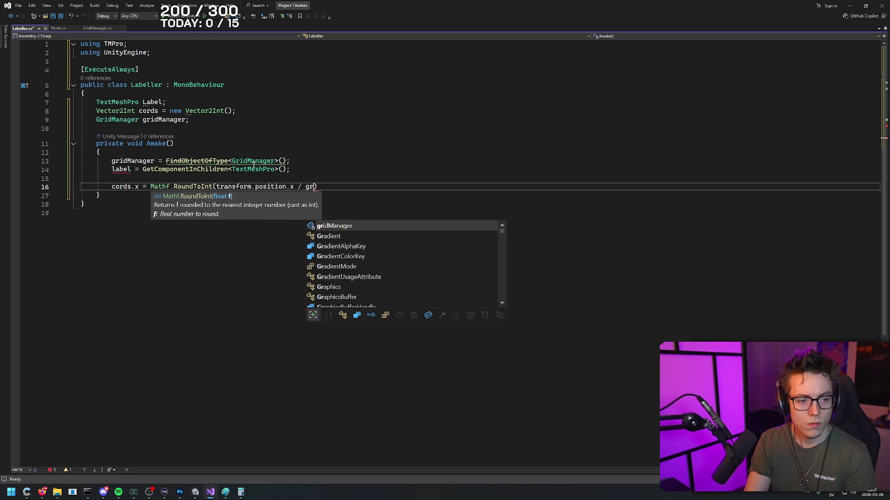
text(UnityGridSize))
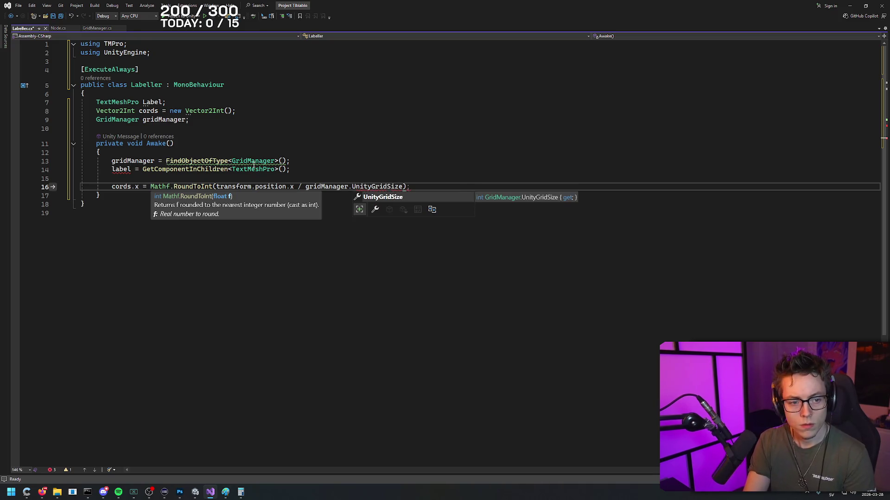
text(;)
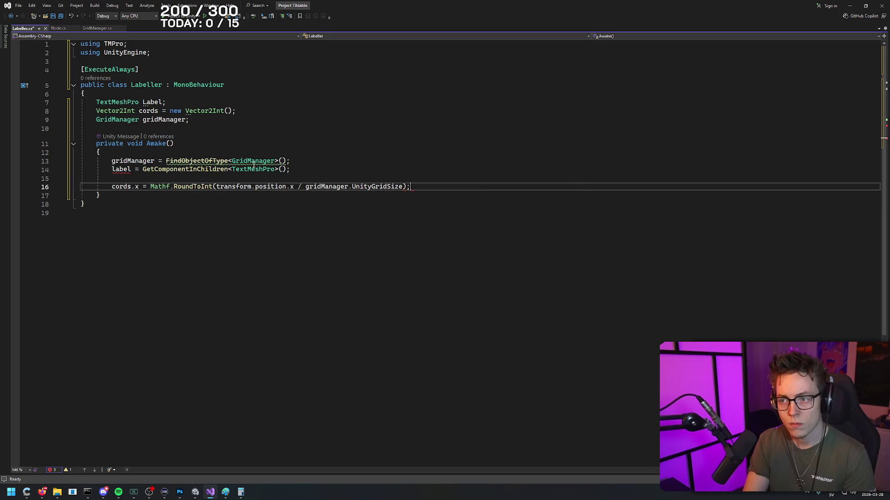
- Switch back to the YouTube tutorial to compare the finished cords.x line
key(alt+Tab)
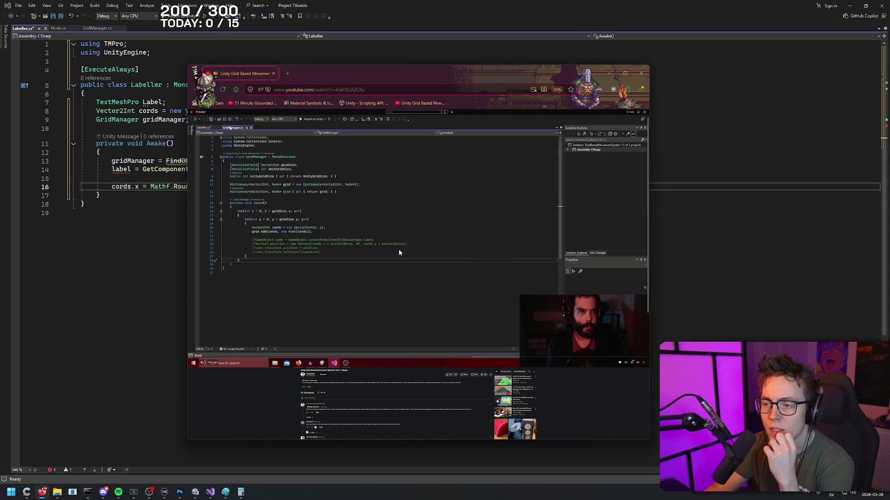
- In GridManager.cs, correct the line 7 field name unitGridSize to unityGridSize
key(alt+Tab)
click(495, 64)
key(alt+Tab)
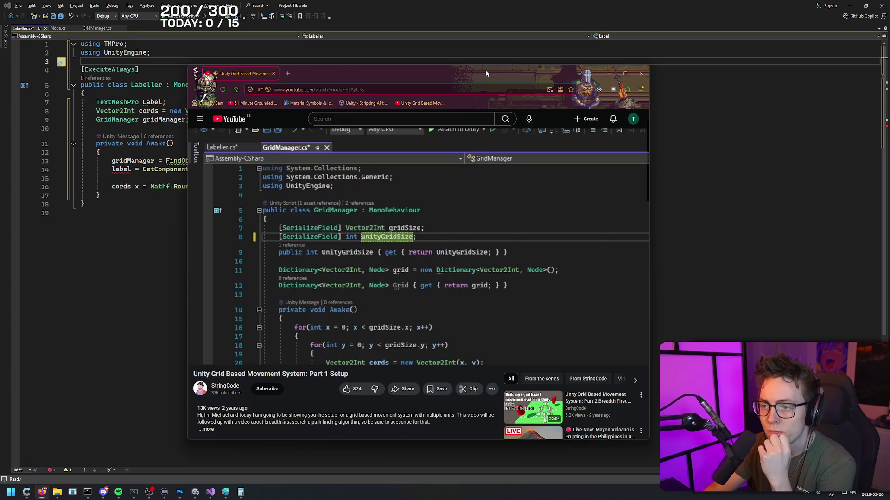
click(460, 184)
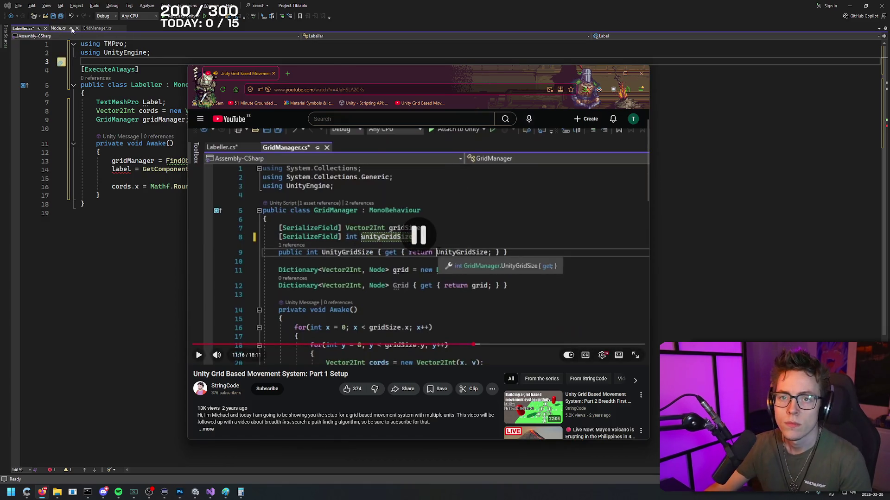
key(alt+Tab)
click(98, 29)
click(192, 102)
text(yGridSize;)
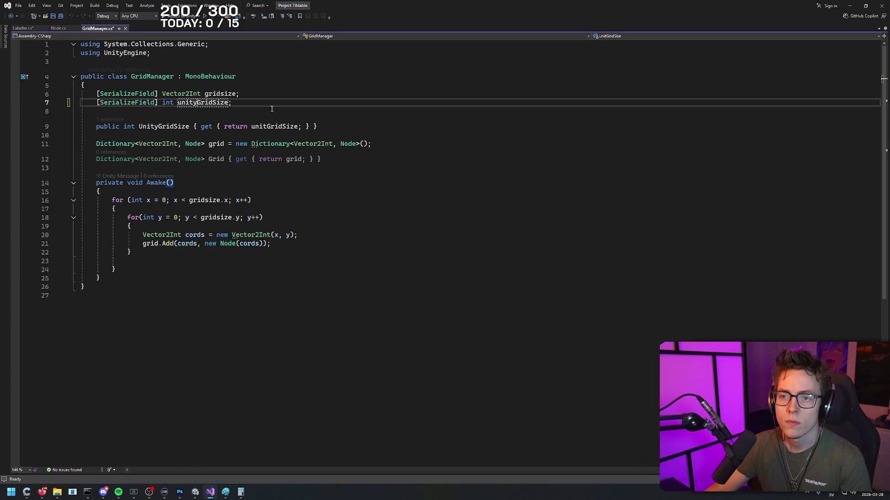
- Change the field returned by the UnityGridSize property on line 9 to unityGridSize
key(alt+Tab)
click(486, 215)
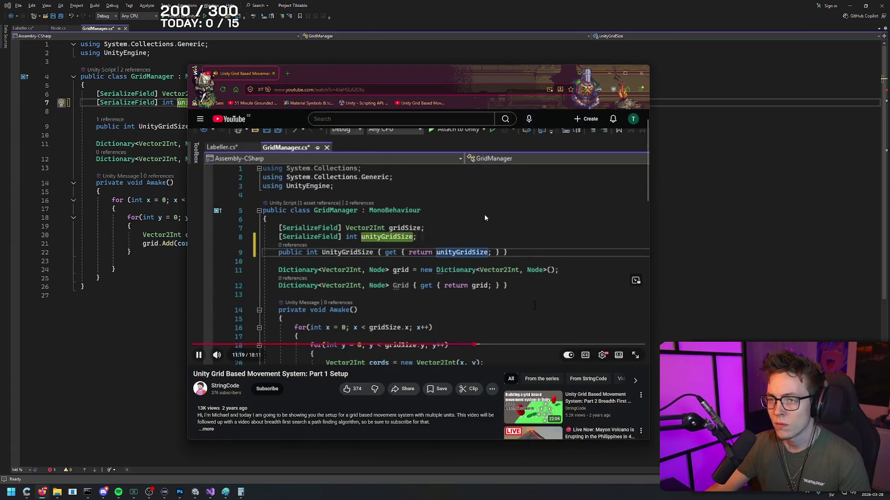
key(alt+Tab)
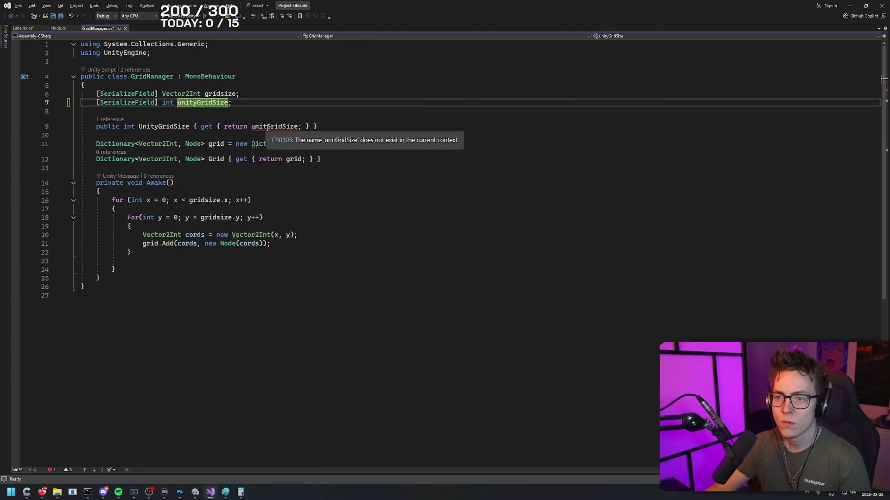
click(266, 126)
text(y)
- Reposition the tutorial window and step through the video to read its GridManager code
key(alt+Tab)
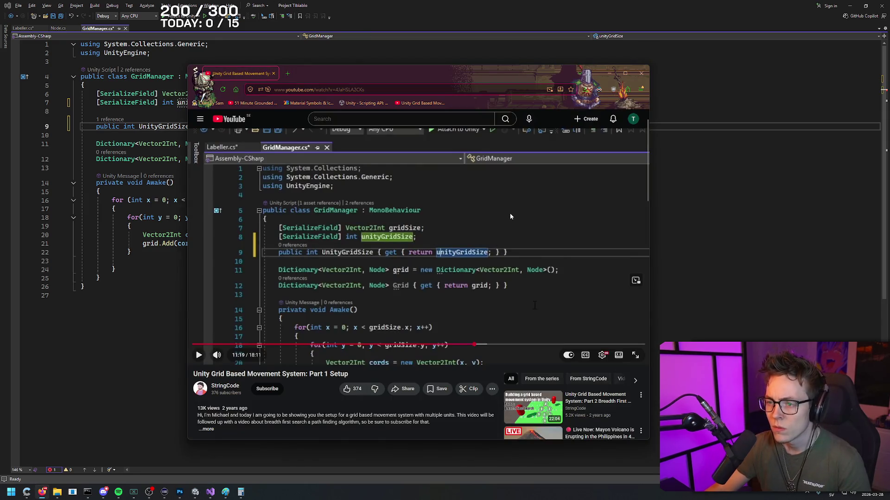
mouse_move(430, 80)
mouse_down()
mouse_move(477, 122)
mouse_move(546, 222)
mouse_move(539, 180)
mouse_move(578, 76)
mouse_up()
click(633, 219)
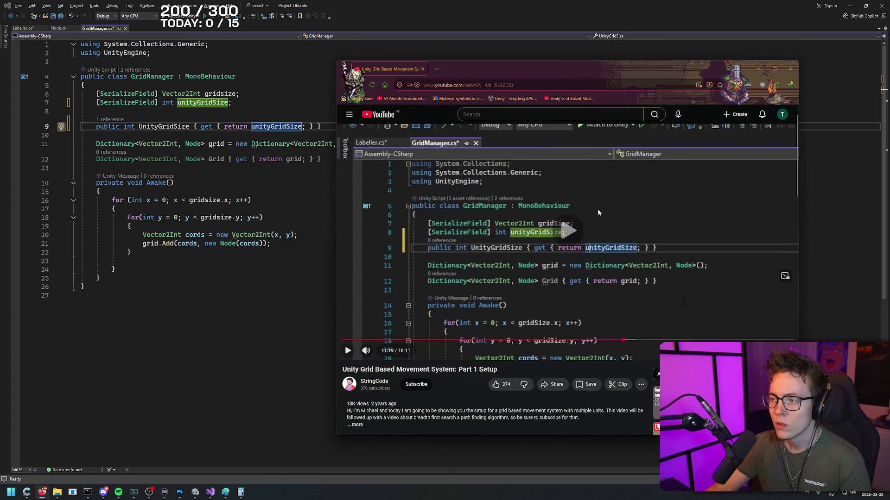
click(631, 222)
click(628, 223)
click(579, 218)
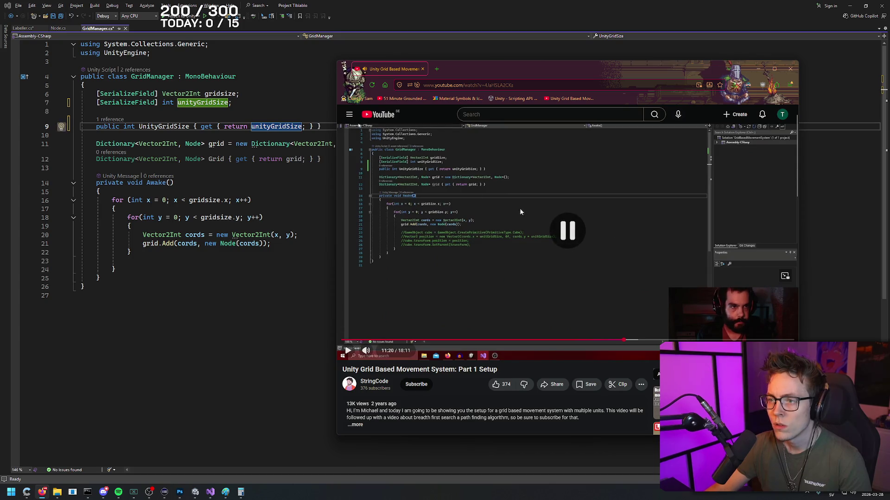
- Try renaming the UnityGridSize property, then undo and keep its original name
click(139, 126)
key(Delete)
text(u)
key(Return)
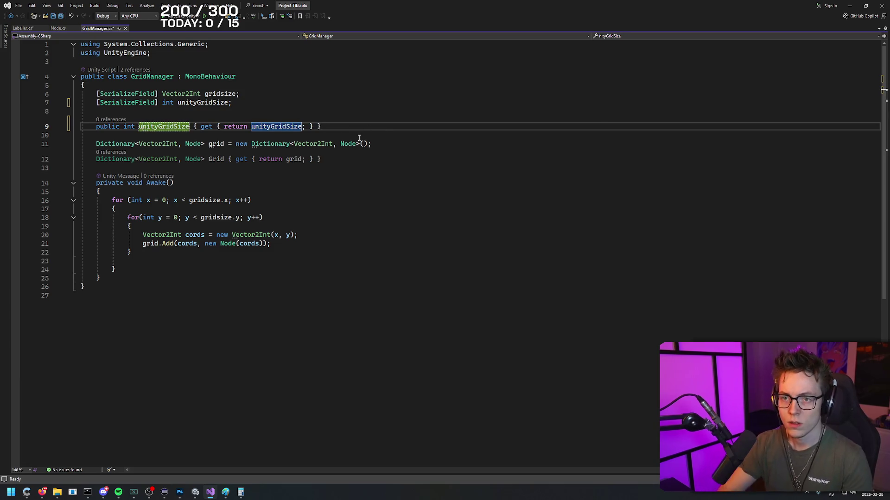
key(ctrl+z)
click(267, 127)
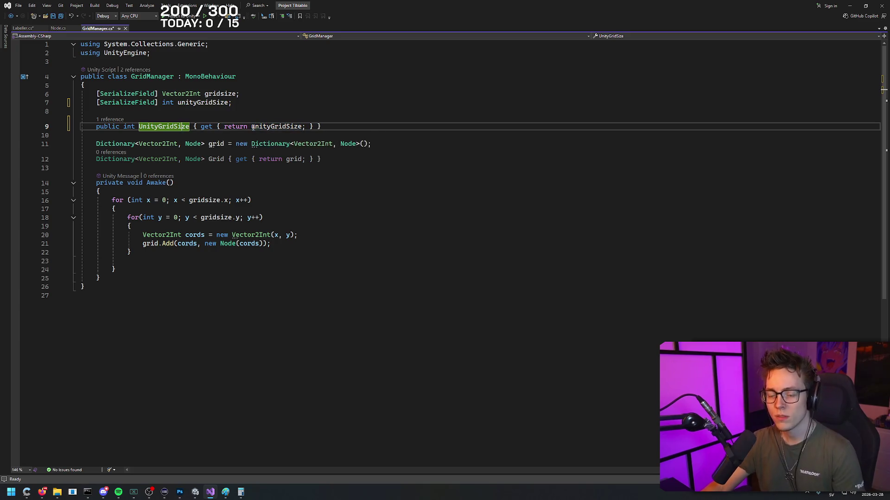
click(188, 127)
key(ctrl+r)
key(ctrl+r)
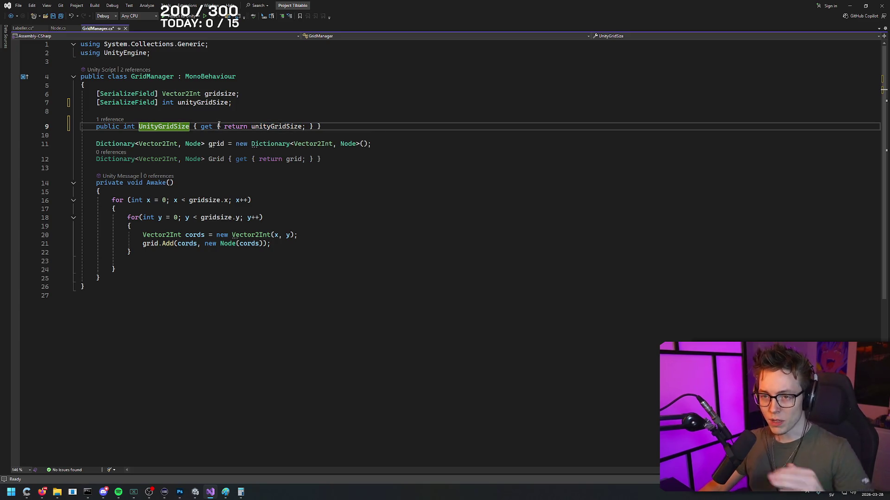
click(277, 126)
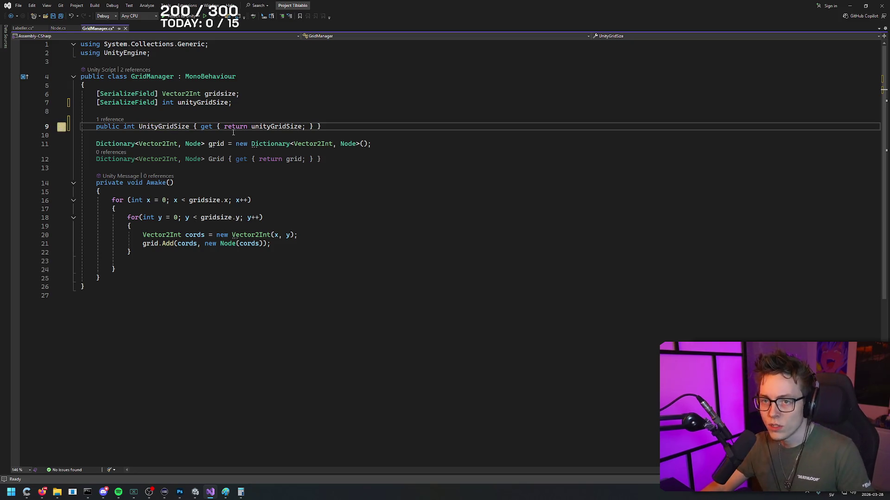
- Check the tutorial again and return to the end of Labeller's cords.x line
key(alt+Tab)
click(592, 224)
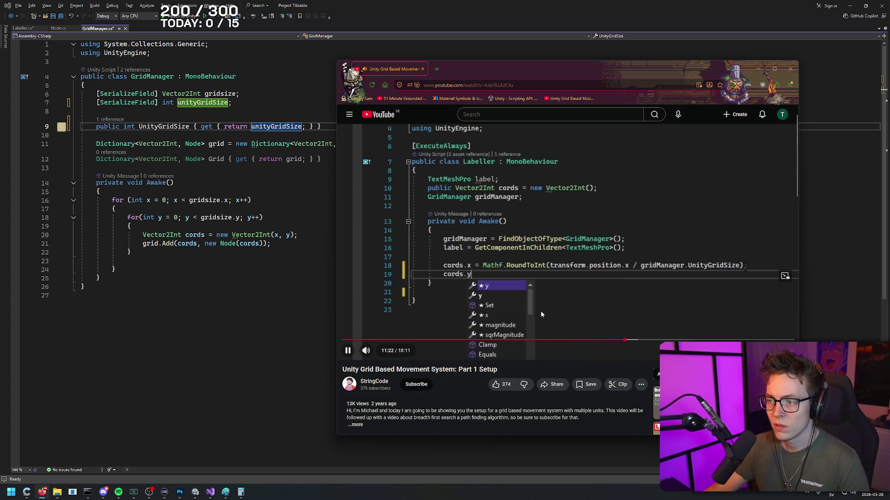
key(alt+Tab)
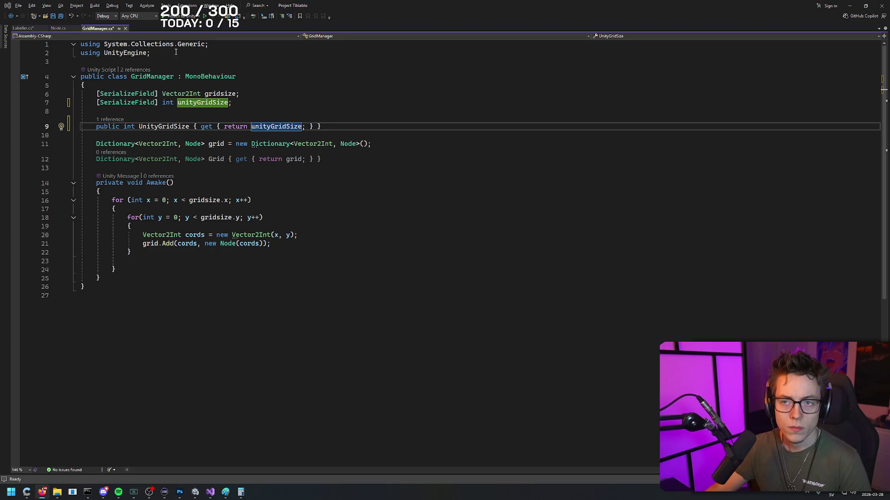
click(23, 28)
click(417, 183)
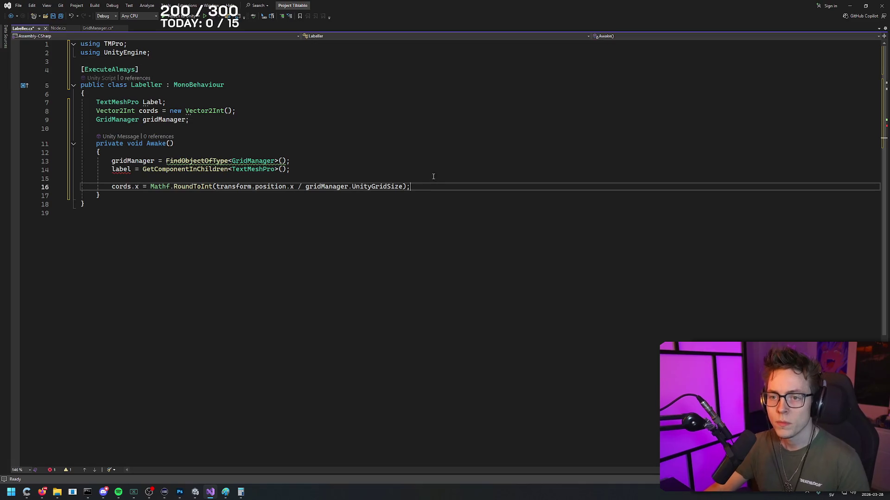
- Save GridManager.cs and rename Labeller's Label field to label
click(123, 170)
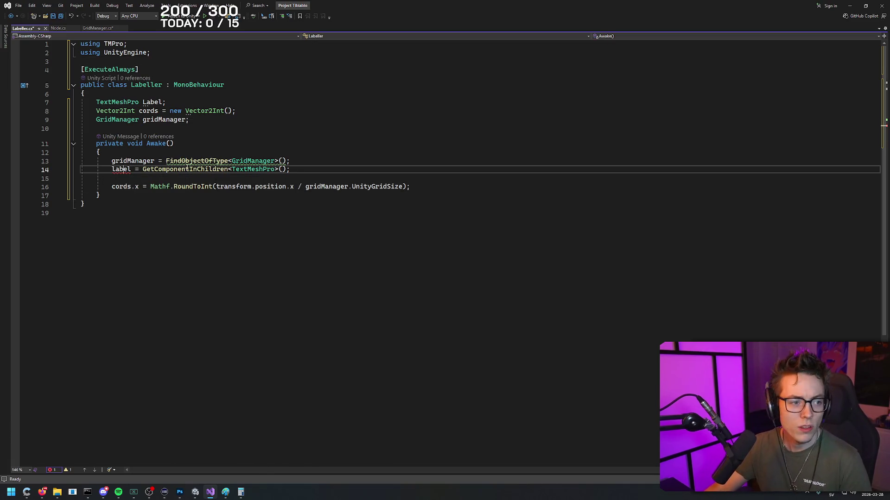
click(95, 29)
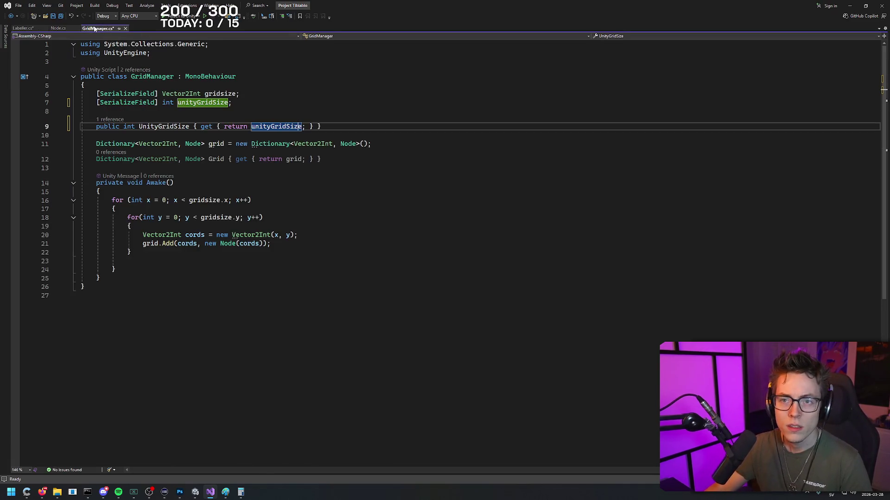
click(316, 114)
key(ctrl+s)
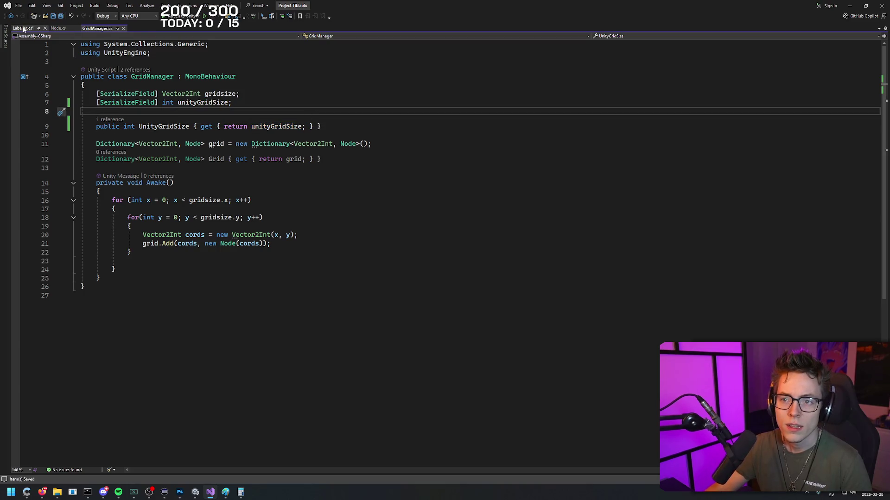
click(24, 29)
click(152, 102)
text(label)
click(208, 128)
key(ctrl+s)
- Duplicate the cords.x line below itself in Awake
click(428, 187)
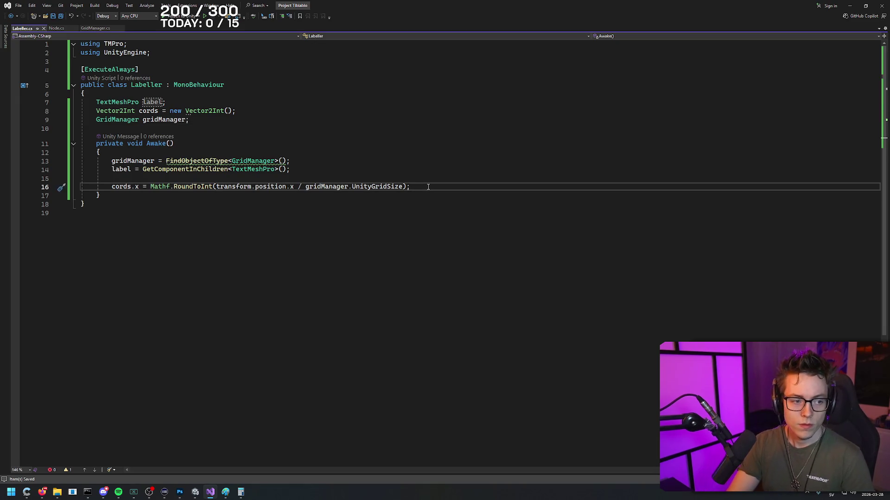
key(Return)
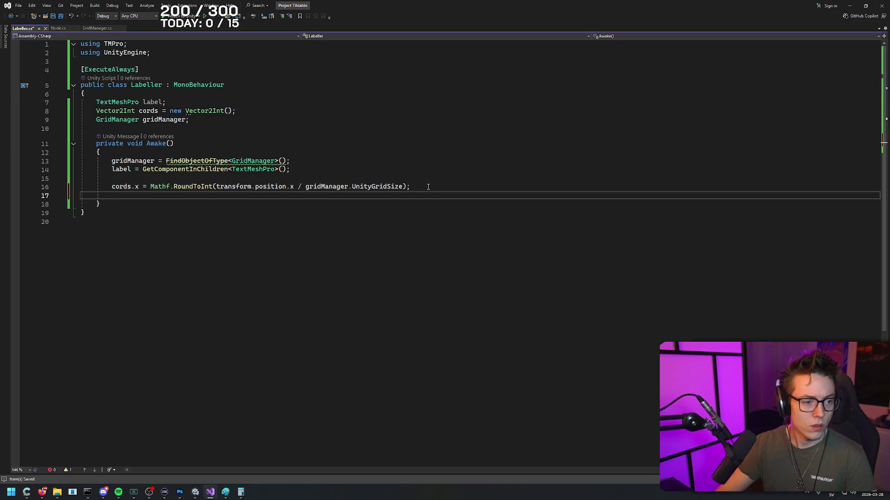
drag(411, 187, 112, 188)
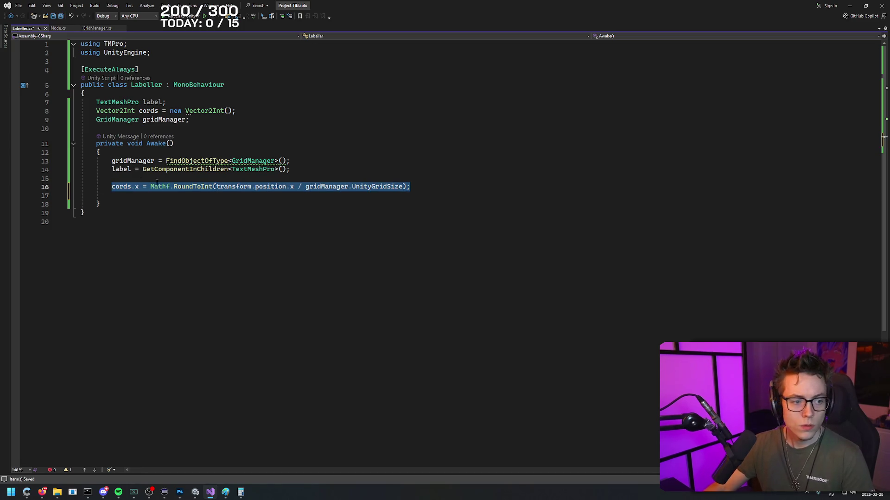
key(ctrl+x)
key(ctrl+z)
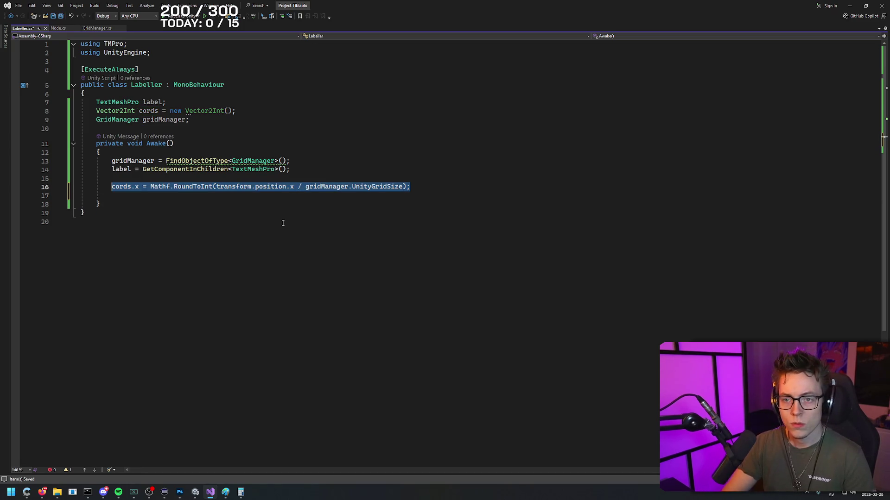
key(End)
key(Return)
key(ctrl+v)
- Turn the copy into cords.y using transform.position.z, then compare with the tutorial
key(Home)
key(Right)
key(Right)
key(Right)
key(BackSpace)
text(y)
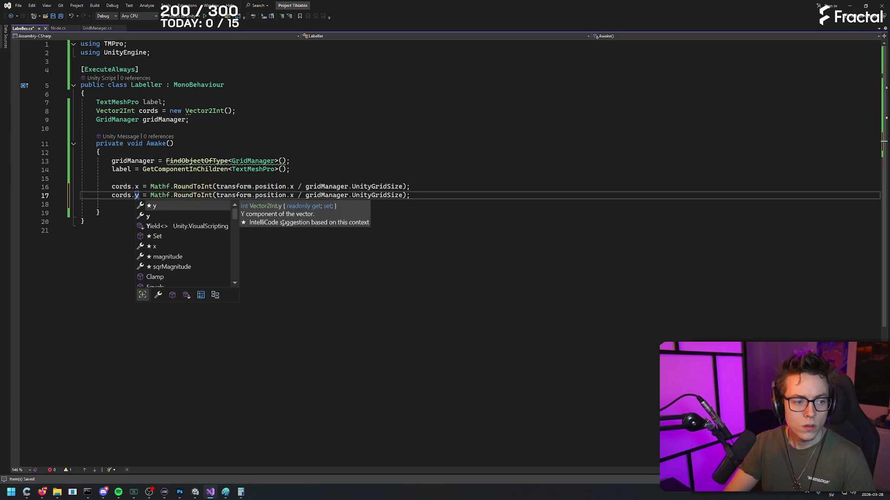
key(End)
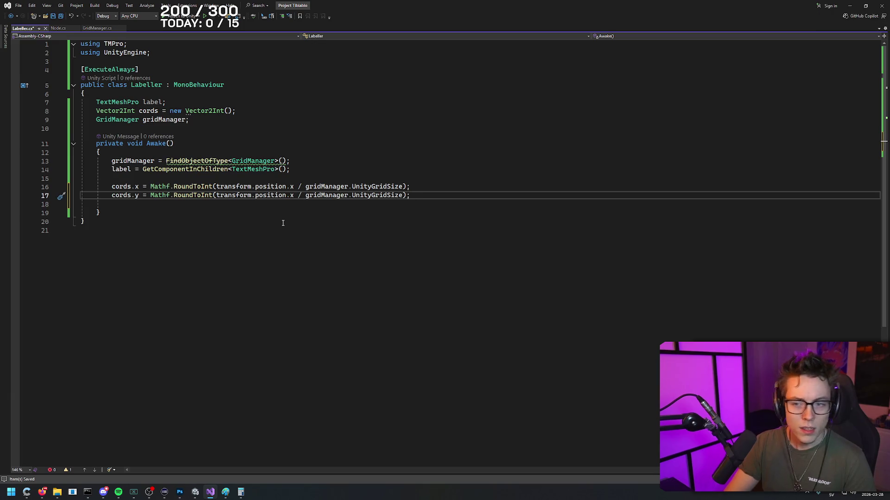
key(Left)
key(Left)
key(Left)
key(BackSpace)
text(z)
key(End)
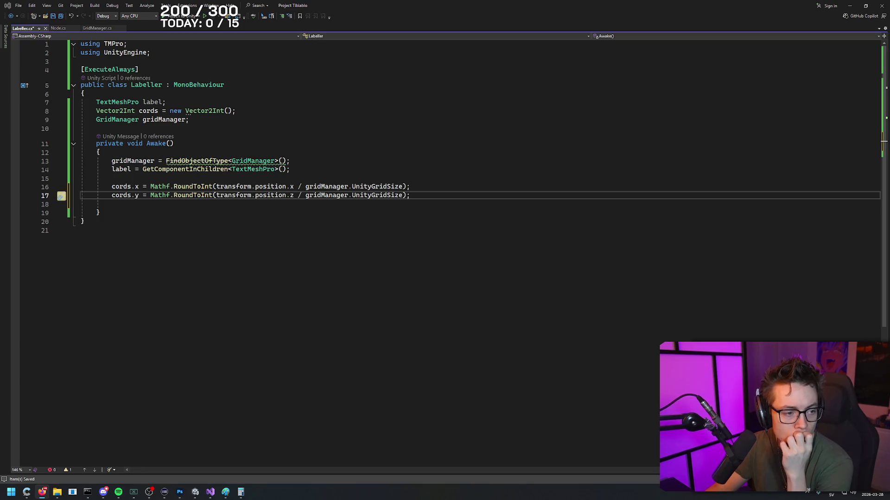
key(alt+Tab)
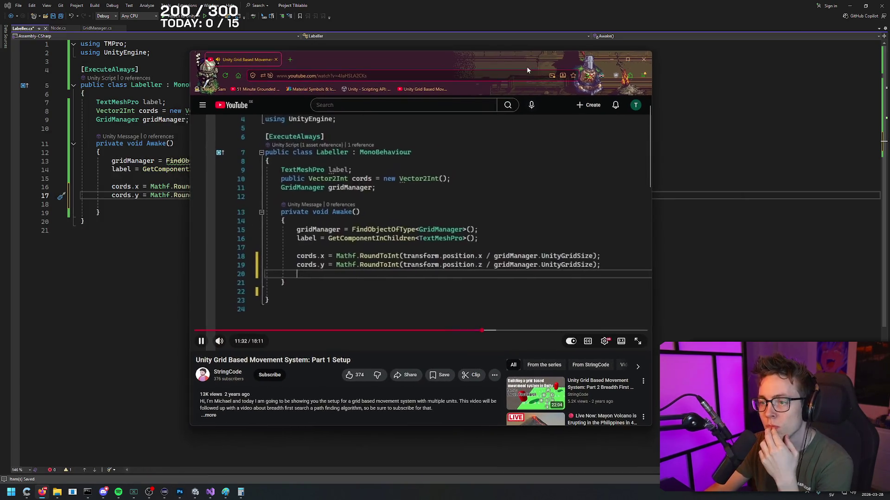
drag(527, 70, 519, 69)
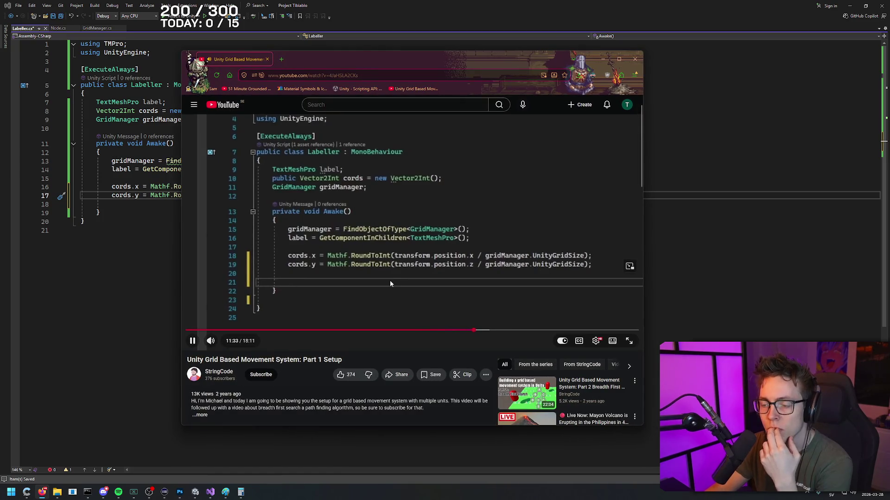
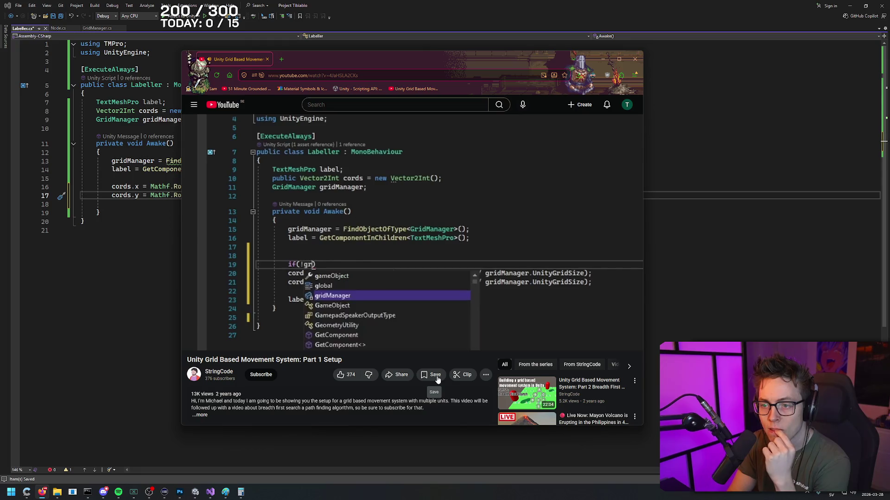
- Pause the tutorial video and minimize it to get back to the code
mouse_move(417, 138)
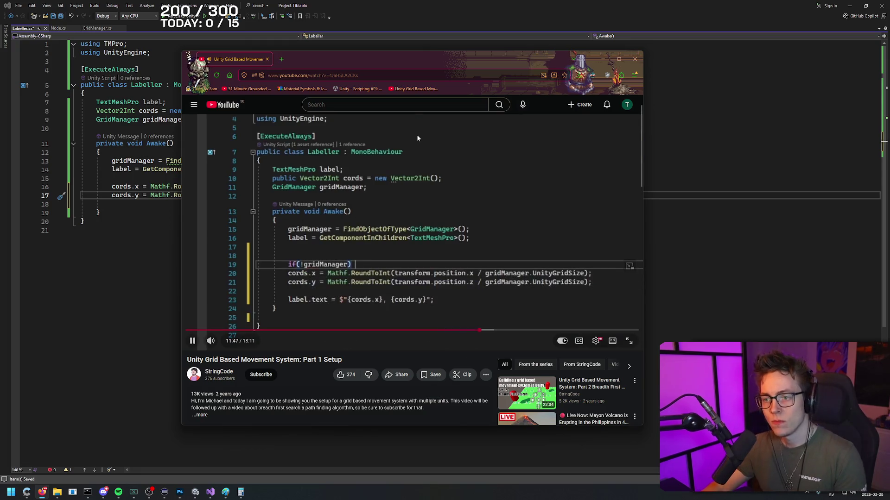
mouse_move(460, 64)
mouse_down()
mouse_move(587, 66)
mouse_move(446, 66)
mouse_move(457, 67)
mouse_up()
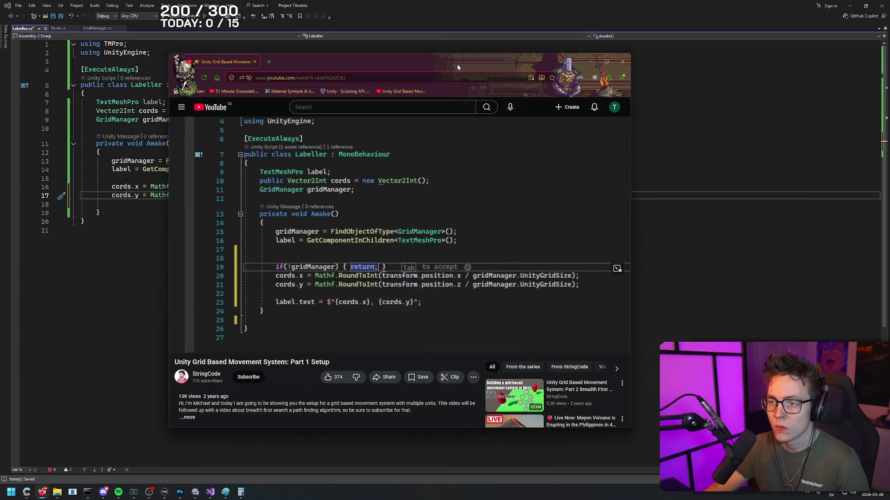
key(space)
key(super+Down)
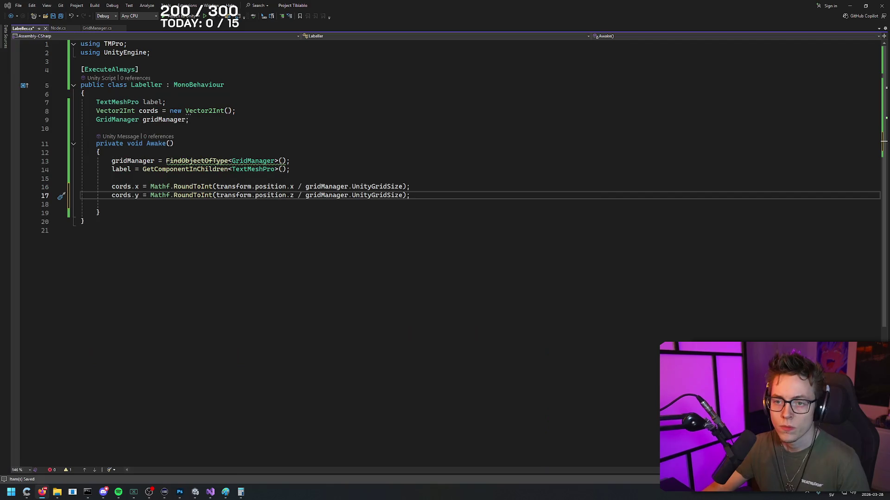
- Add the guard if(!gridManager) { return; } on a new line after line 15 in Awake
click(226, 178)
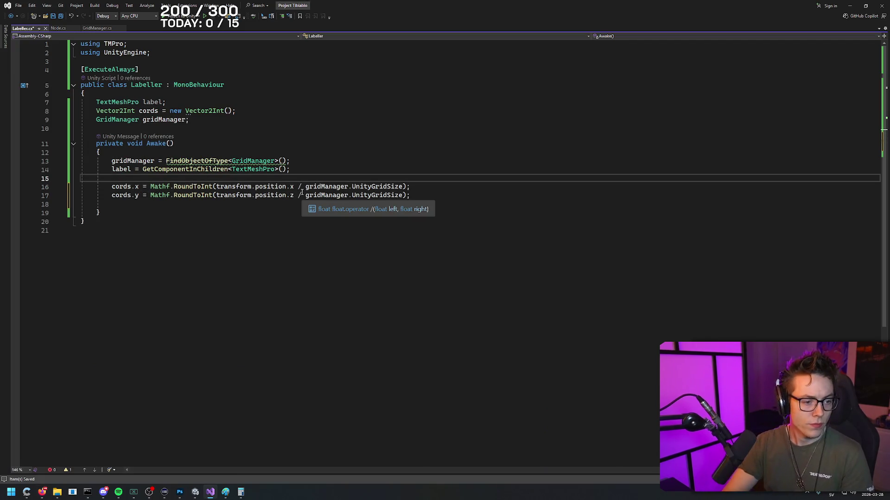
key(Return)
text(if(!grid)
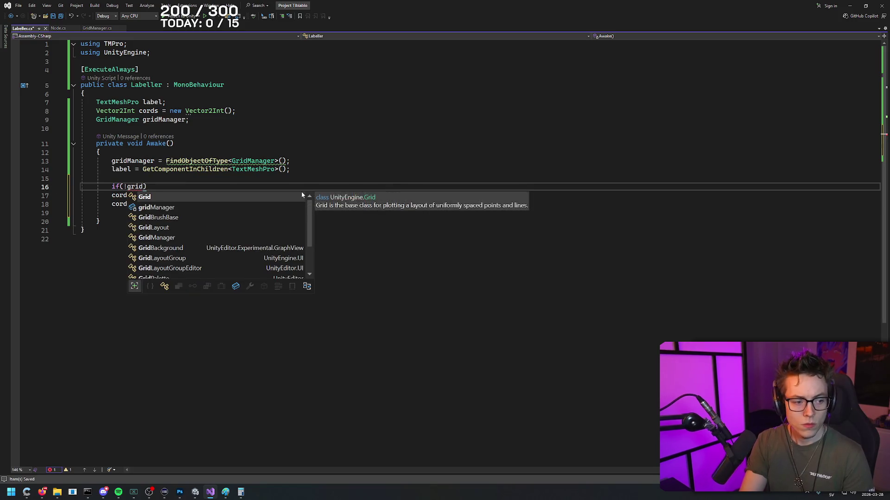
text(Manager)
key(Escape)
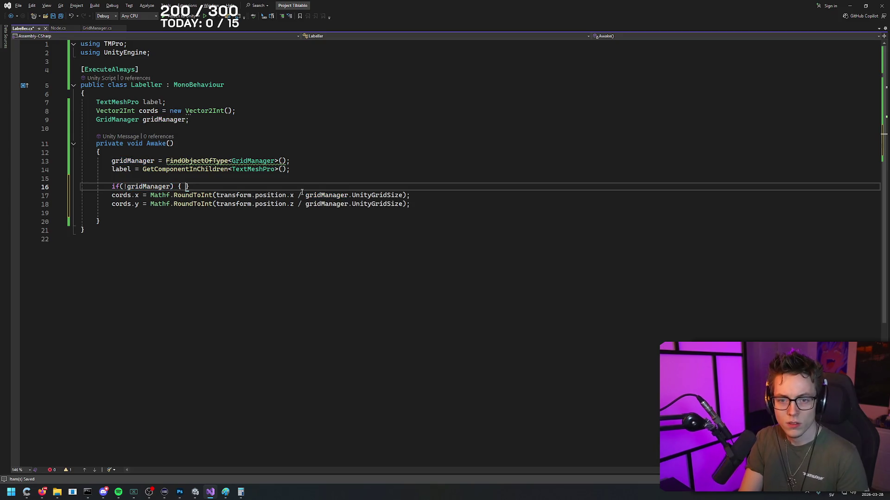
text(return;)
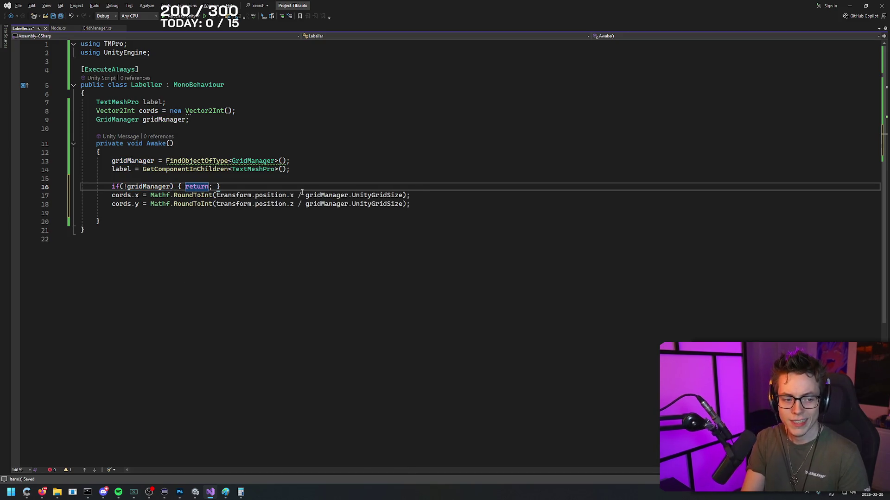
key(End)
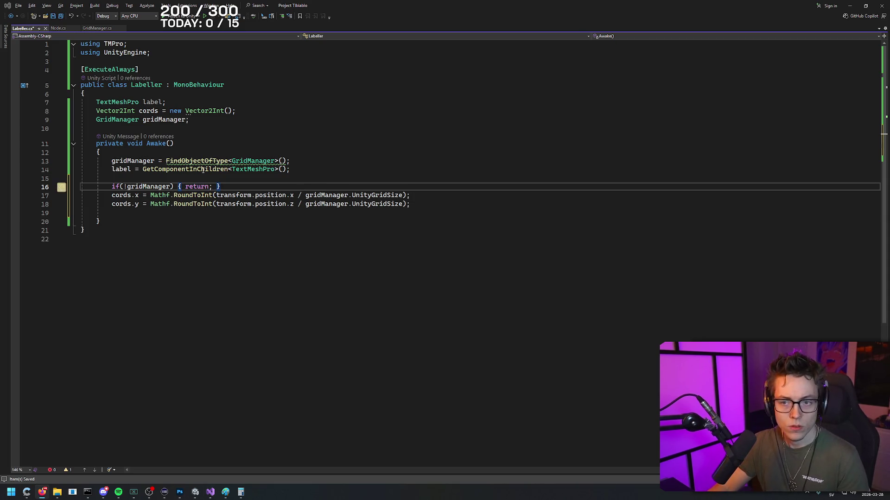
- Below line 18, start a label.text assignment with the interpolated string $"{cords.x}
click(421, 206)
key(Return)
key(Return)
text(label.text = $"{c)
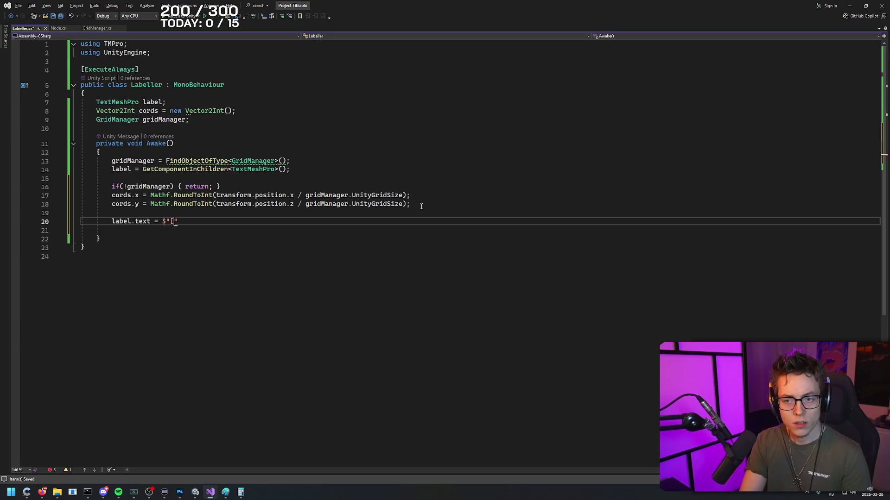
text(ords.x})
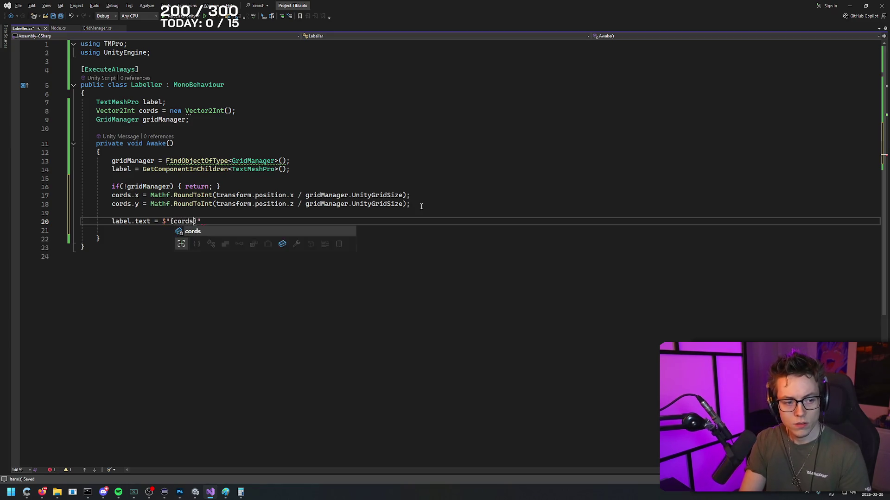
- Pause the tutorial at the refactor step and open a new browser tab
key(alt+Tab)
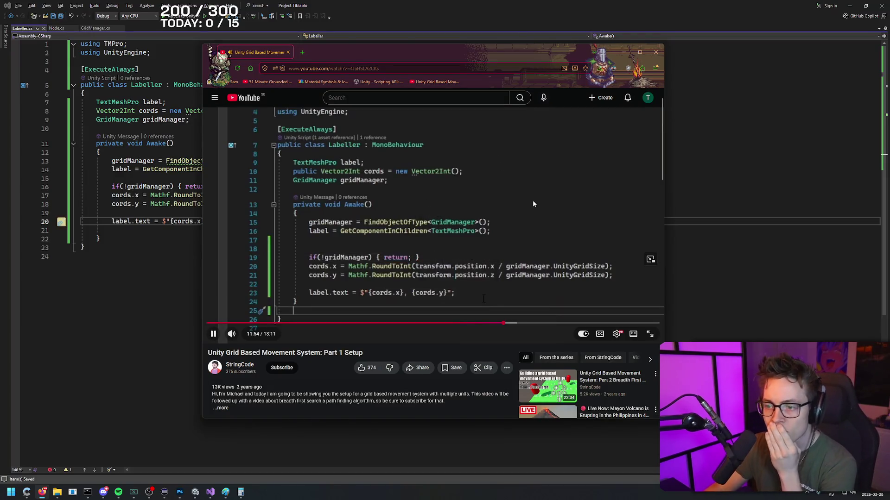
right_click(470, 339)
click(454, 343)
right_click(461, 338)
click(448, 337)
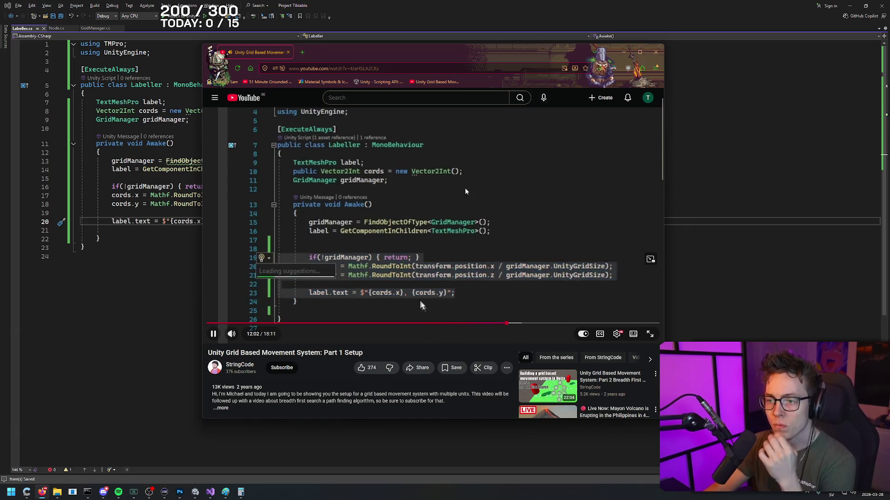
click(468, 191)
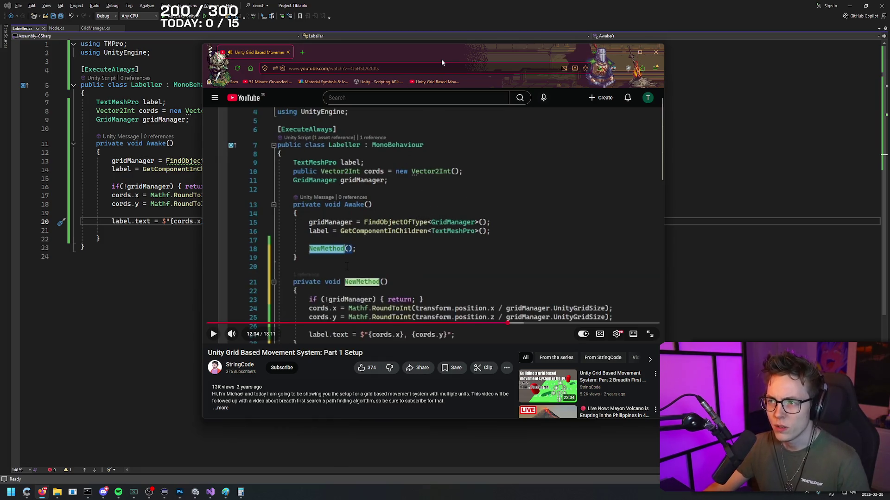
key(ctrl+t)
- Search 'what is full stop key on keyboard', read the answer, then close the search tab
text(what is full stop key on key)
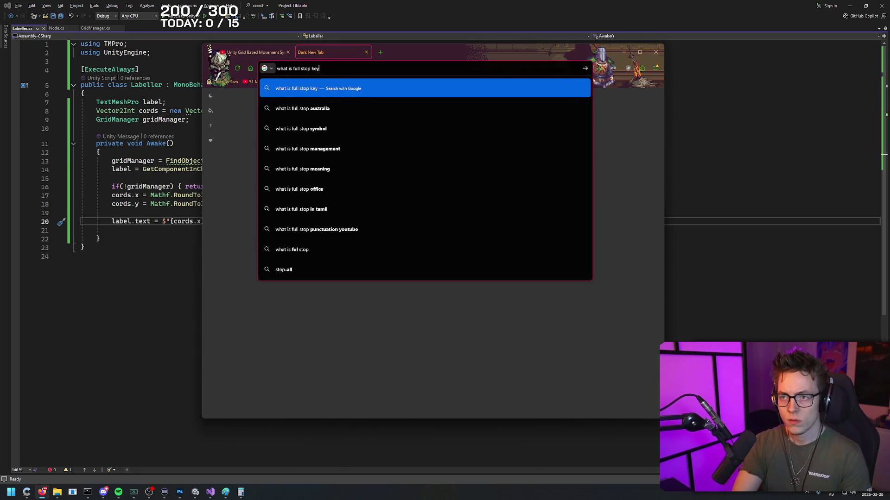
text(board)
key(Return)
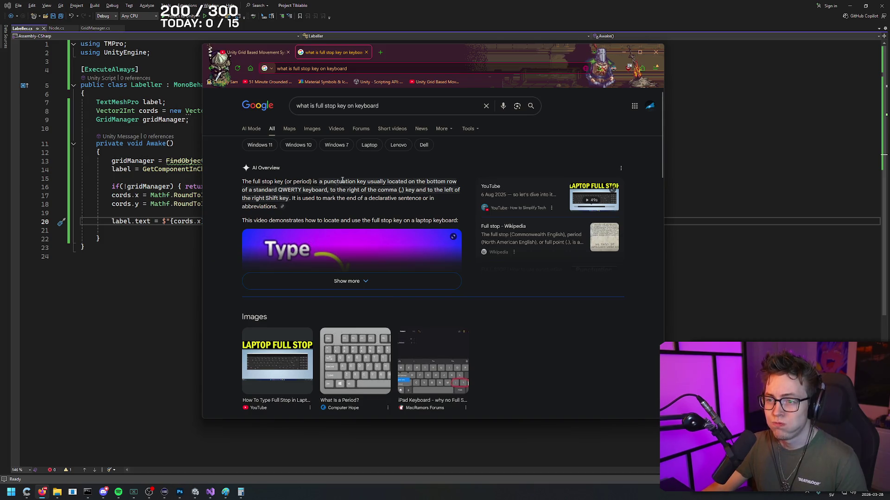
click(366, 52)
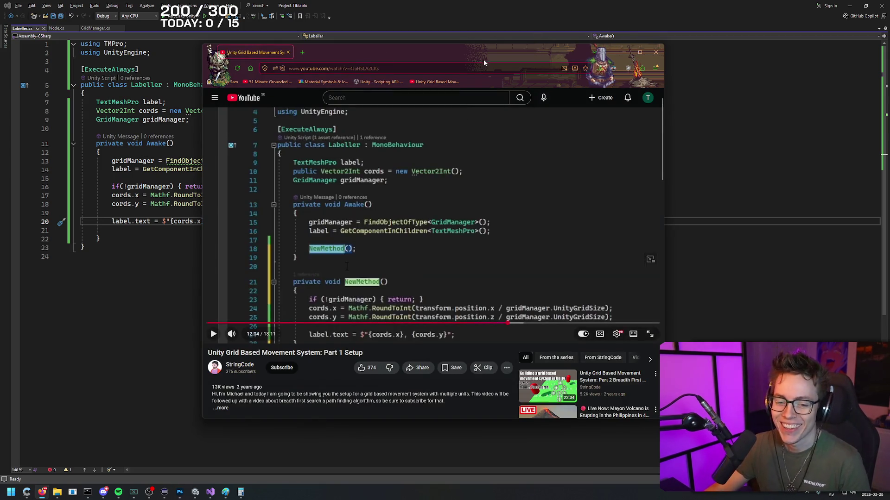
- Extract lines 16–20 of Awake into a new method with the Ctrl+. Extract method refactoring
key(Left)
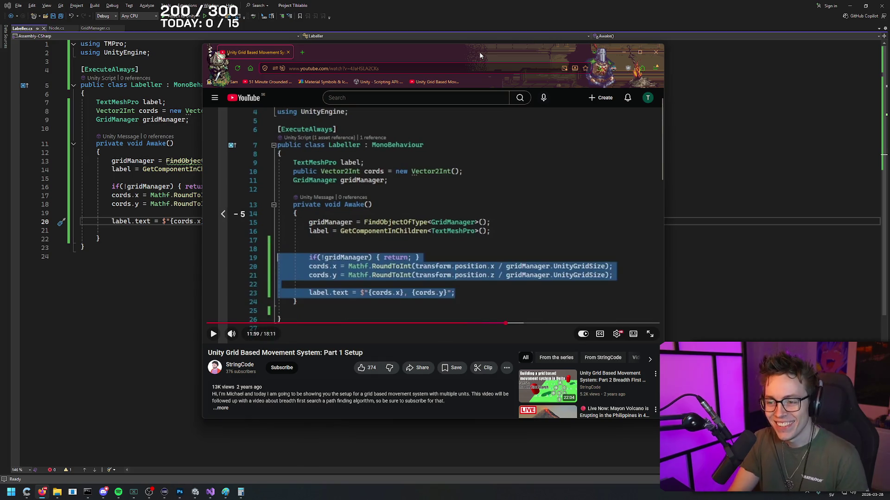
key(space)
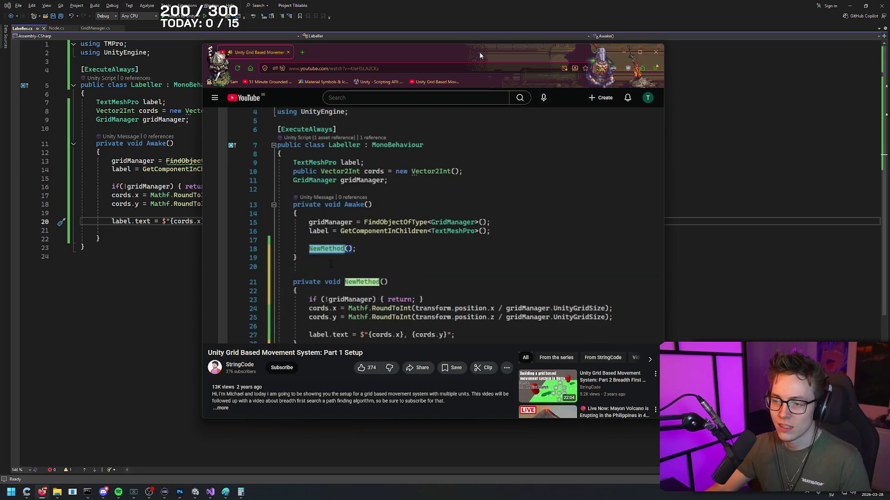
key(alt+Tab)
mouse_move(262, 221)
mouse_down()
mouse_move(80, 203)
mouse_move(81, 187)
mouse_up()
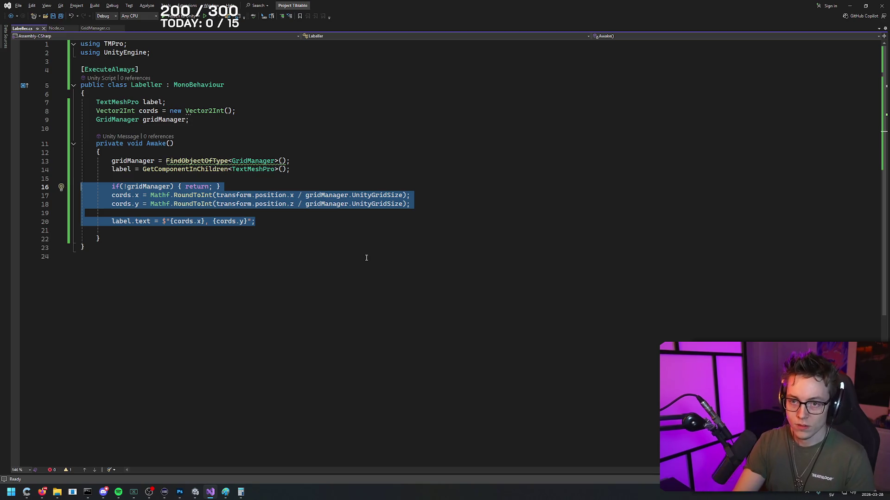
key(ctrl+period)
click(91, 214)
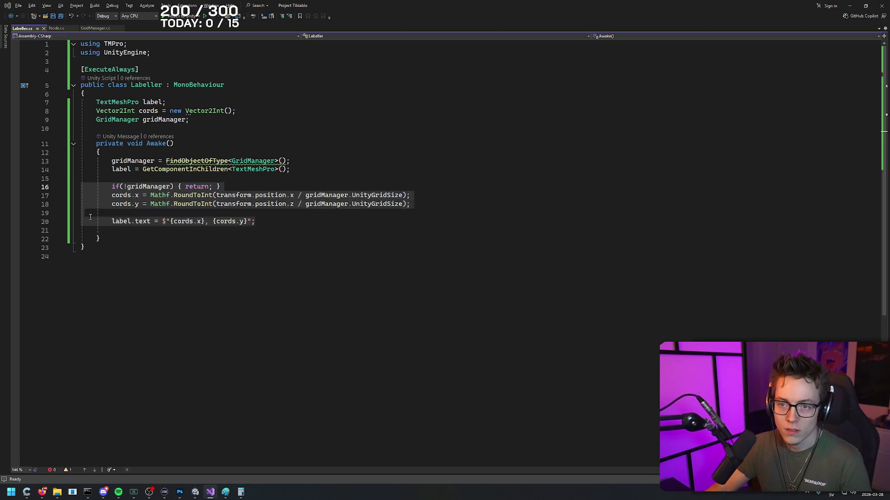
- Name the extracted method DisplayCords, checking the name against the tutorial
key(alt+Tab)
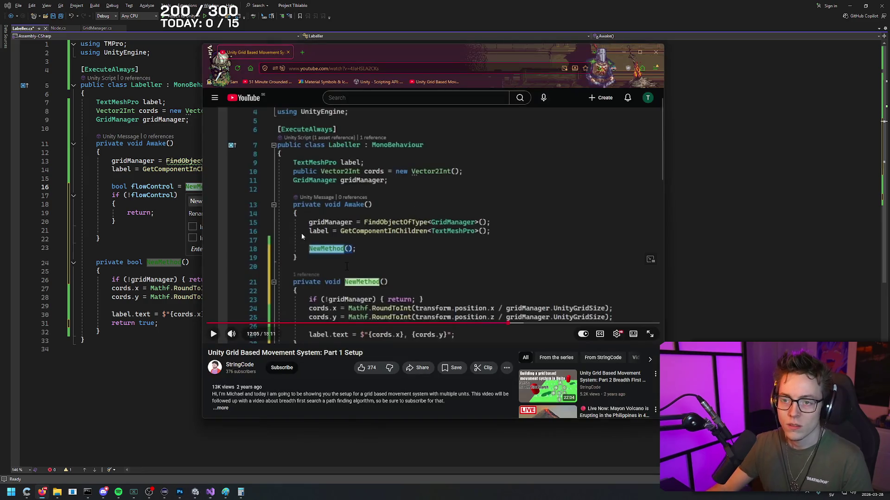
click(471, 196)
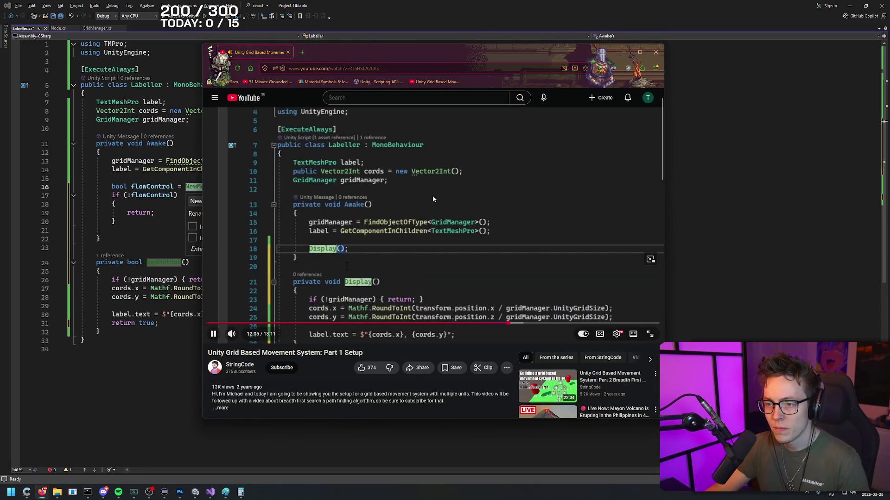
click(289, 190)
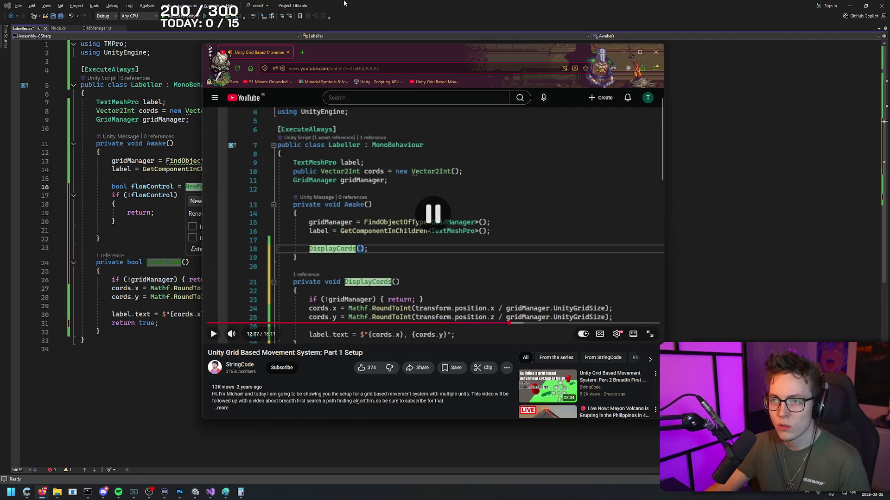
key(alt+Tab)
text(DisplayCords)
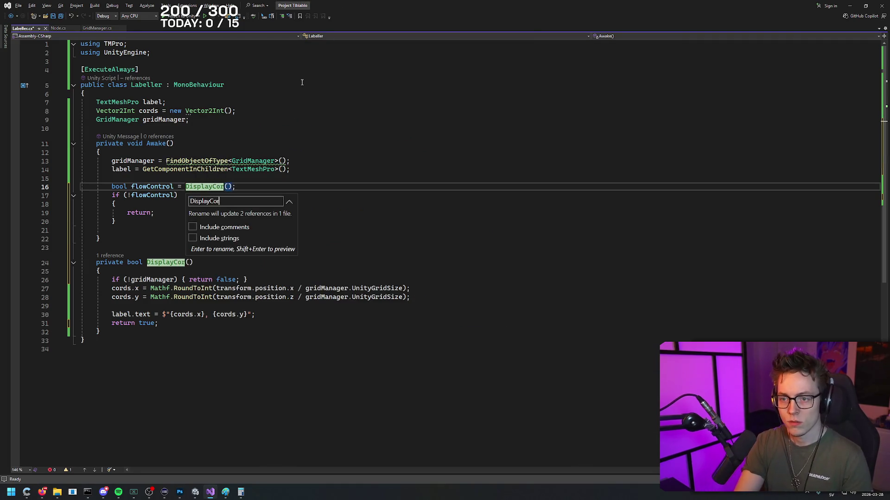
key(alt+Tab)
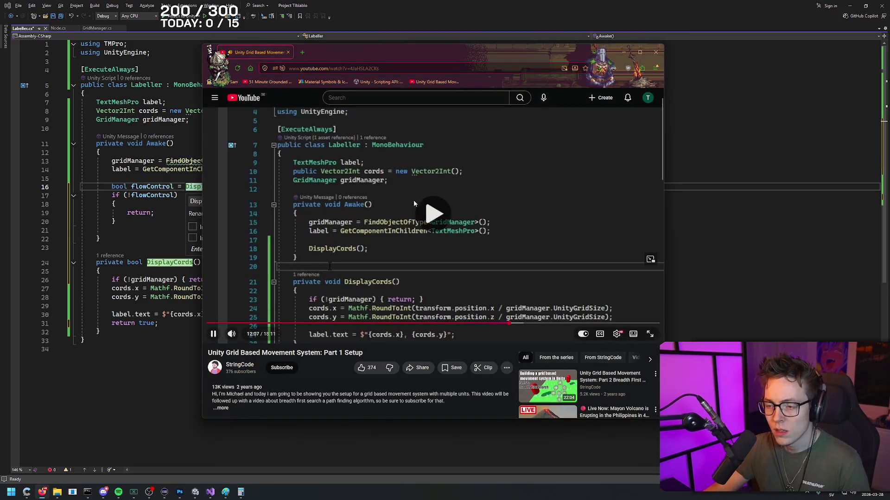
click(412, 152)
key(alt+Tab)
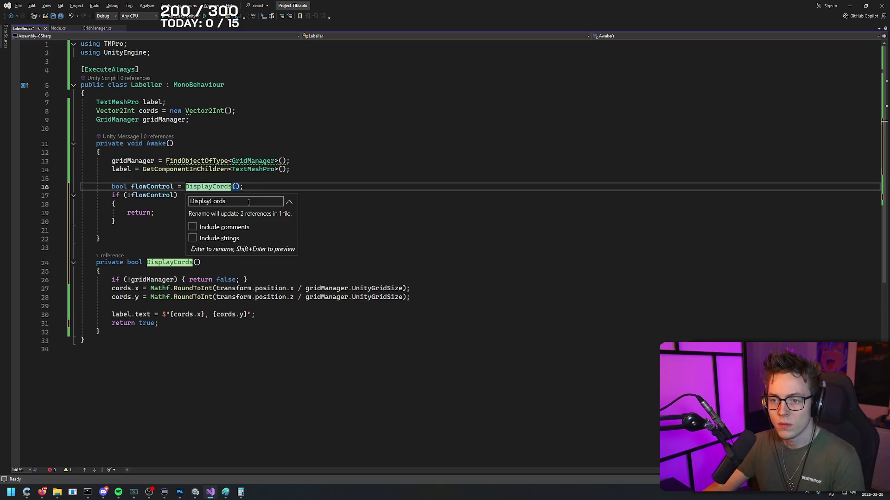
key(Return)
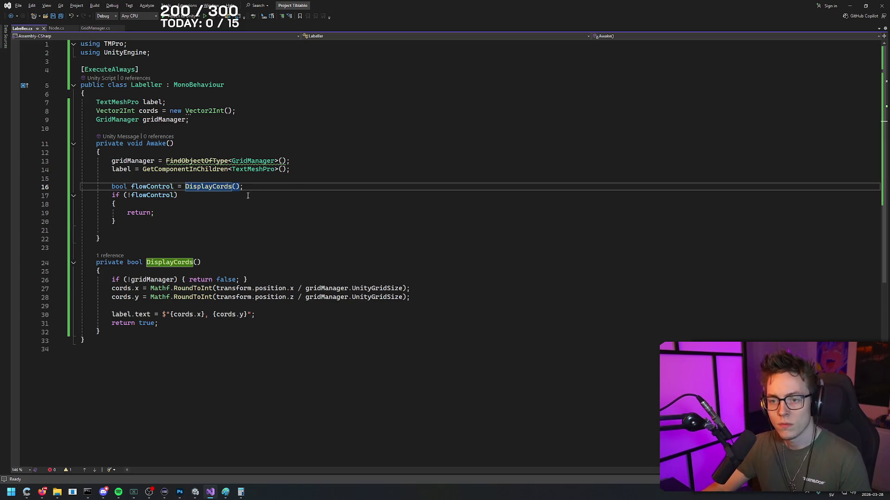
key(alt+Tab)
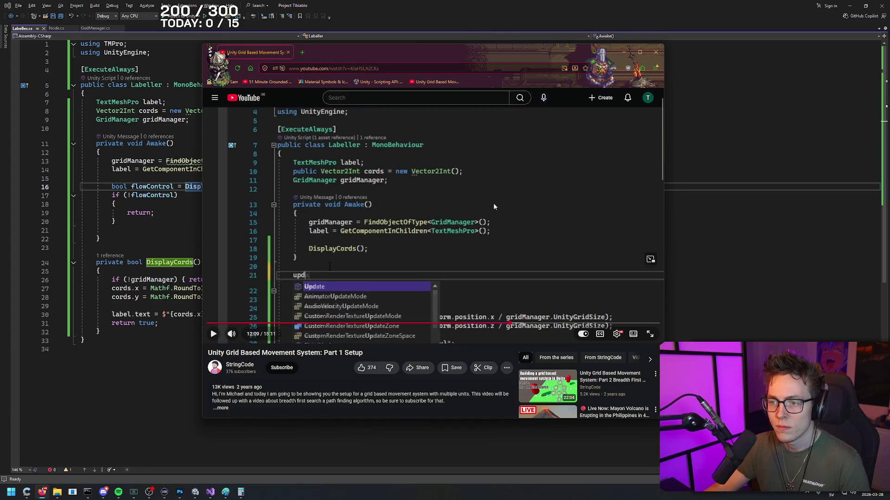
- Replay the tutorial up to where it adds the Update method
click(493, 212)
click(418, 222)
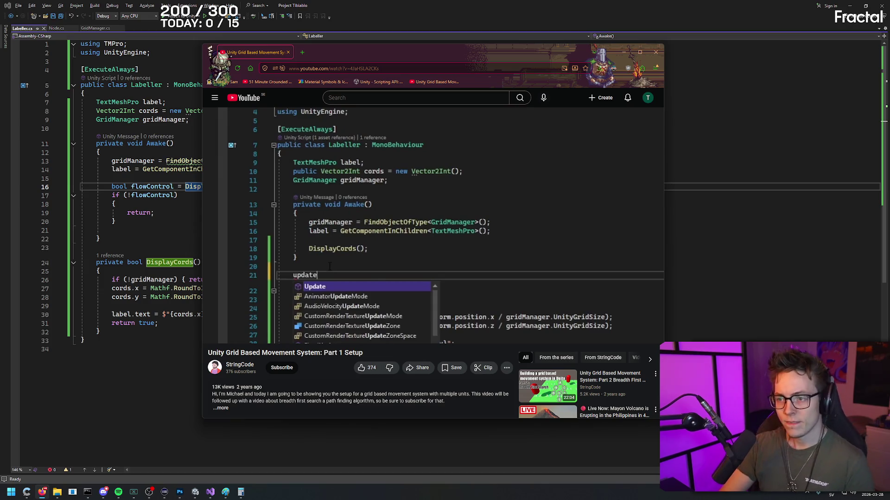
click(417, 222)
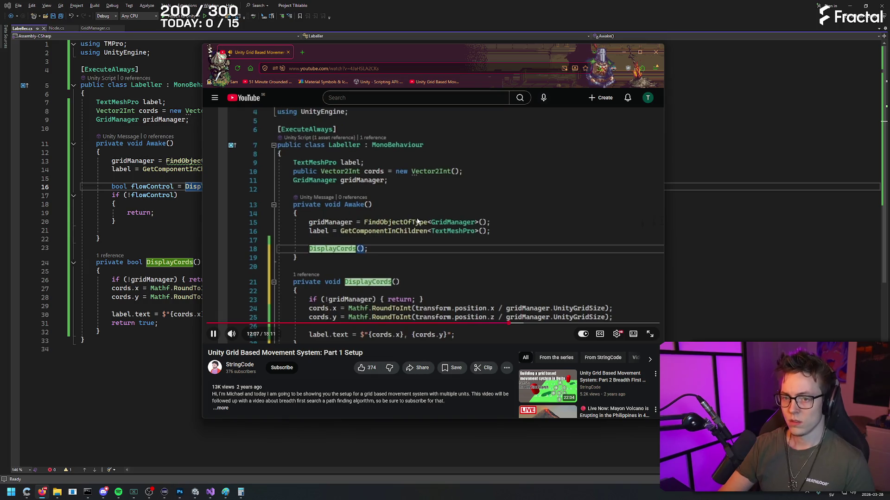
click(416, 222)
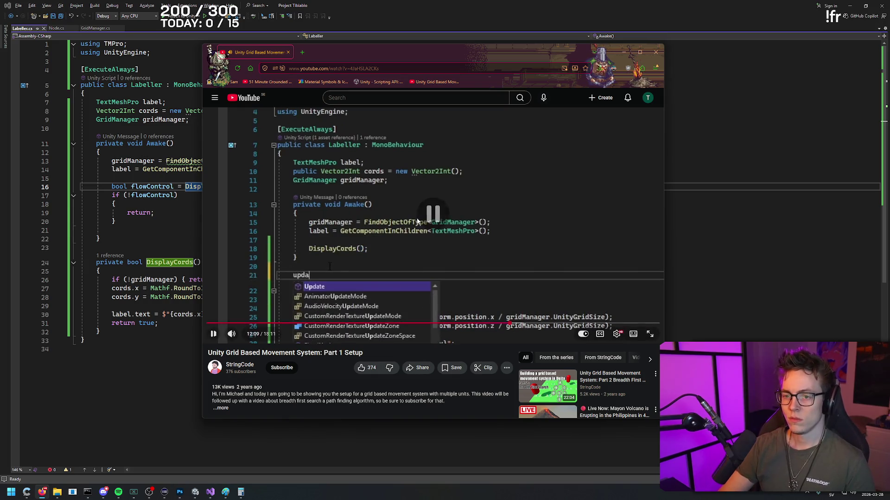
click(425, 221)
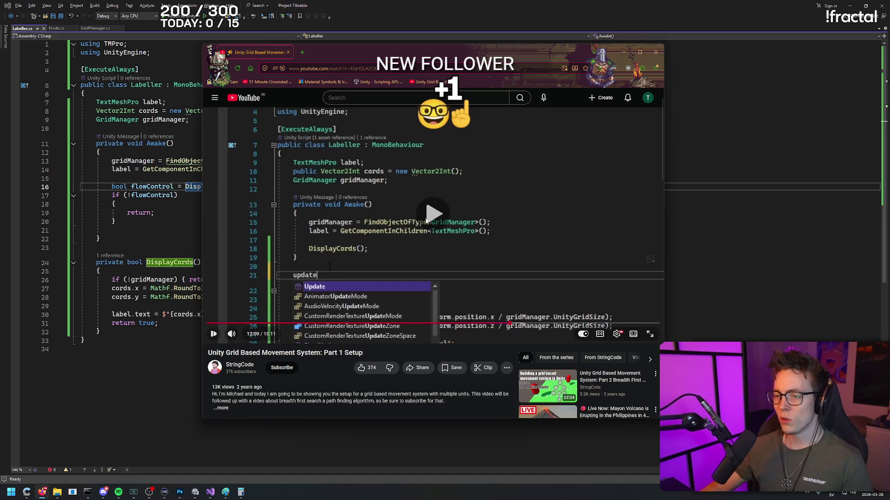
scroll(479, 226, down, 1)
click(477, 226)
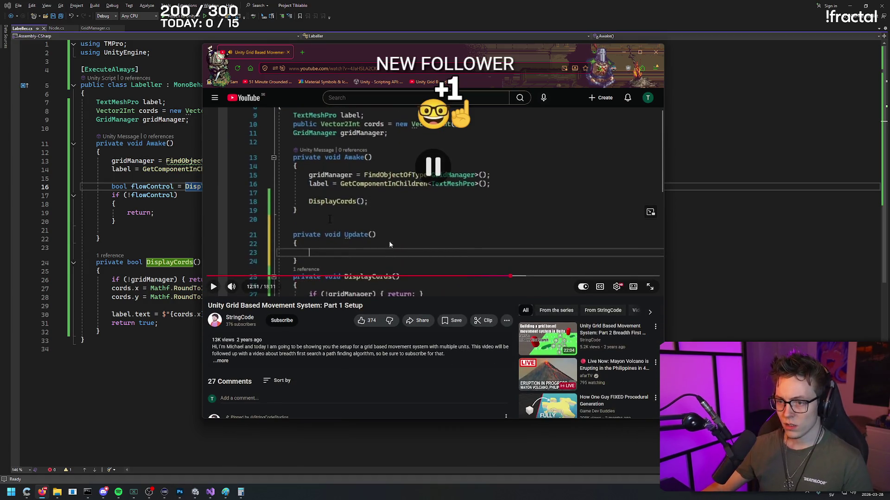
scroll(388, 237, up, 2)
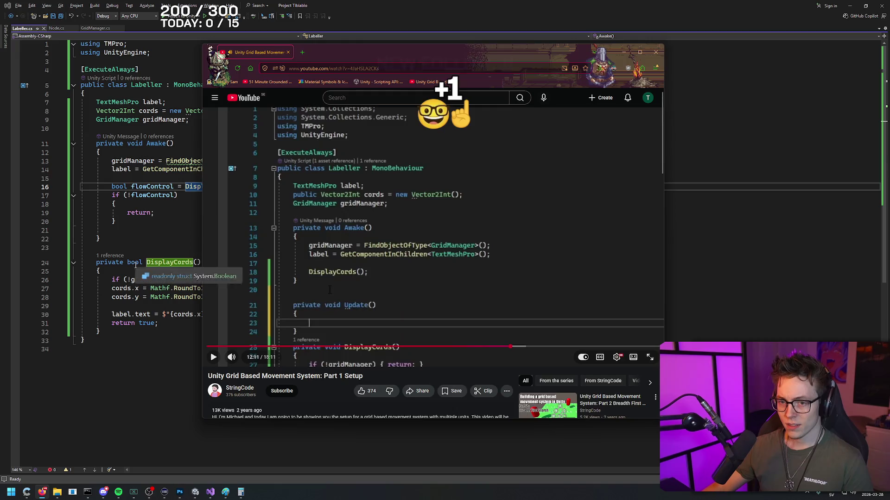
- Select DisplayCords' bool return type, undo a stray keystroke, and review the tutorial's Update code
click(136, 265)
double_click(134, 263)
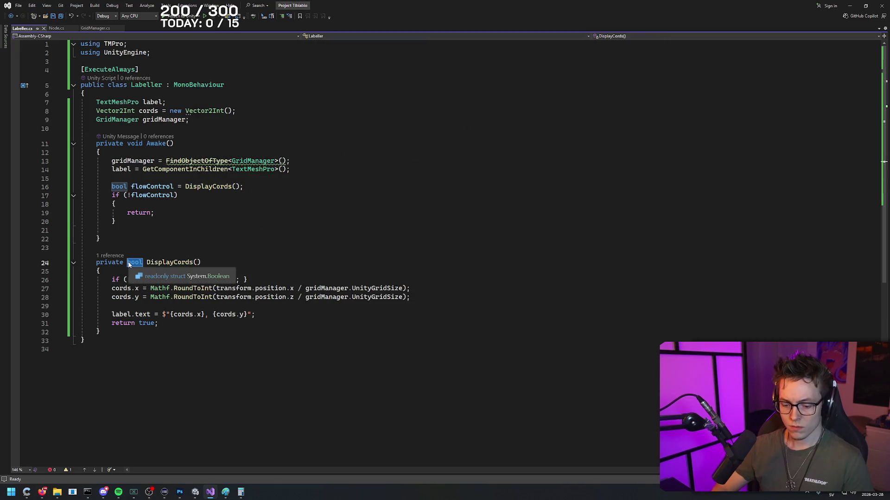
text(v)
key(ctrl+z)
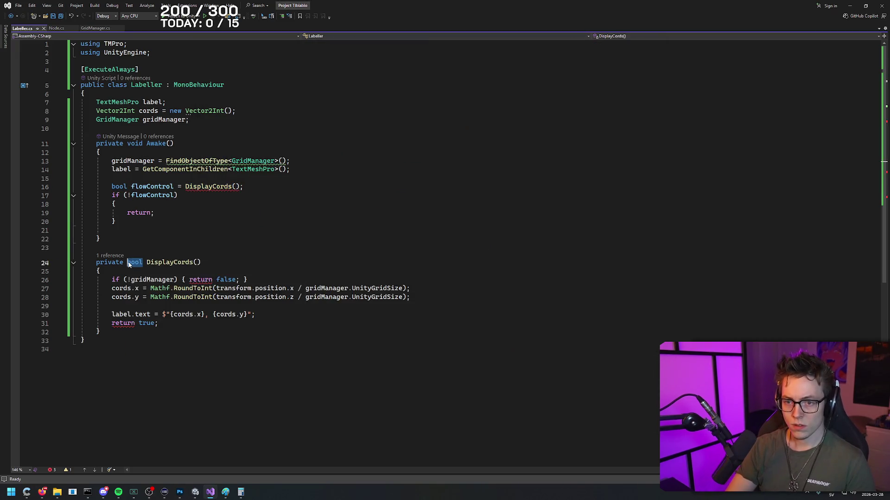
click(370, 231)
key(alt+Tab)
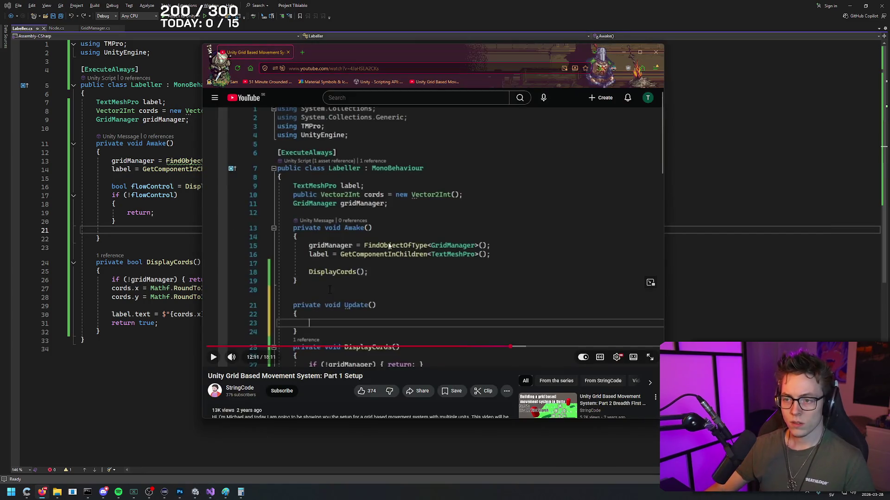
click(320, 244)
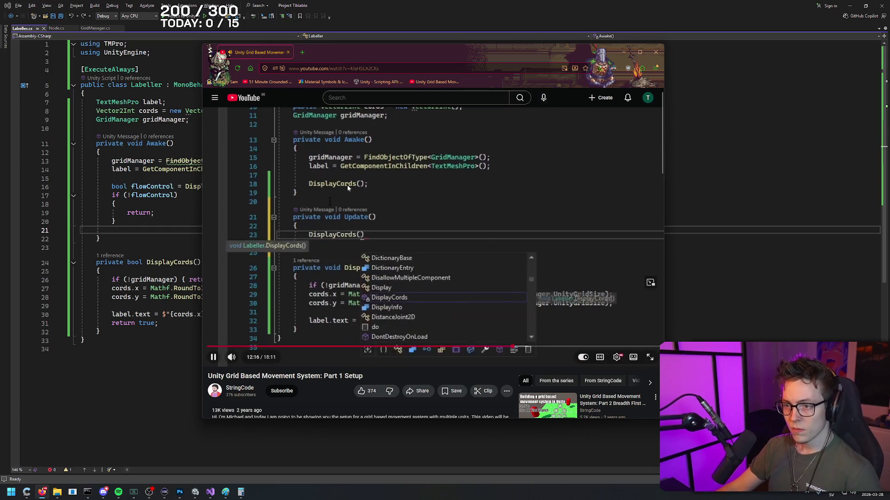
click(437, 195)
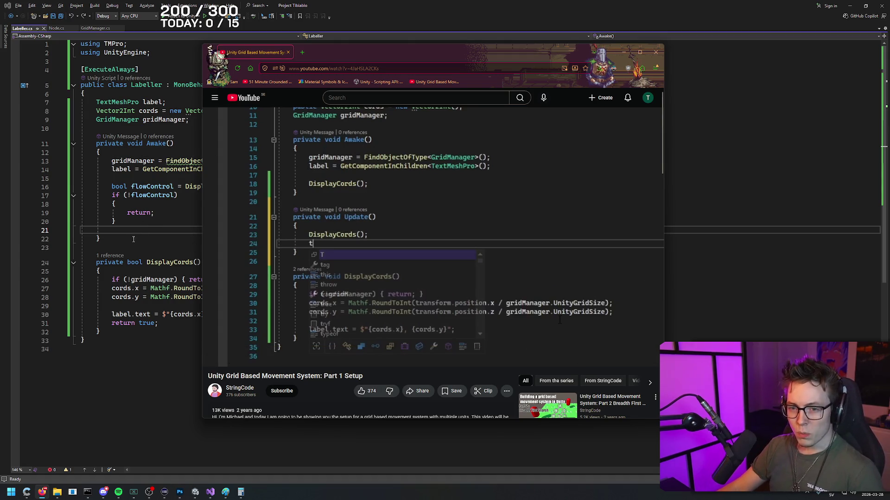
- Add a private void Update() method below Awake that calls DisplayCords()
click(132, 237)
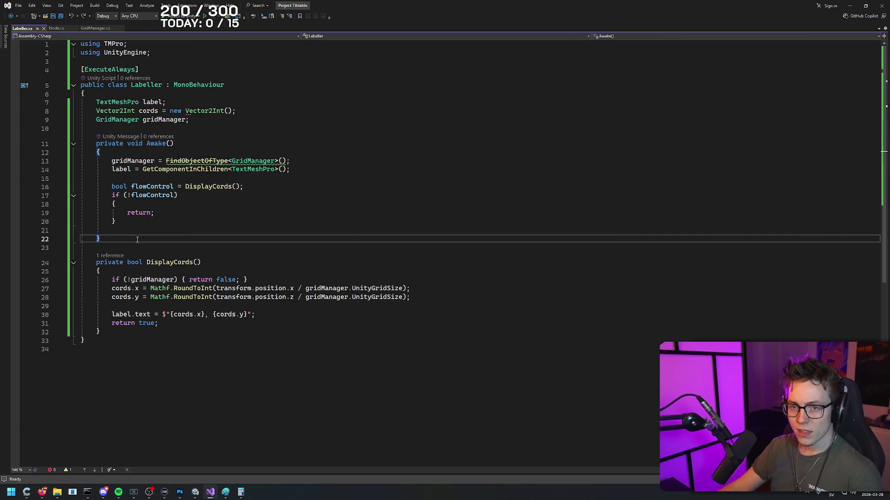
key(Return)
key(Return)
text(private void Upd)
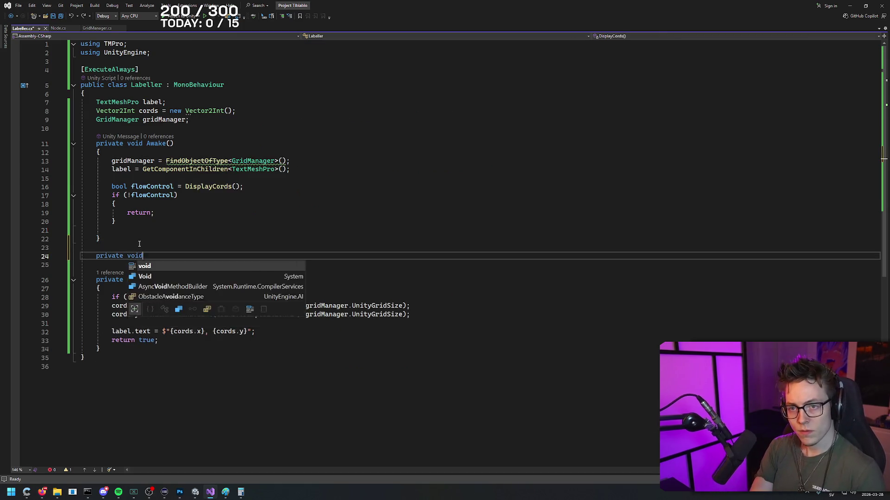
key(Tab)
key(alt+Tab)
key(alt+Tab)
text(DisplayCor)
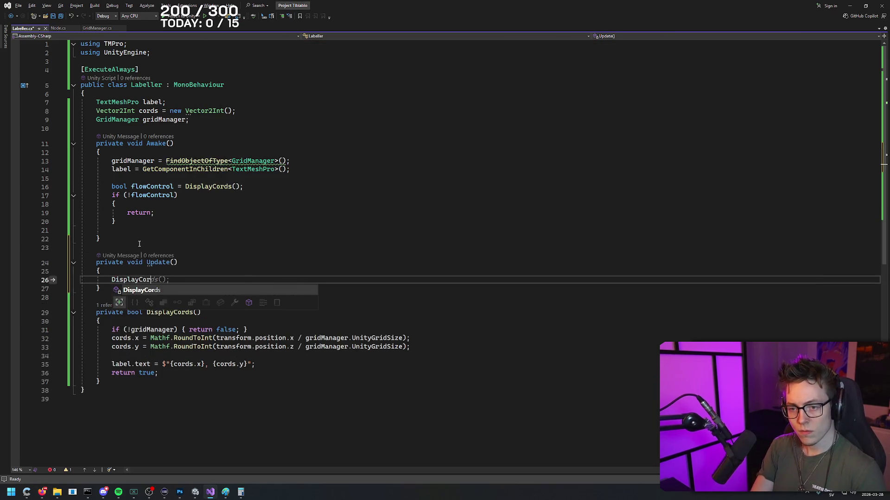
key(Tab)
- Add transform.name = cords.ToString(); after the DisplayCords call and save Labeller
key(alt+Tab)
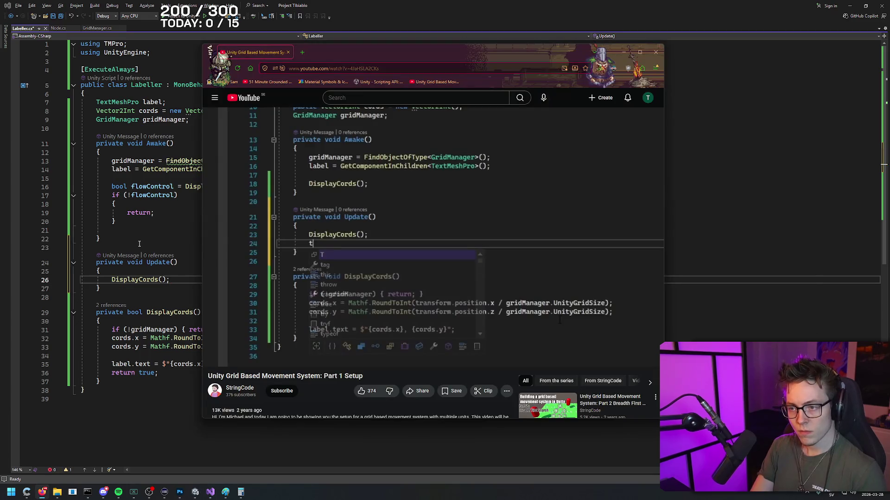
click(400, 216)
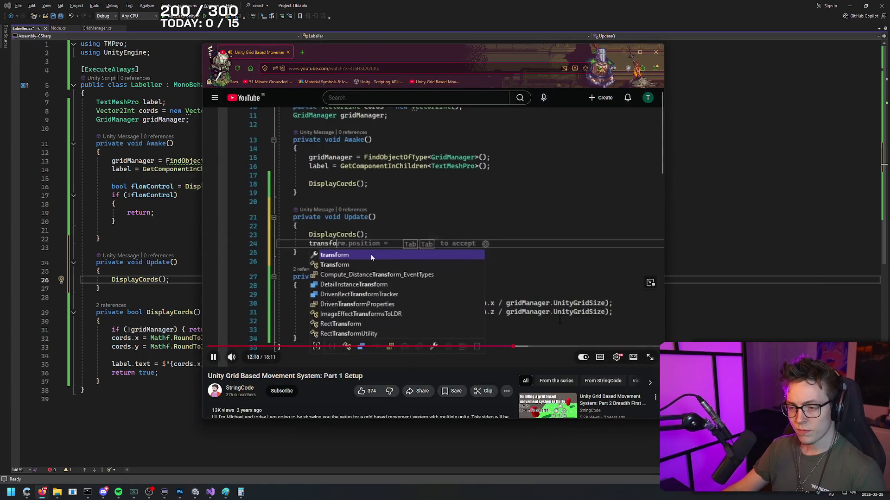
key(alt+Tab)
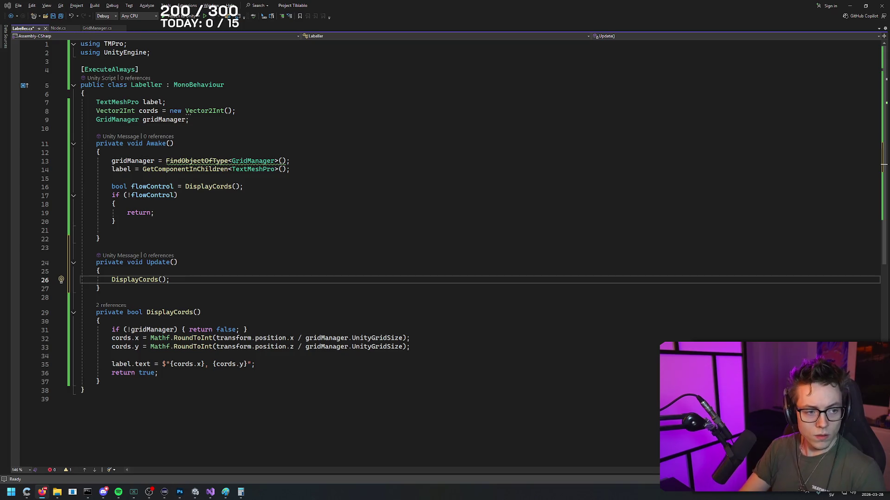
click(174, 282)
key(Return)
text(transform)
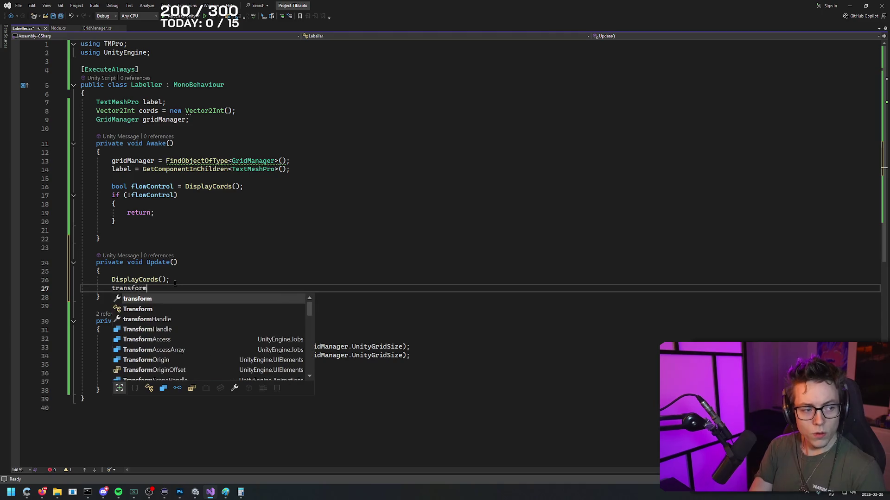
text(.name = cords.ToString()
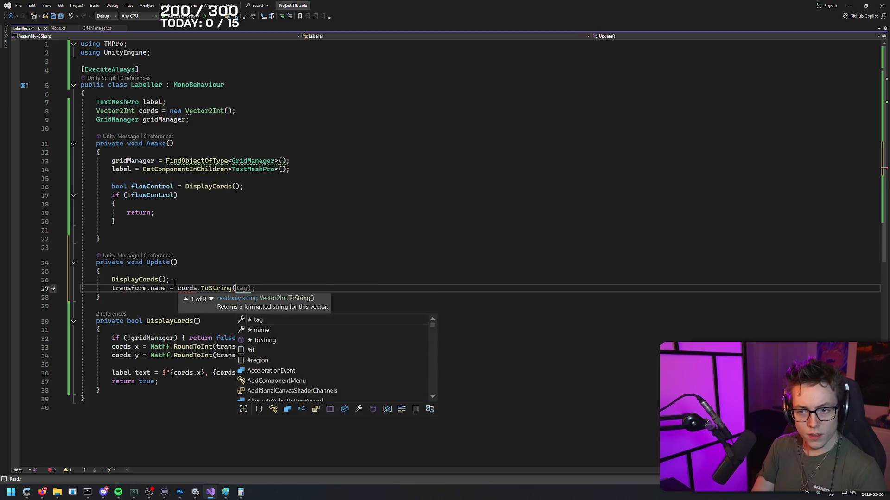
text();)
key(ctrl+s)
click(289, 273)
key(alt+Tab)
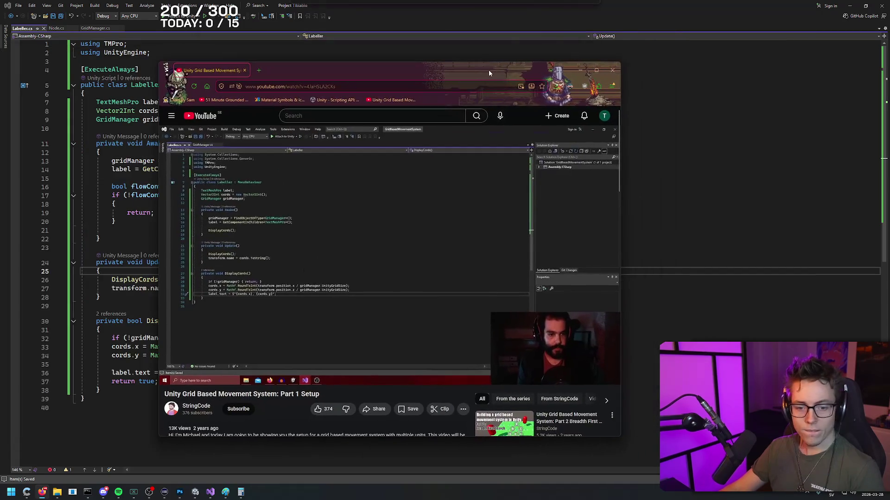
click(445, 197)
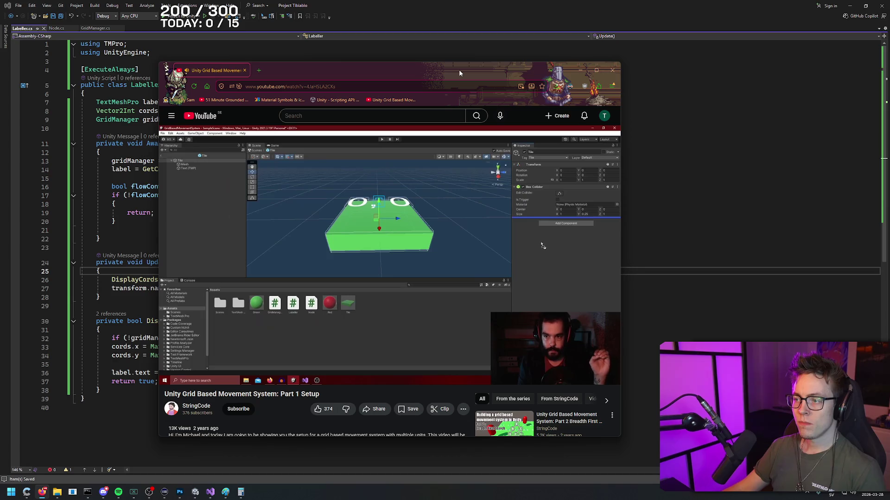
key(space)
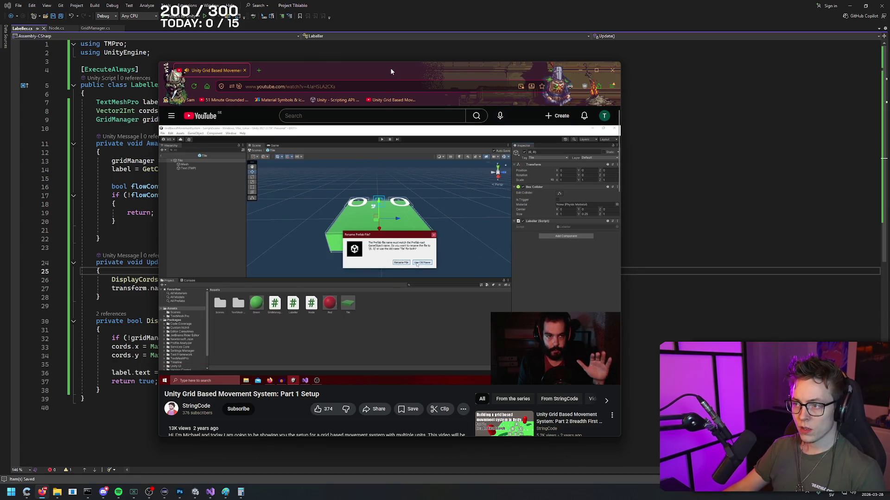
key(alt+Tab)
click(534, 3)
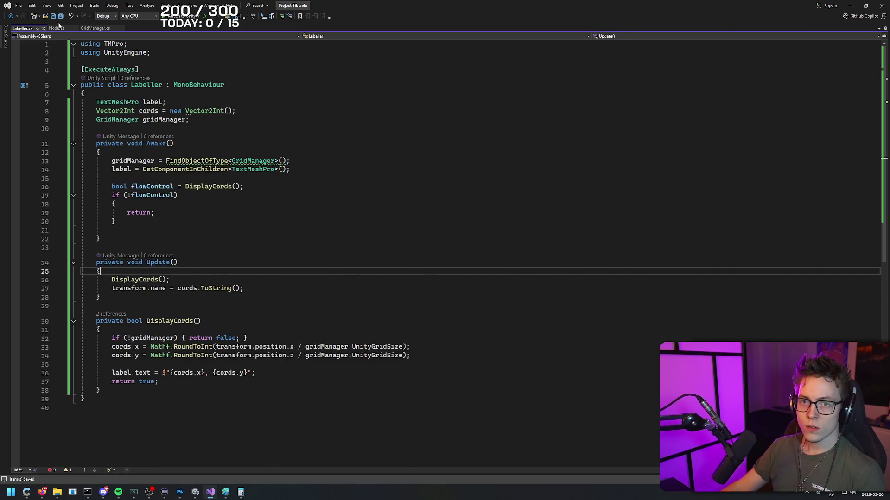
click(850, 6)
- Select and frame the Tiles object in the scene, then skip the tutorial ahead
click(41, 80)
double_click(41, 79)
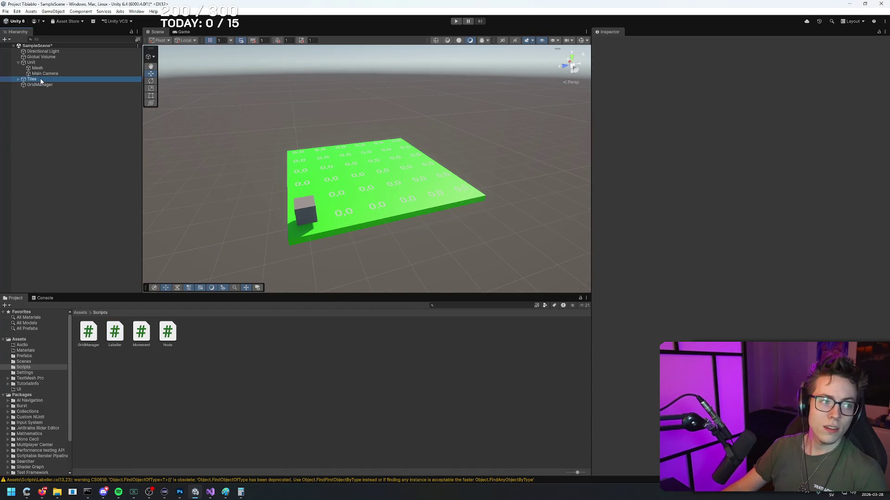
click(42, 492)
drag(500, 104, 485, 93)
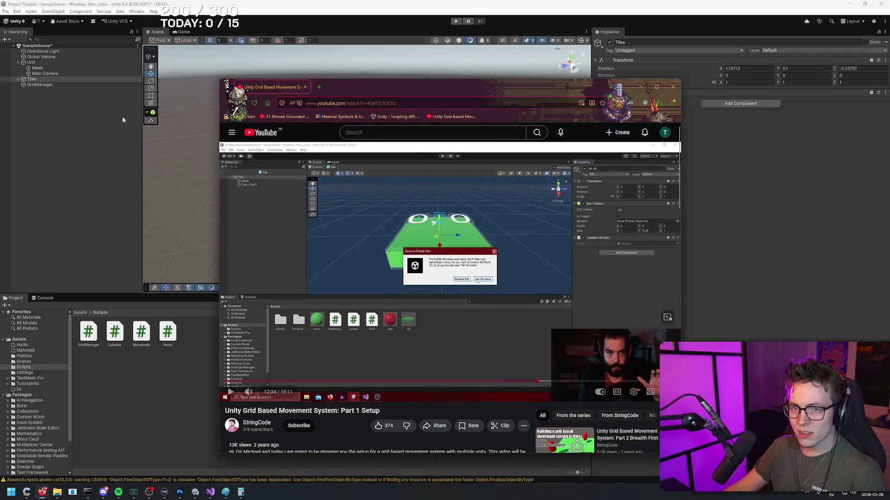
mouse_move(432, 397)
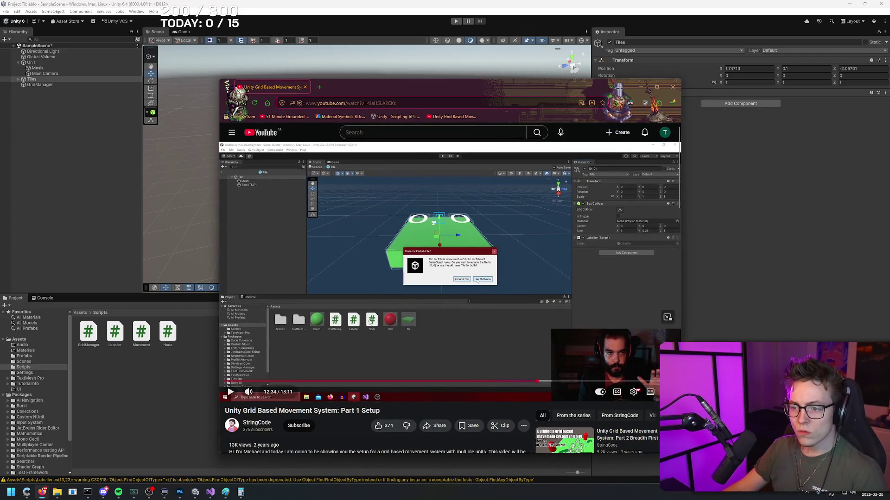
key(Right)
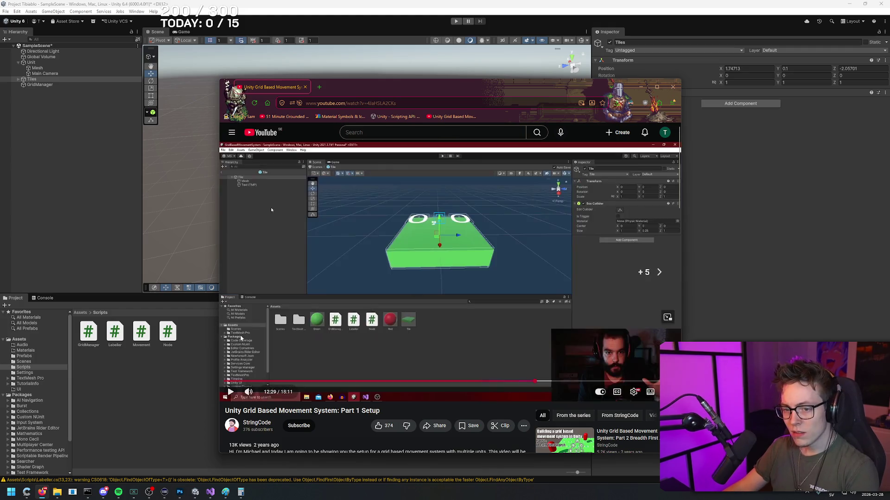
- Open the Tile prefab from Assets/Prefabs for editing
click(38, 323)
click(80, 313)
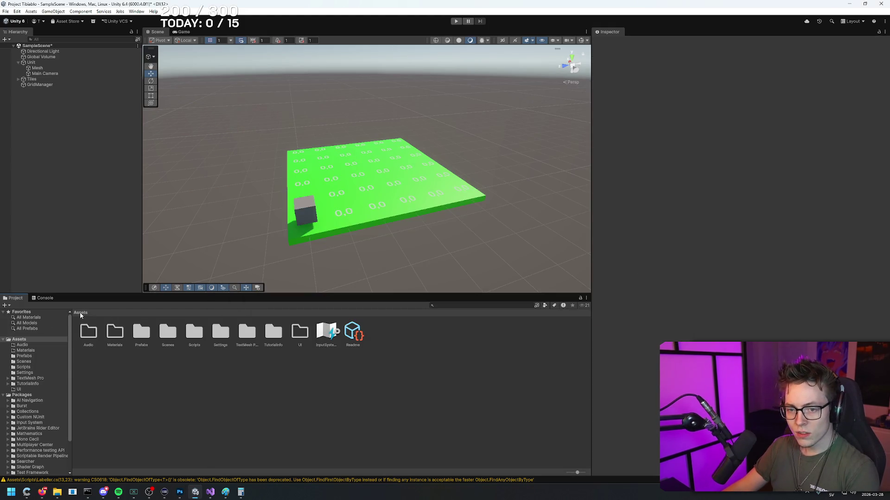
click(148, 331)
double_click(147, 330)
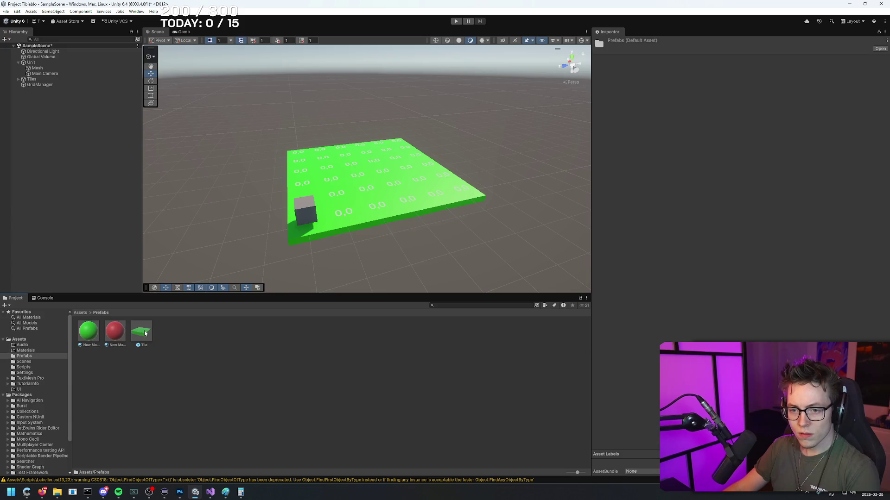
double_click(144, 330)
click(44, 298)
- Drag Labeller.cs from Assets/Scripts onto the Tile prefab's root object in the Inspector
click(15, 298)
click(80, 313)
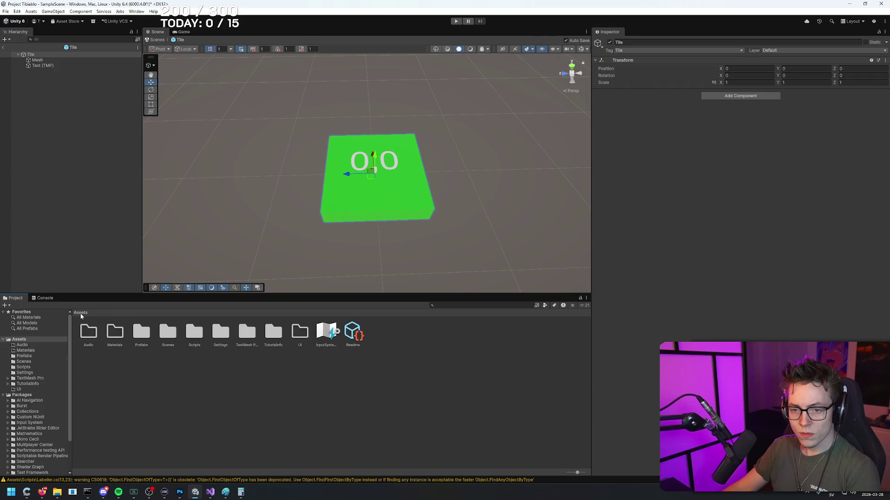
double_click(199, 333)
click(53, 54)
drag(111, 338, 749, 216)
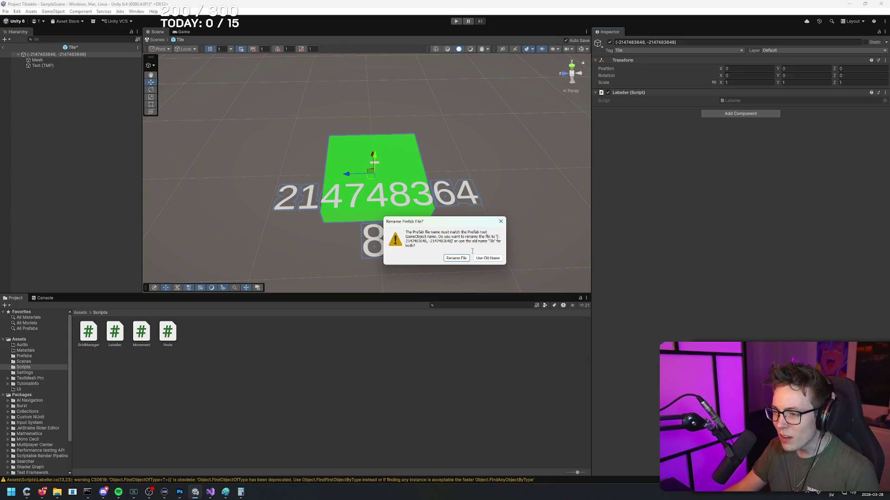
- Rewatch part of the tutorial, then move the Rename Prefab File prompt off the tile labels
key(alt+Tab)
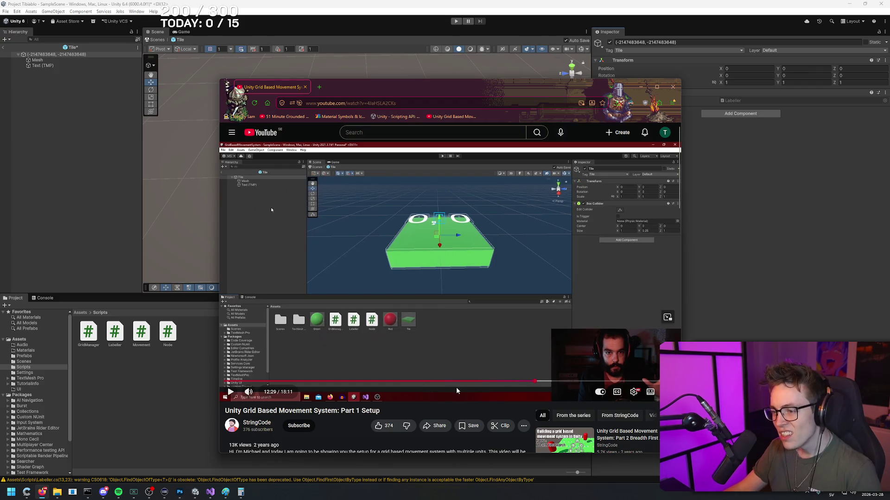
key(Left)
key(space)
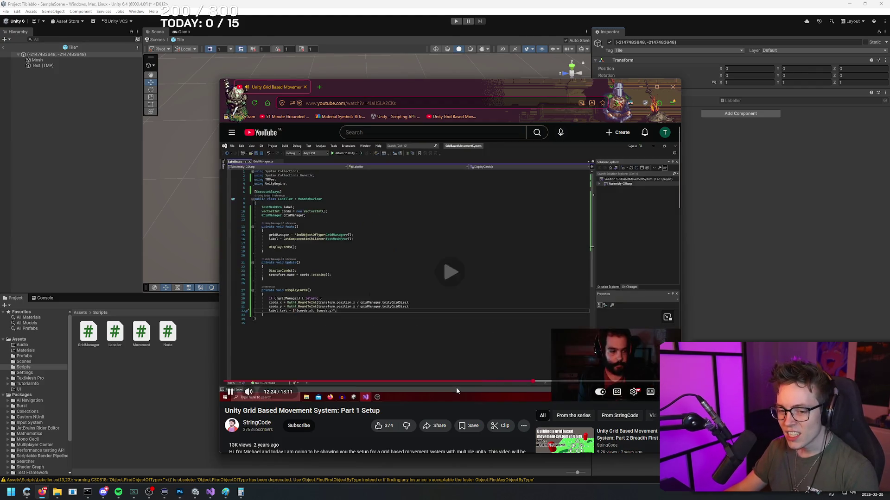
key(space)
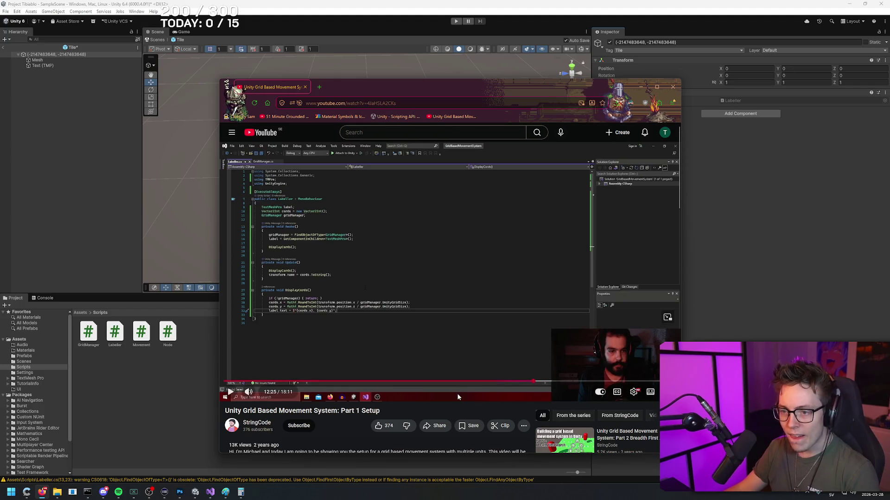
key(space)
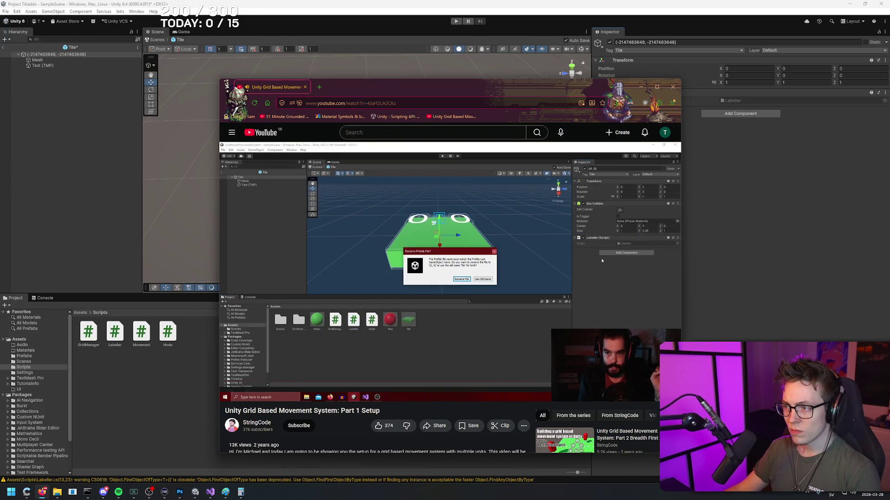
key(space)
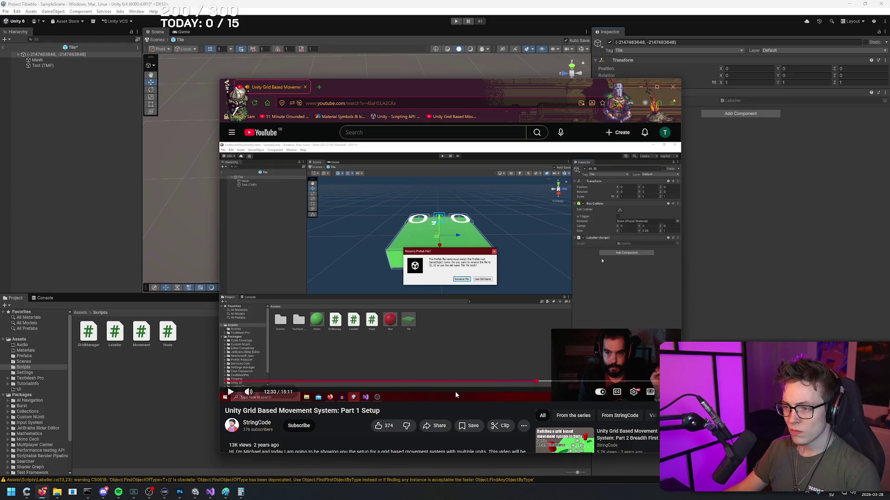
click(464, 291)
key(alt+Tab)
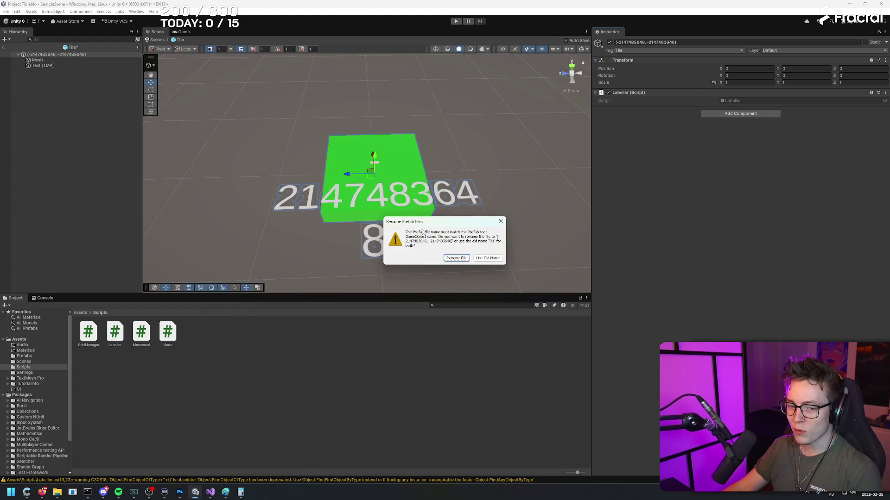
mouse_move(442, 225)
mouse_down()
mouse_move(519, 257)
mouse_move(505, 239)
mouse_up()
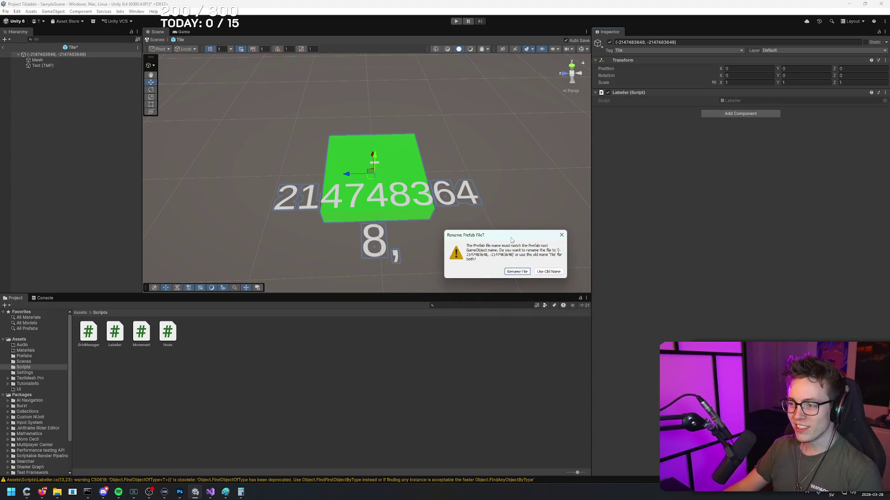
- Replay the tutorial section showing how to handle the rename prompt
key(alt+Tab)
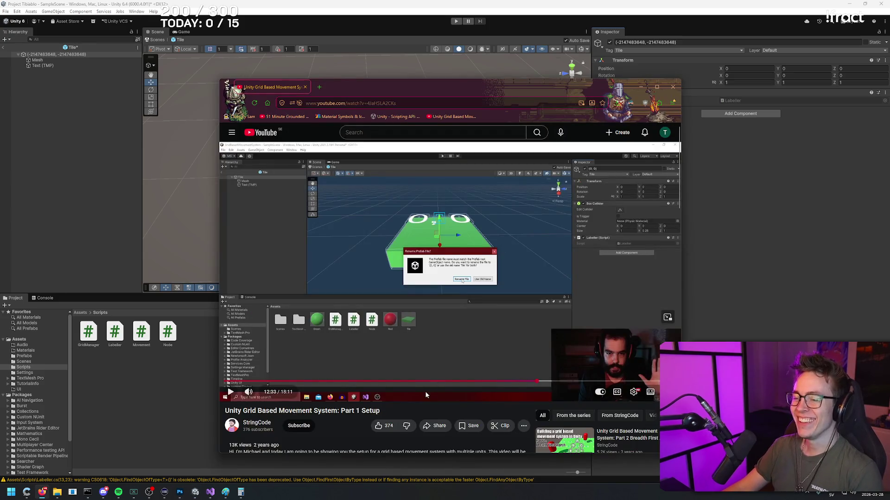
click(427, 392)
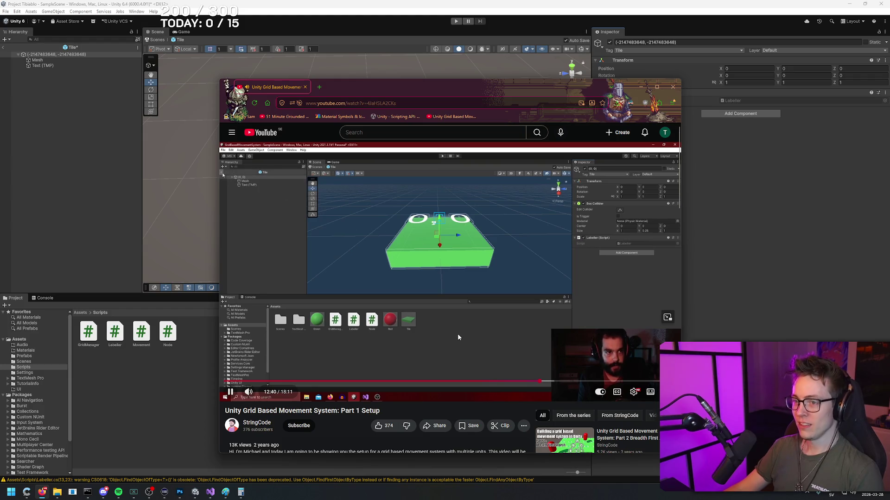
click(457, 334)
click(472, 74)
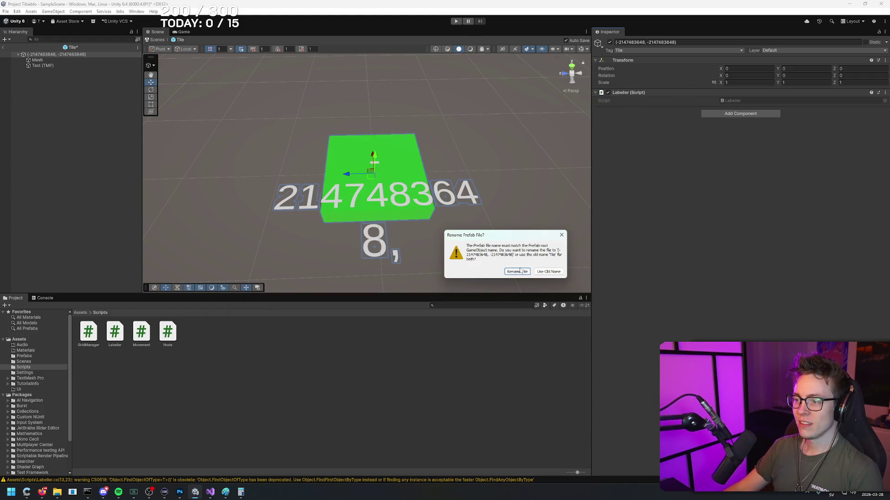
click(521, 271)
key(Left)
key(Left)
key(Left)
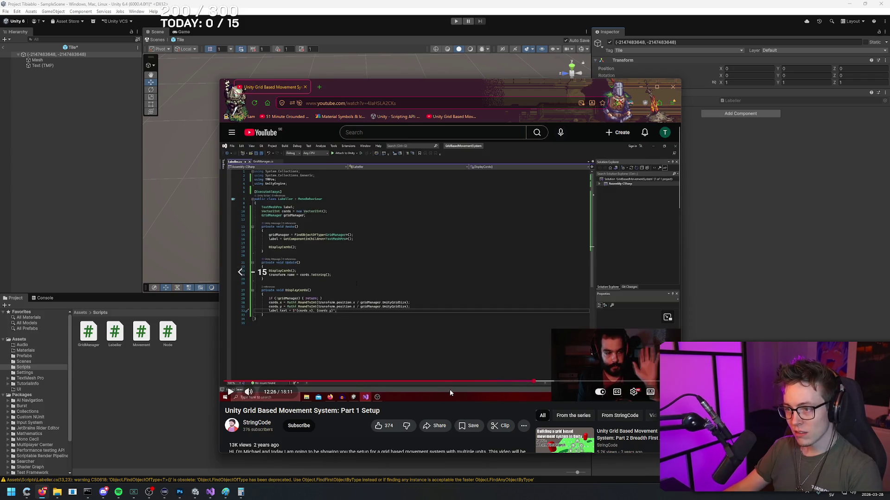
key(Right)
key(Right)
key(space)
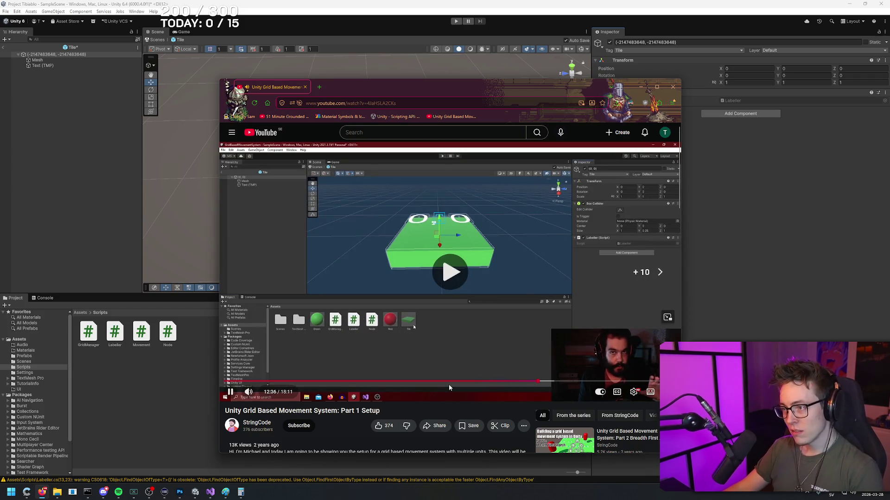
key(Left)
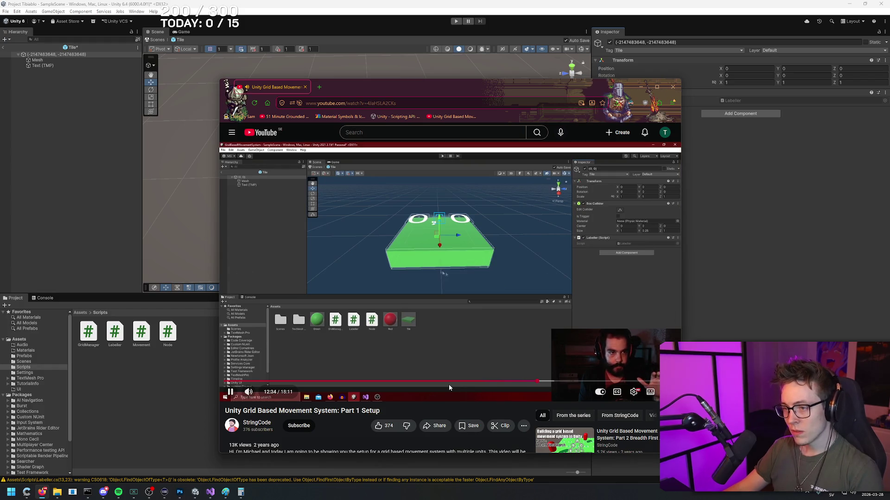
key(alt+Tab)
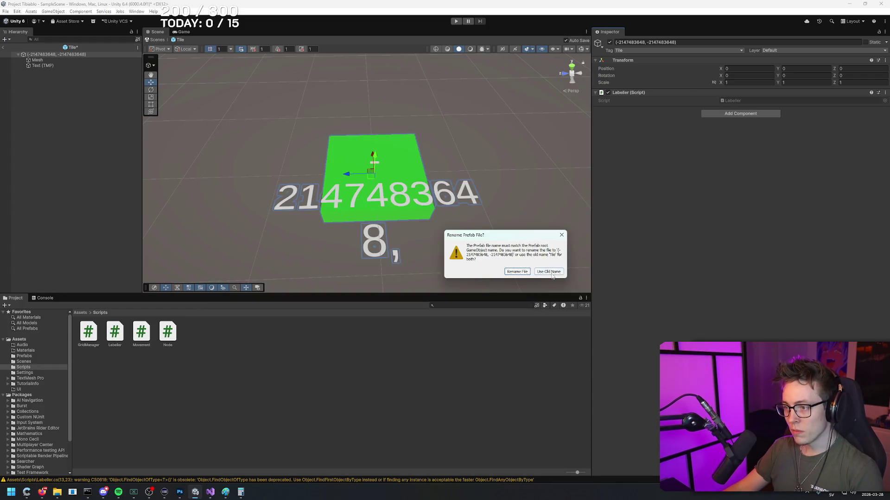
- Choose Use Old Name, deselect the tile, and exit prefab mode back to SampleScene
click(550, 272)
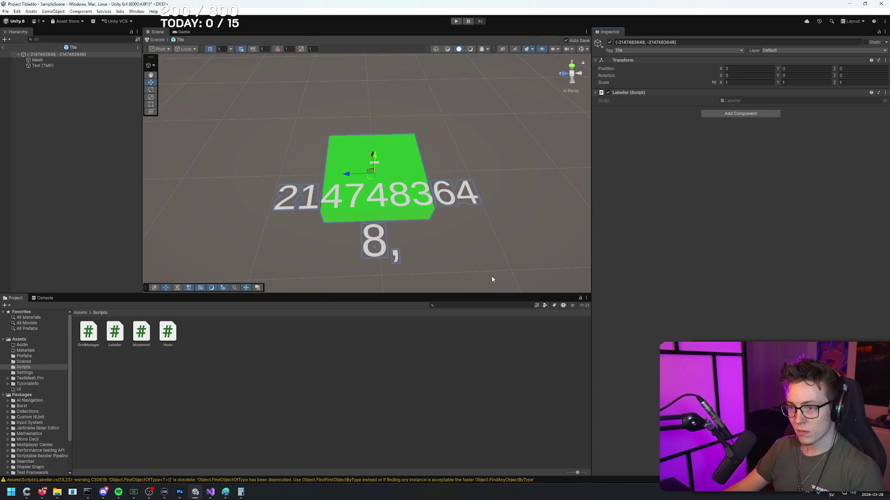
click(439, 251)
key(alt+Tab)
key(space)
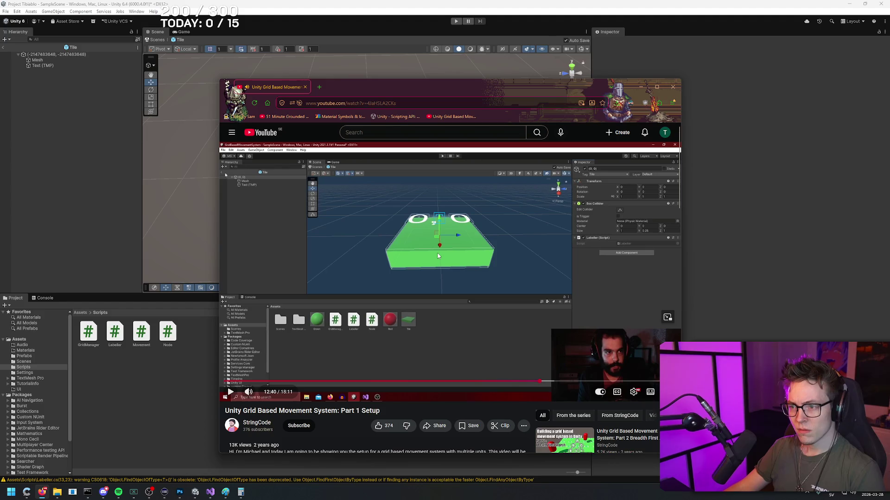
click(402, 272)
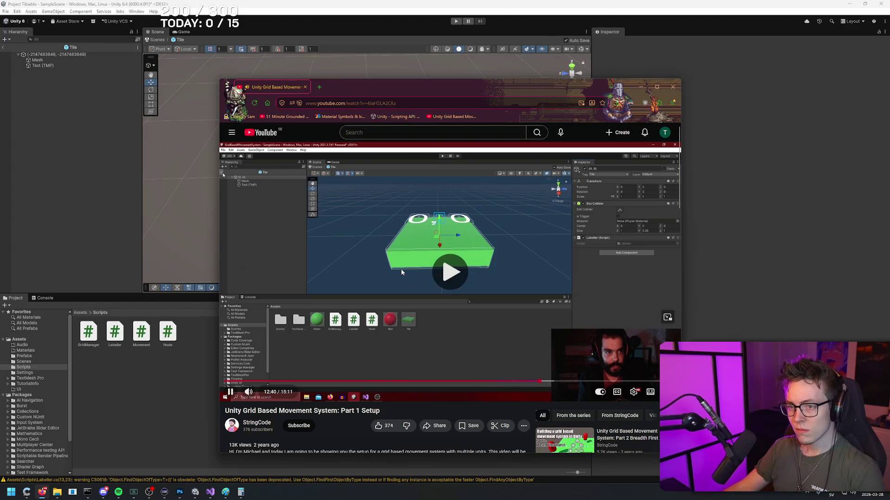
click(376, 263)
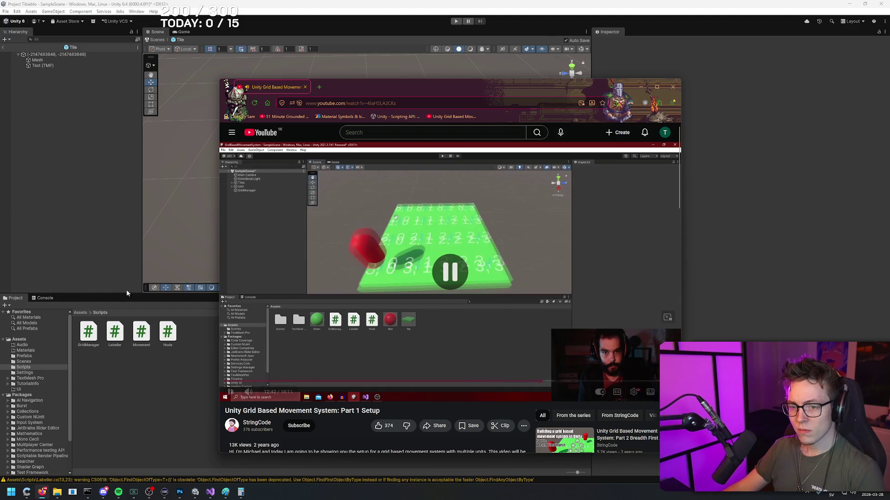
key(alt+Tab)
click(3, 48)
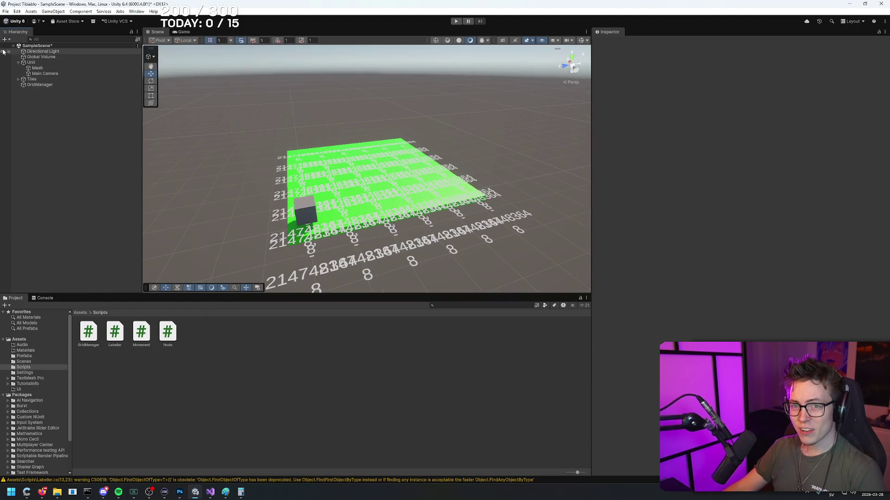
- Orbit over the labelled tile grid and drag the splitter down to enlarge the Scene view
drag(444, 134, 432, 119)
scroll(423, 195, up, 5)
drag(423, 194, 420, 226)
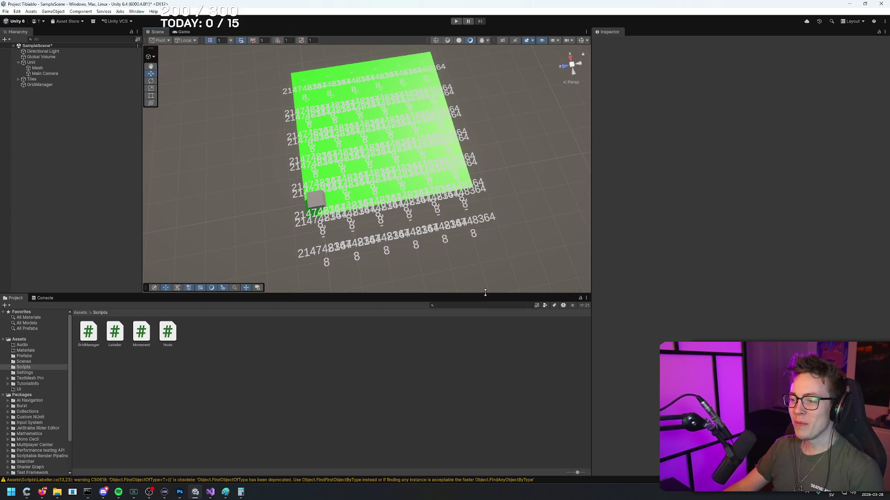
drag(486, 294, 498, 395)
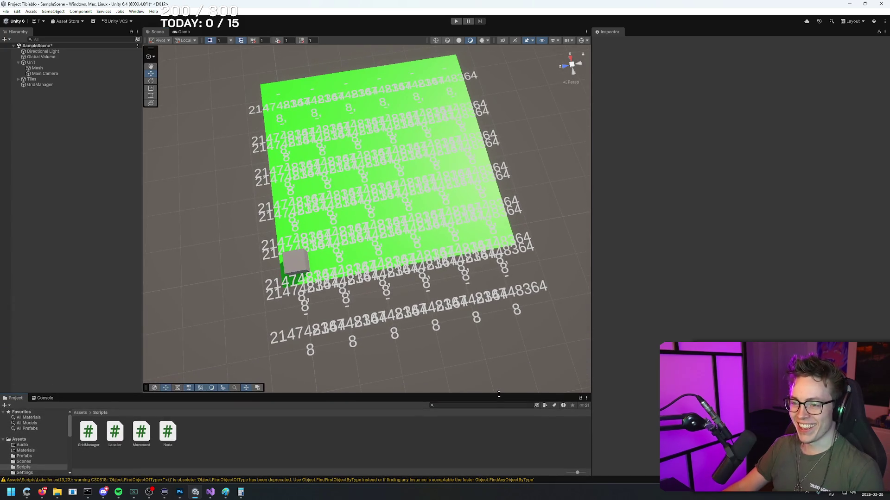
- Resume the tutorial, then switch to the Labeller script in Visual Studio
key(alt+Tab)
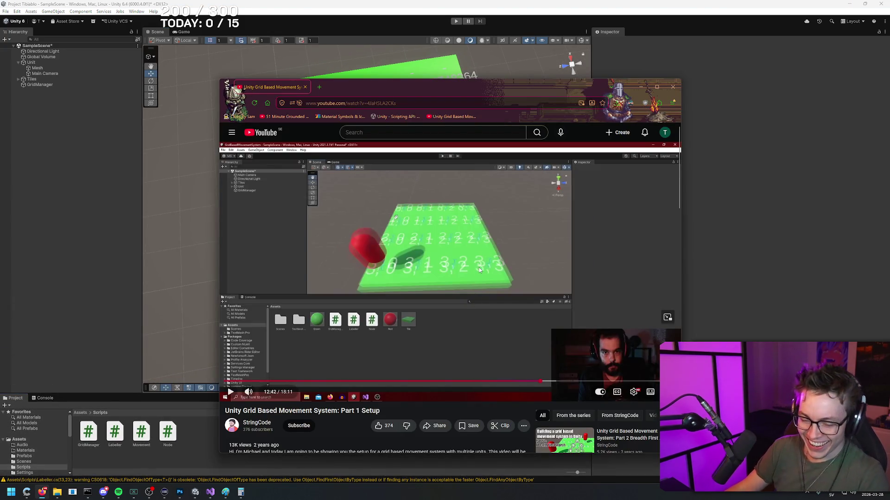
key(space)
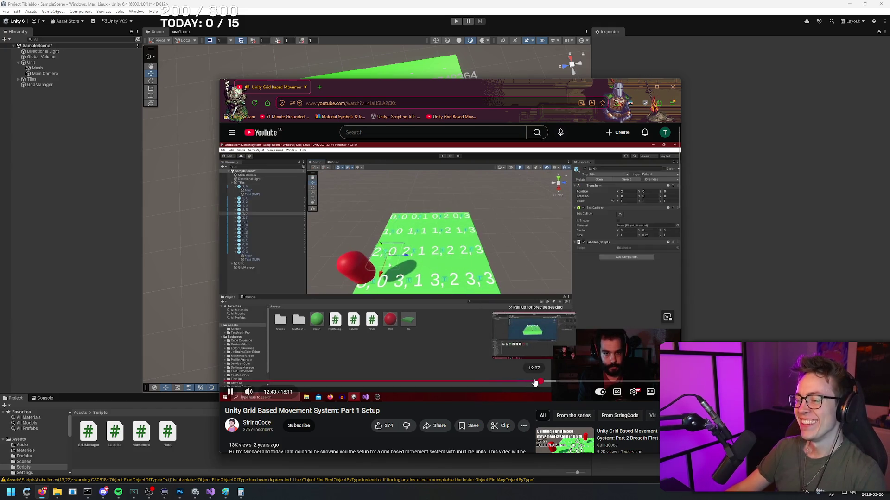
key(alt+Tab)
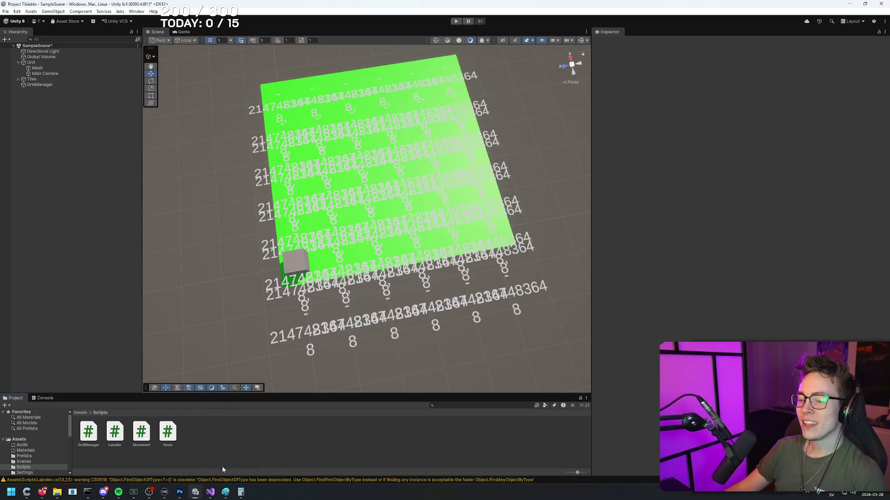
click(211, 492)
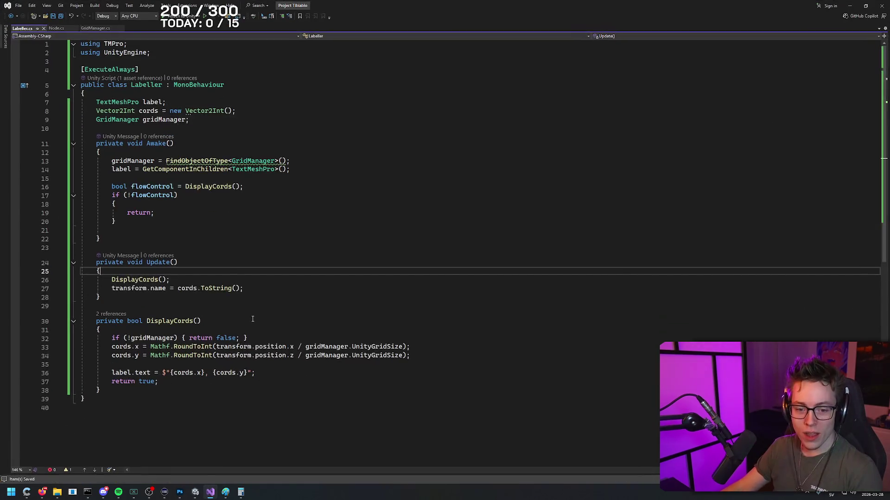
- Review the DisplayCords call in Update and its declaration, starting and cancelling a rename
click(140, 321)
click(137, 280)
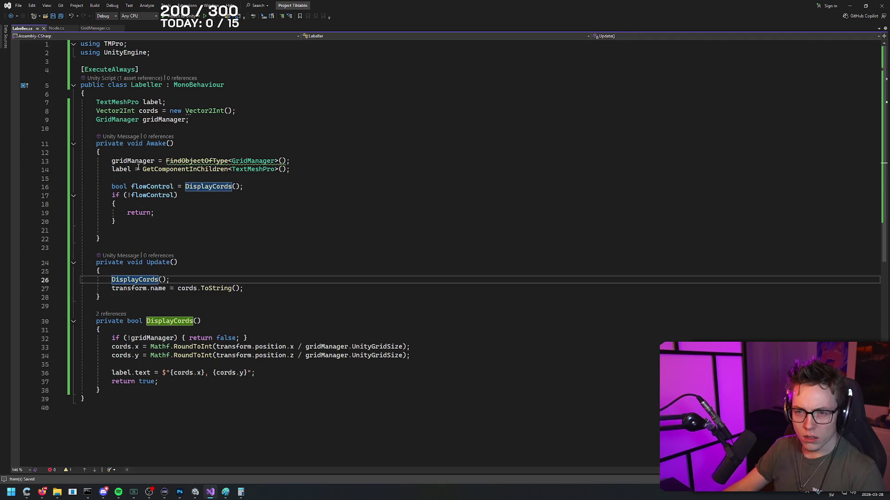
click(144, 143)
click(126, 187)
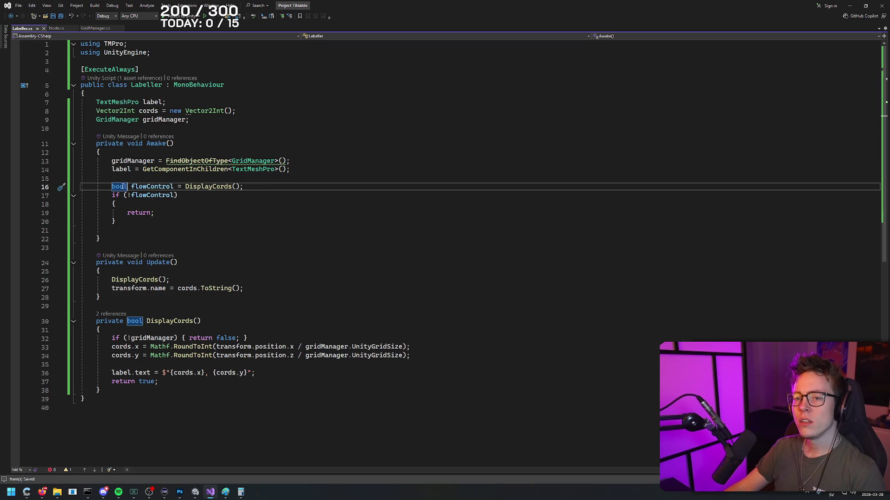
click(146, 279)
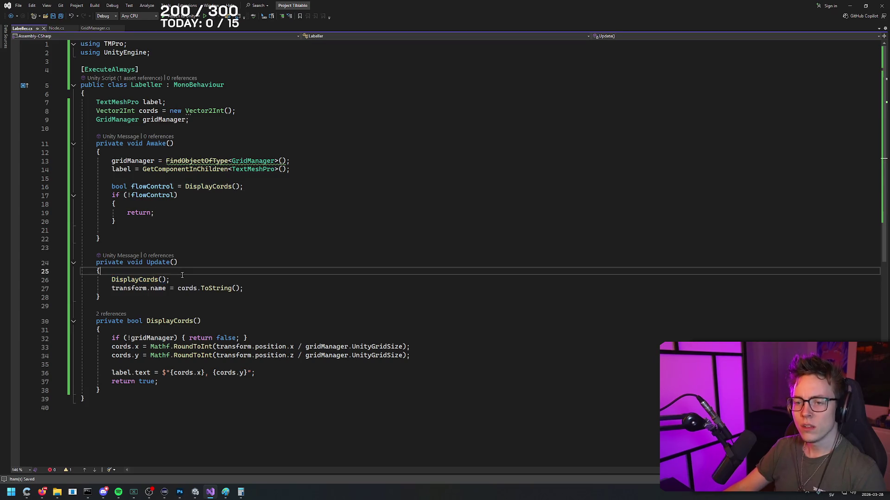
click(174, 321)
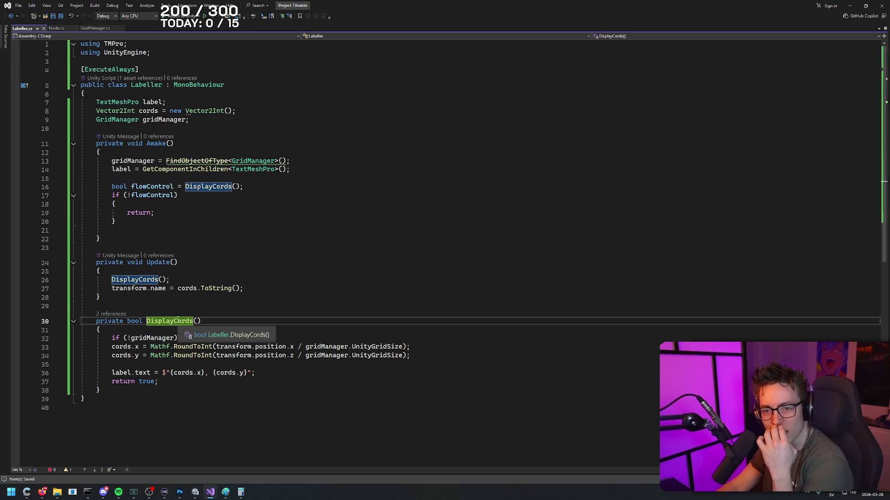
key(End)
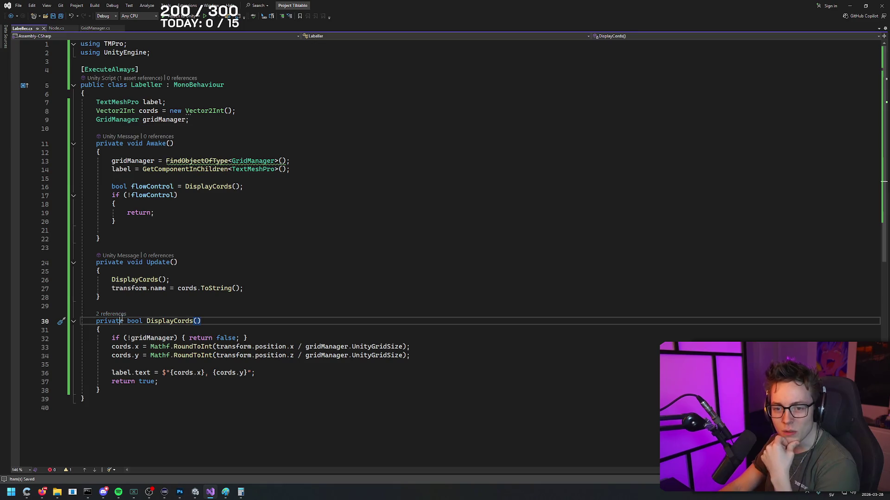
click(145, 322)
key(ctrl+r)
key(ctrl+r)
click(223, 321)
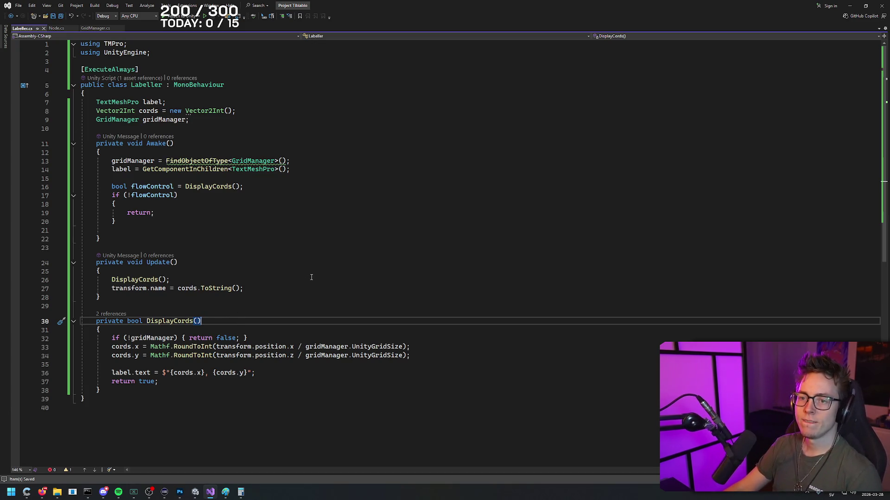
- Show the CS0618 obsolete warning on FindObjectOfType<GridManager>() on line 13
mouse_move(185, 159)
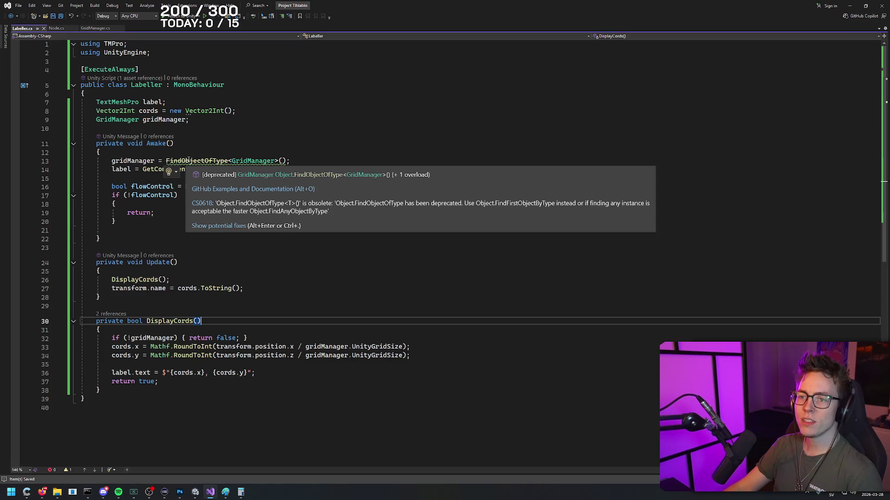
mouse_move(165, 161)
mouse_down()
mouse_move(306, 159)
mouse_move(113, 163)
mouse_up()
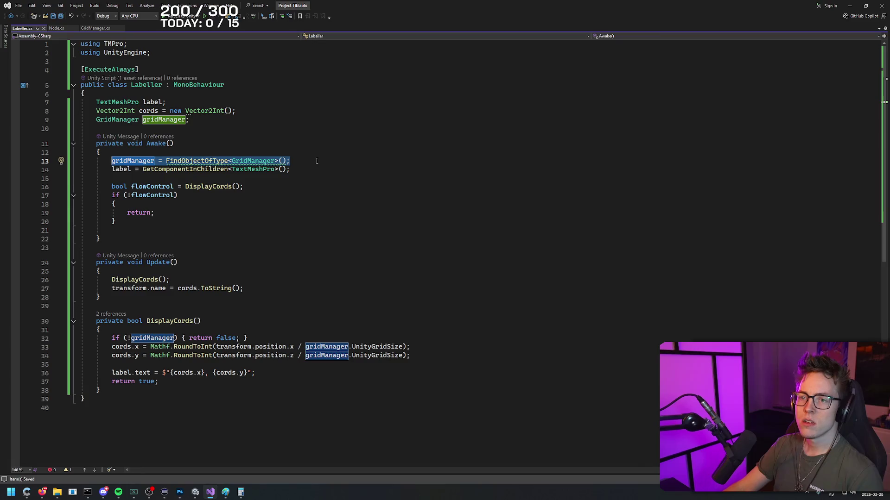
click(299, 159)
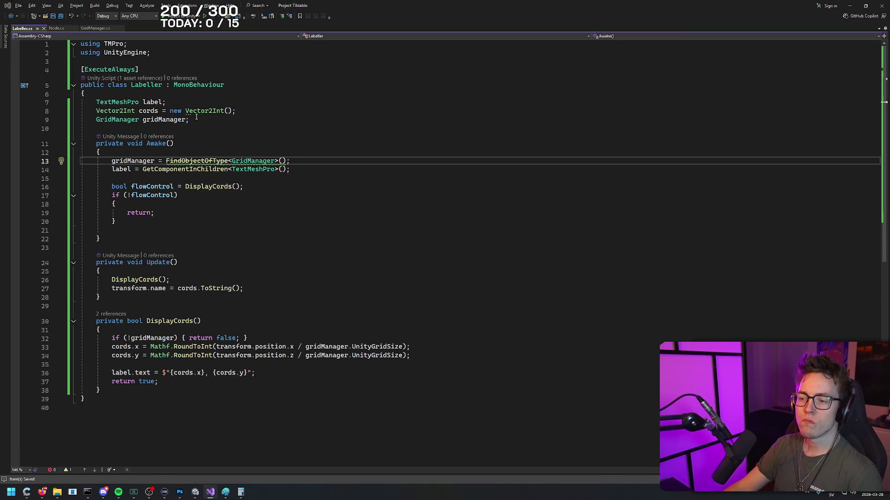
key(alt+Tab)
key(alt+Tab)
key(alt+Tab)
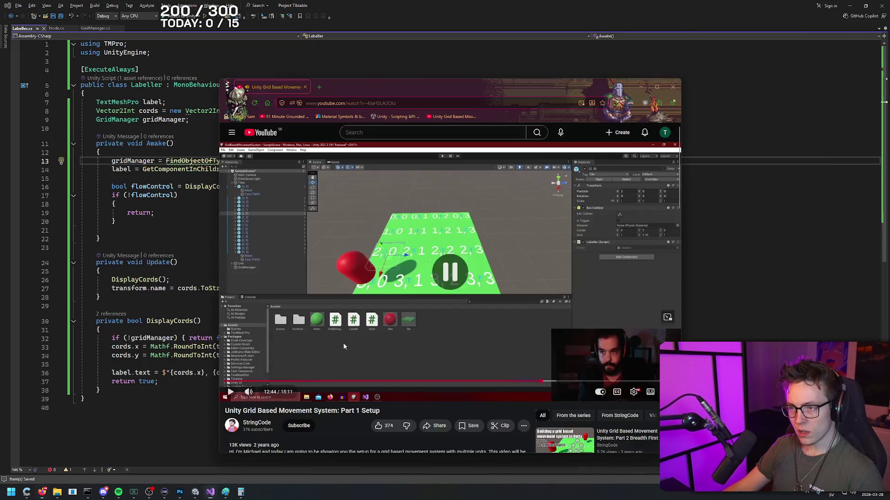
key(alt+Tab)
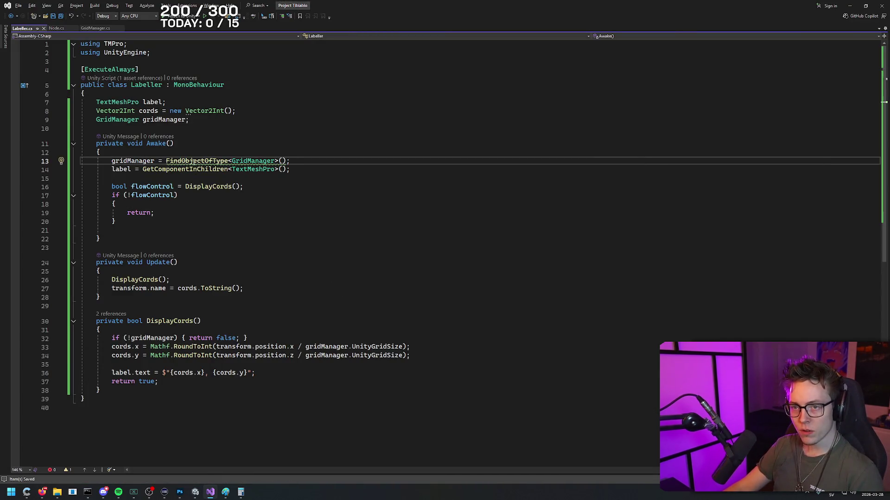
mouse_move(192, 161)
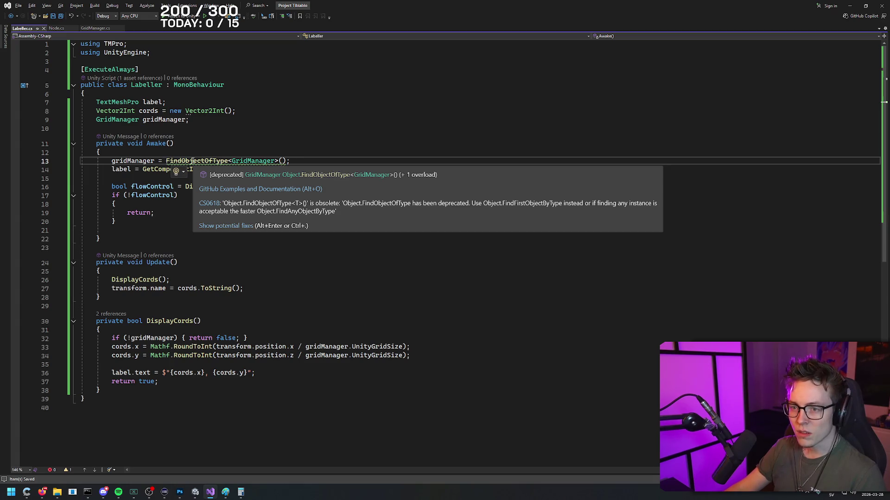
- Check the FindObjectOfType definition, then prefix the line 13 call with 'Object.'
ctrl+click(193, 162)
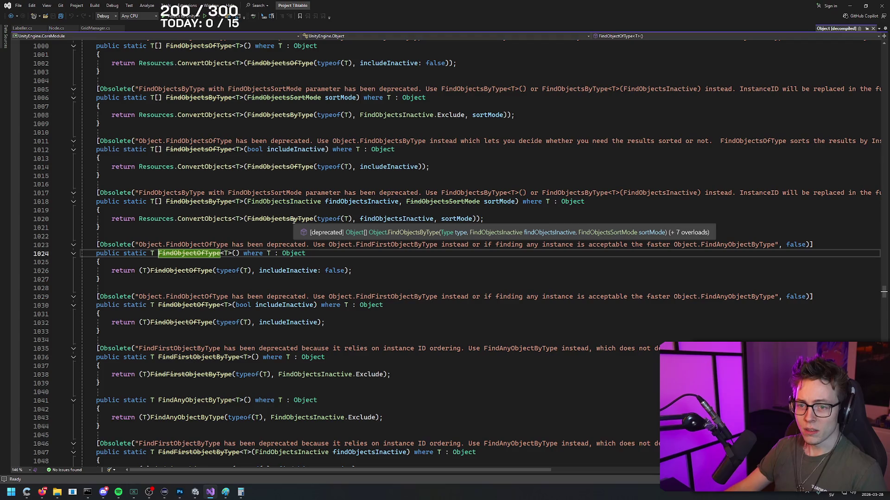
key(ctrl+minus)
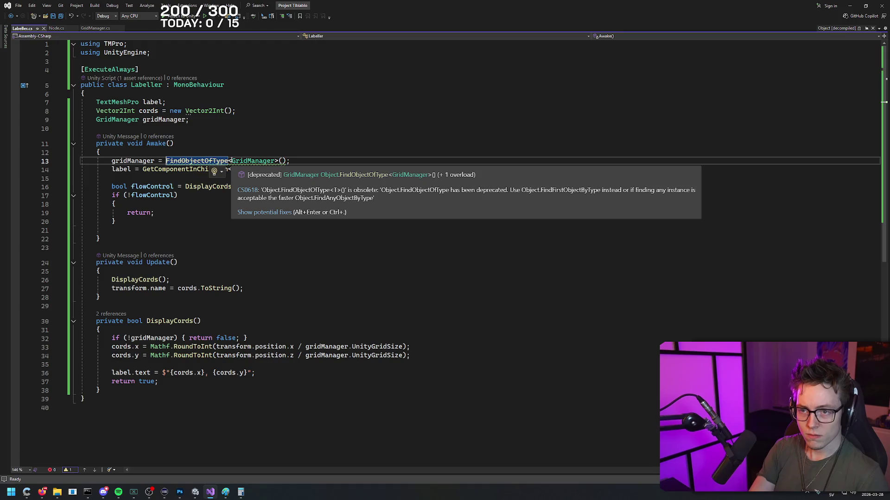
key(Left)
text(Obj)
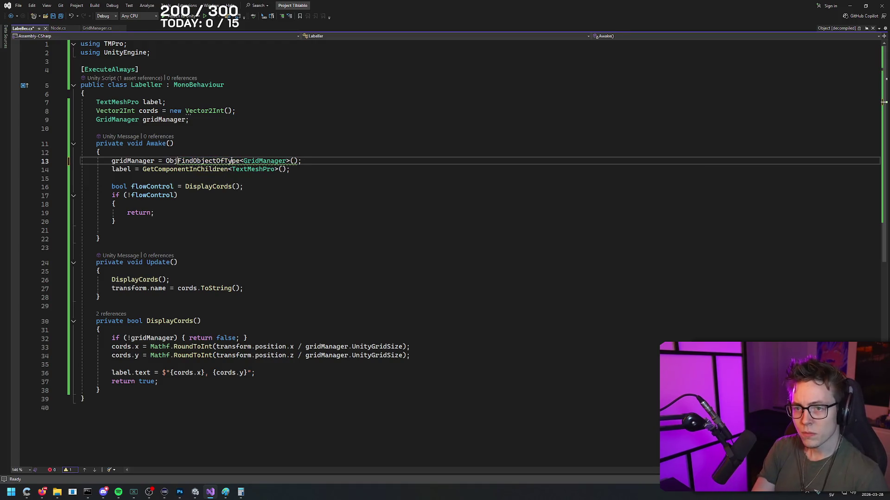
text(ect.)
key(Escape)
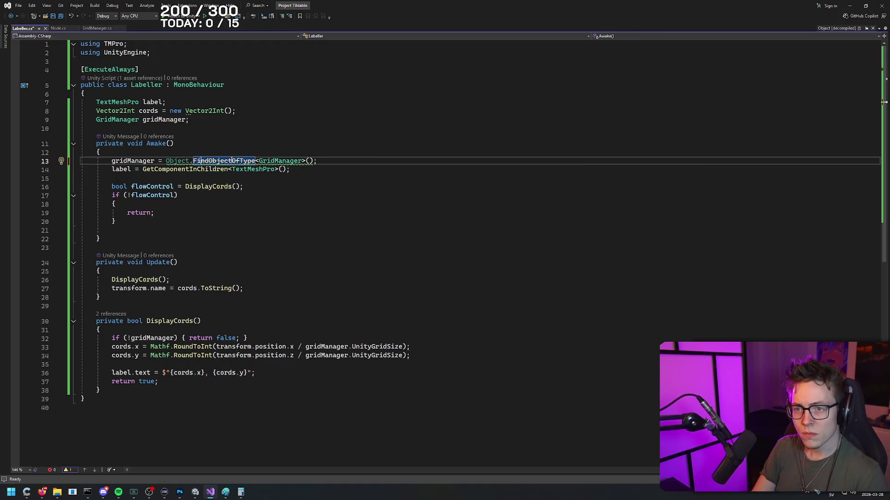
- Rename the method to FindAnyObjectByType, giving Object.FindAnyObjectByType<GridManager>()
click(209, 160)
text(First)
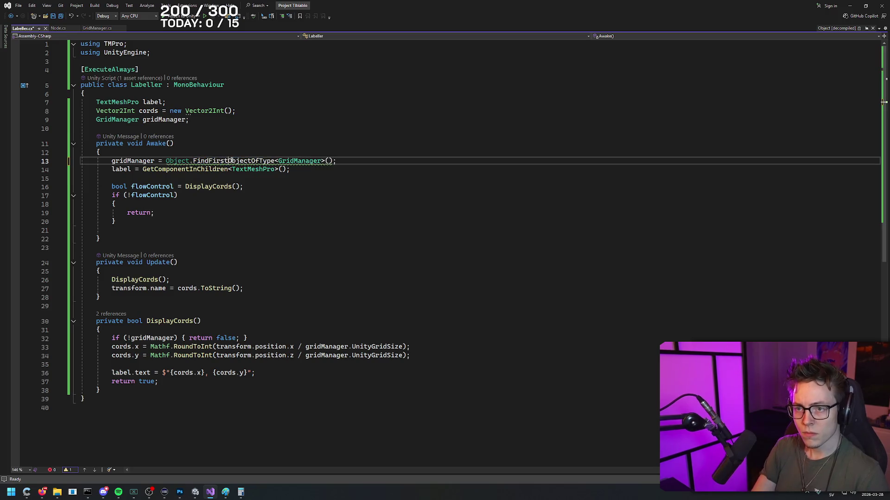
key(BackSpace)
key(BackSpace)
text(By)
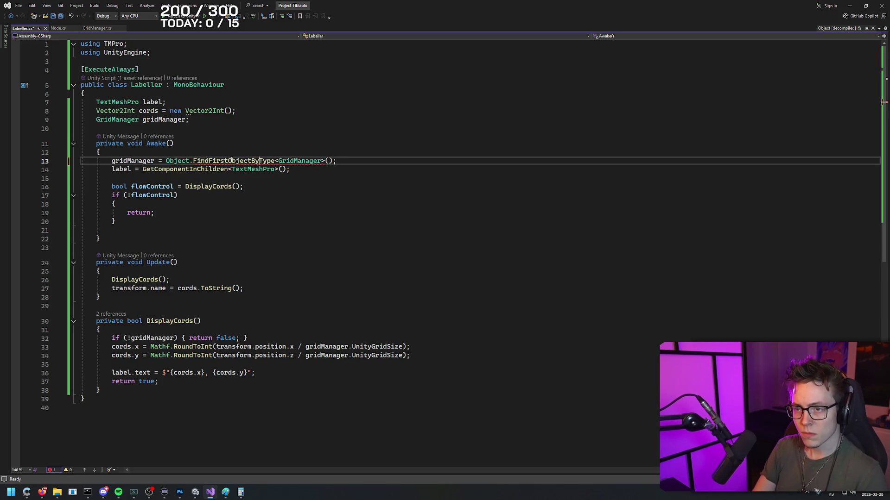
mouse_move(232, 161)
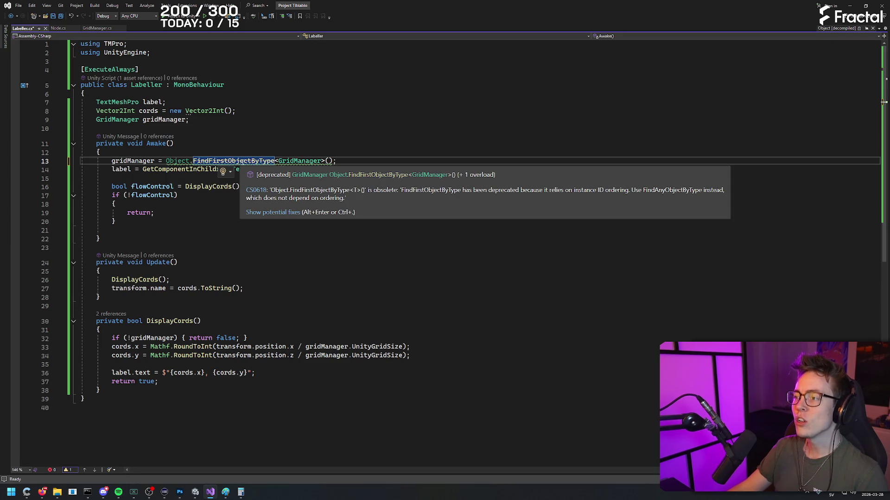
drag(208, 161, 227, 161)
text(Anyy)
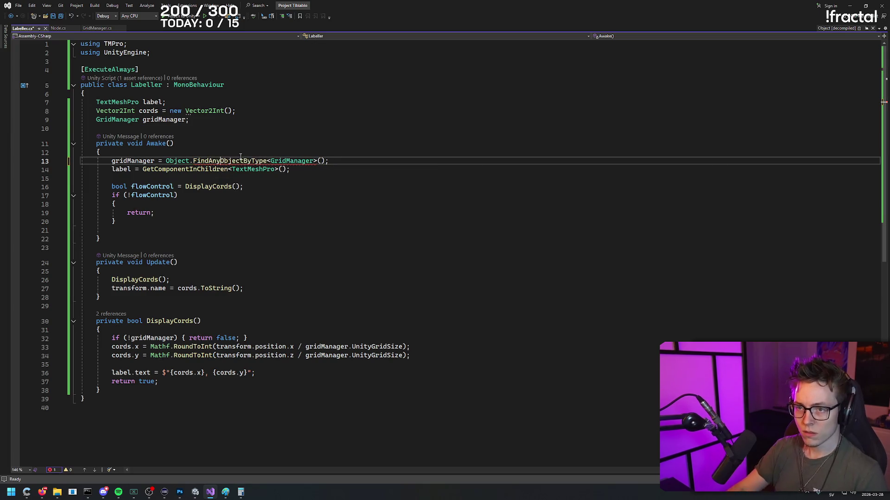
mouse_move(238, 161)
click(290, 186)
- Save Labeller.cs and bring the Unity editor to the front
key(ctrl+s)
key(alt+Tab)
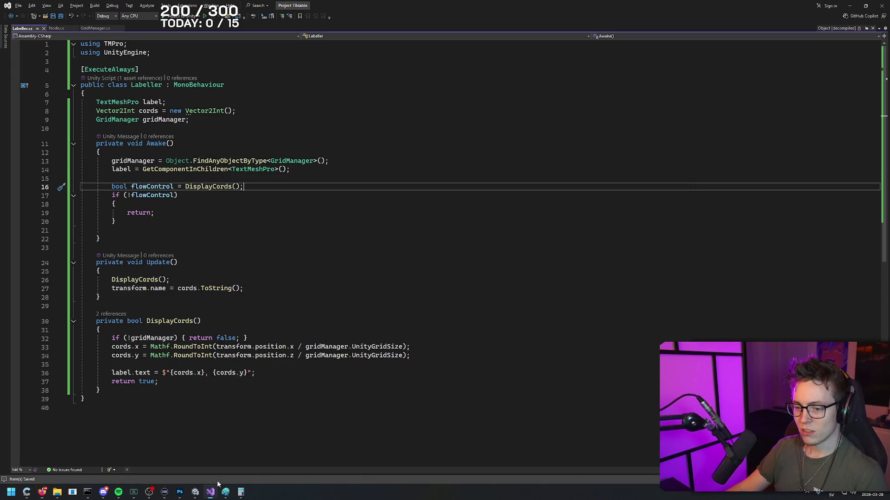
key(alt+Tab)
mouse_move(202, 485)
click(157, 456)
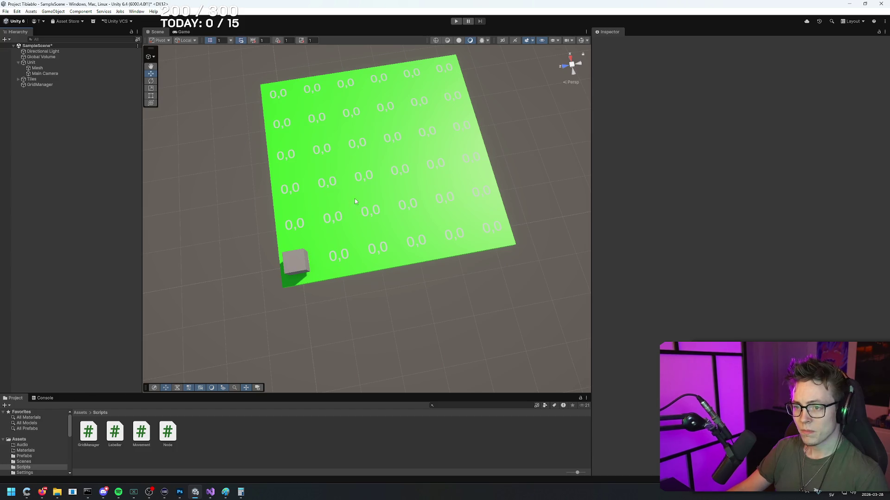
- Open the Tile prefab from Assets > Prefabs and select its root object
click(81, 413)
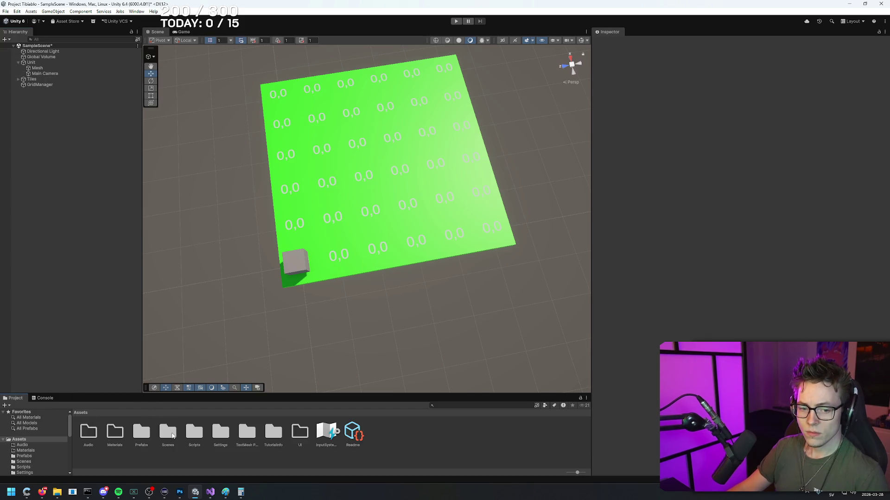
double_click(142, 433)
click(145, 435)
double_click(145, 434)
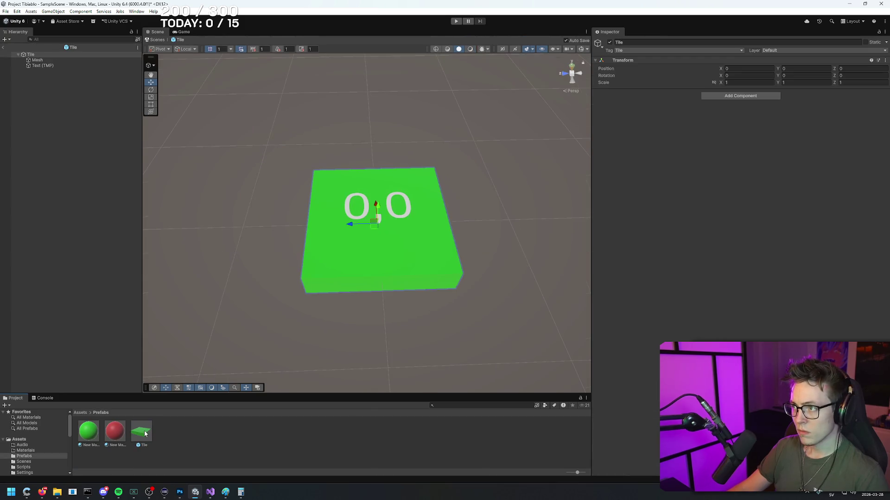
click(32, 56)
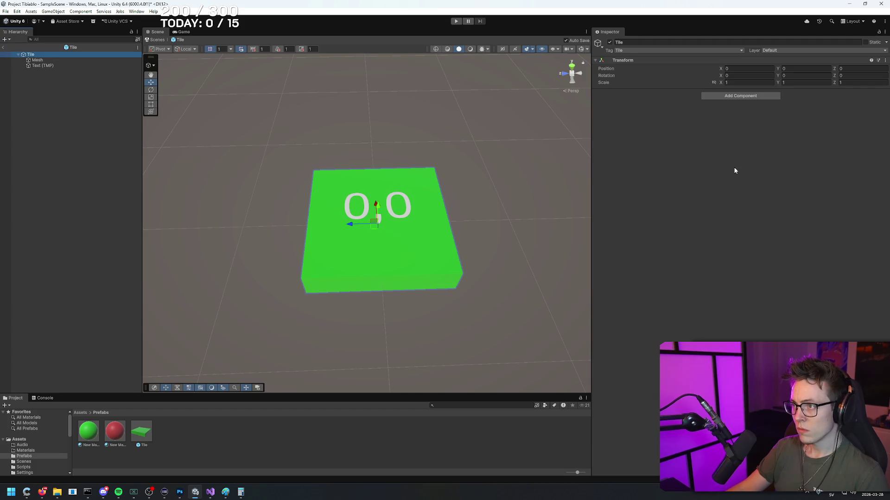
- Drag Labeller from Scripts onto the Tile prefab, undo it, and exit Prefab Mode
click(81, 413)
double_click(194, 432)
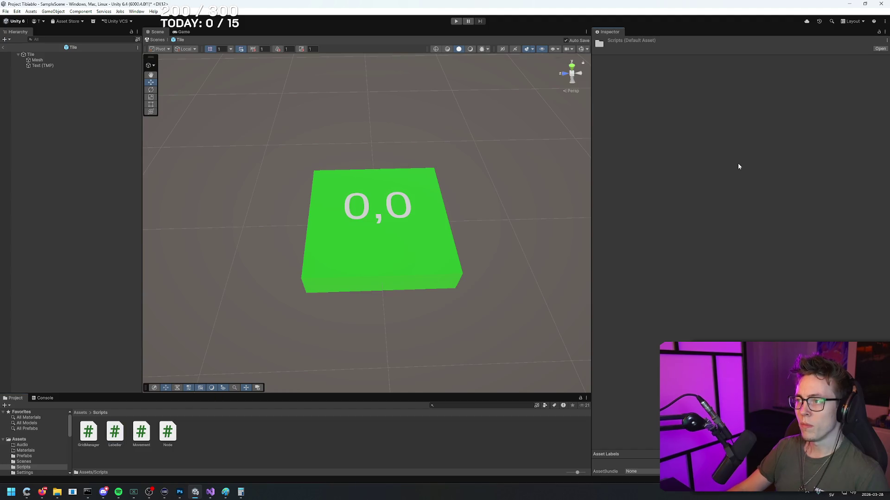
click(56, 55)
mouse_move(115, 433)
mouse_down()
mouse_move(708, 198)
mouse_move(709, 188)
mouse_up()
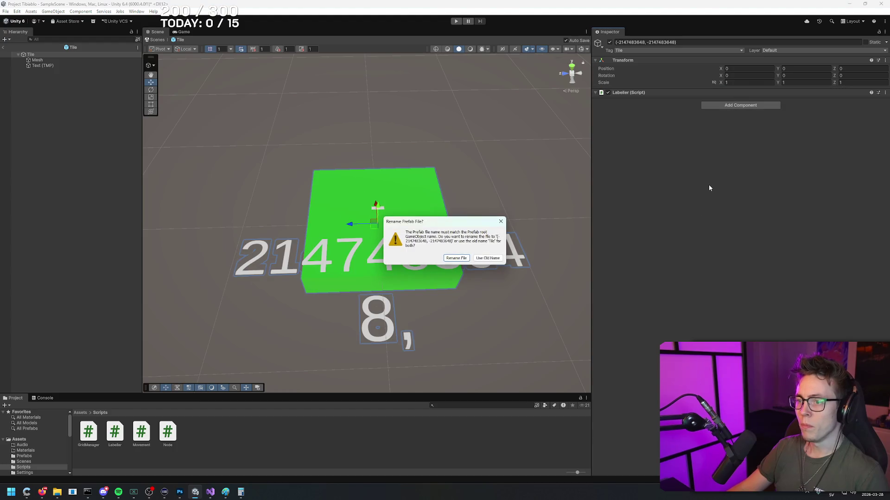
click(501, 223)
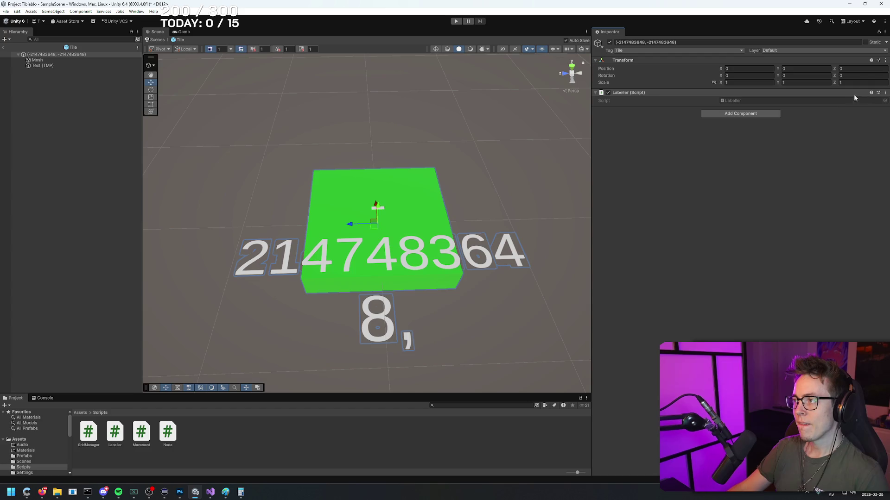
key(ctrl+z)
key(ctrl+z)
key(ctrl+z)
key(ctrl+z)
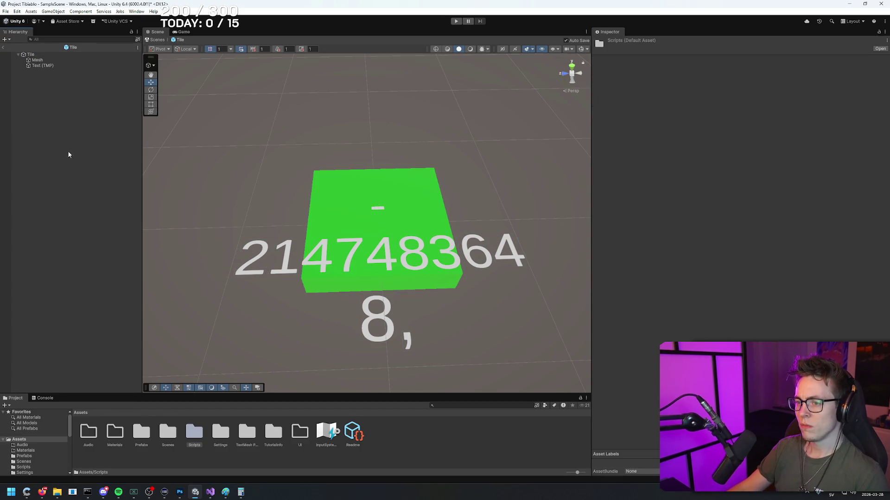
key(ctrl+z)
key(ctrl+z)
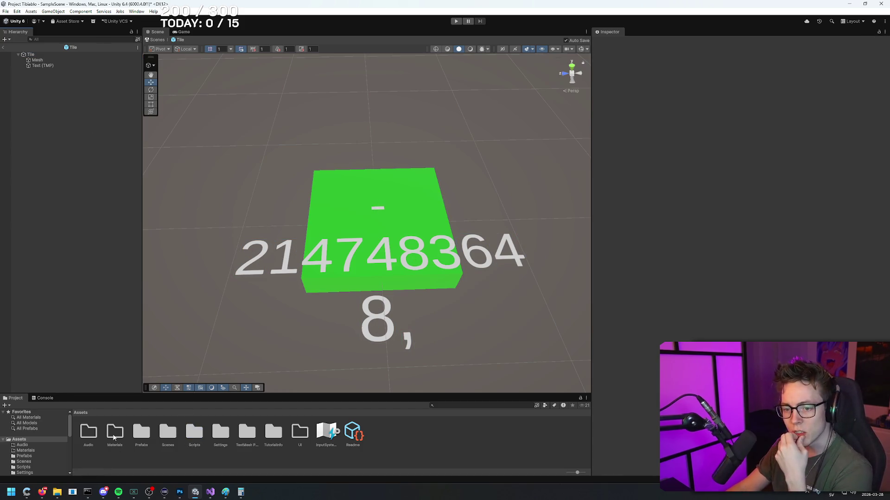
click(2, 49)
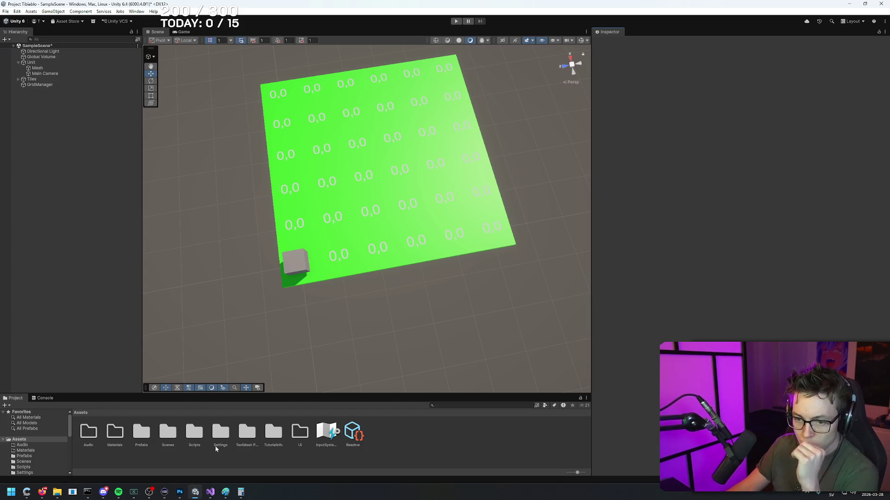
key(alt+Tab)
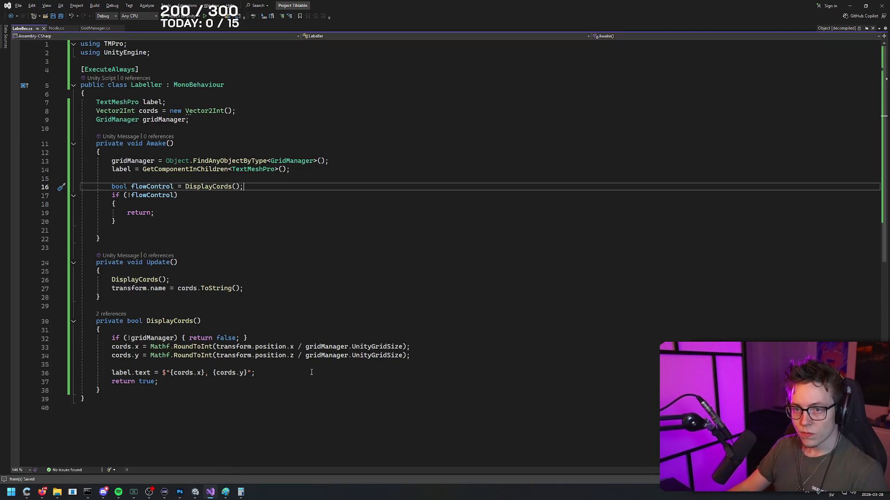
- Place the caret on blank line 29 below the Update method in Labeller.cs
click(401, 300)
key(Down)
key(Down)
key(Up)
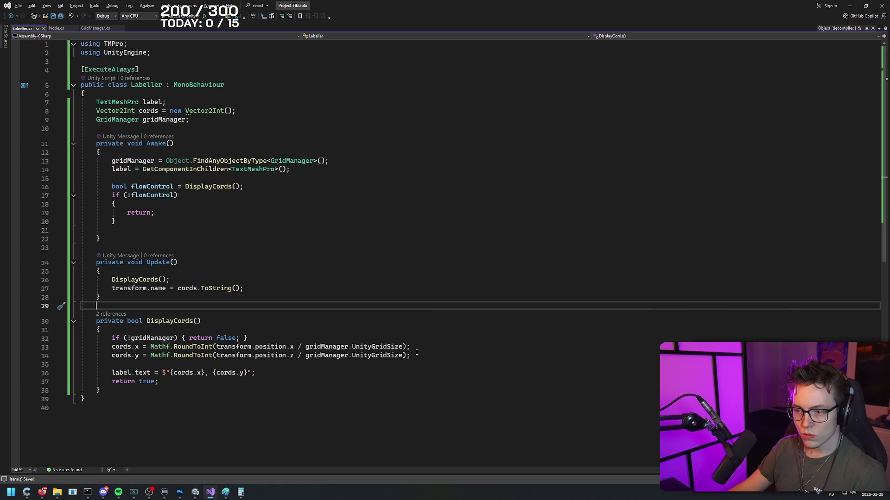
- Rewind the tutorial to the Labeller code at 12:50, pause it, and minimize the browser
key(alt+Tab)
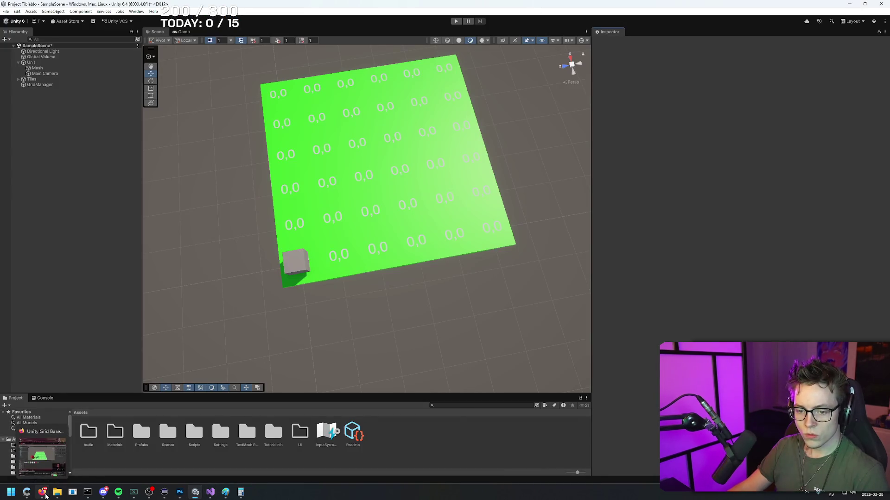
click(46, 495)
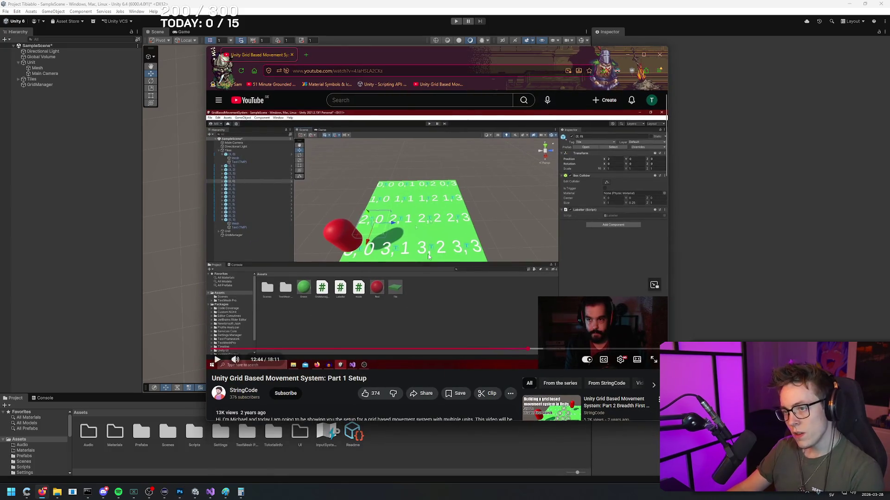
click(423, 273)
key(Right)
key(Right)
key(Right)
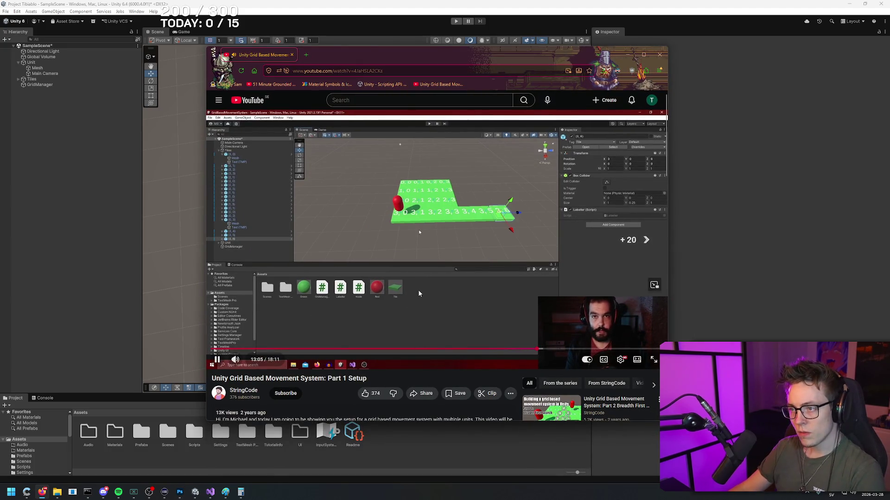
key(Left)
key(Left)
key(Left)
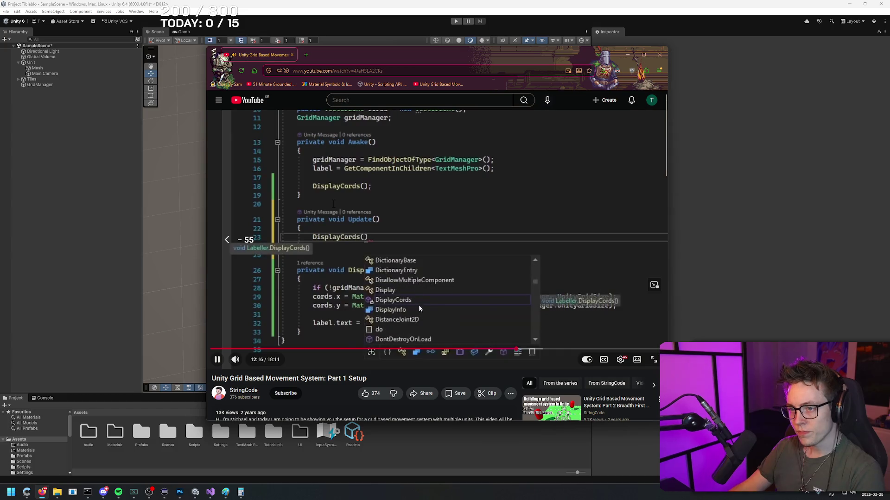
key(Left)
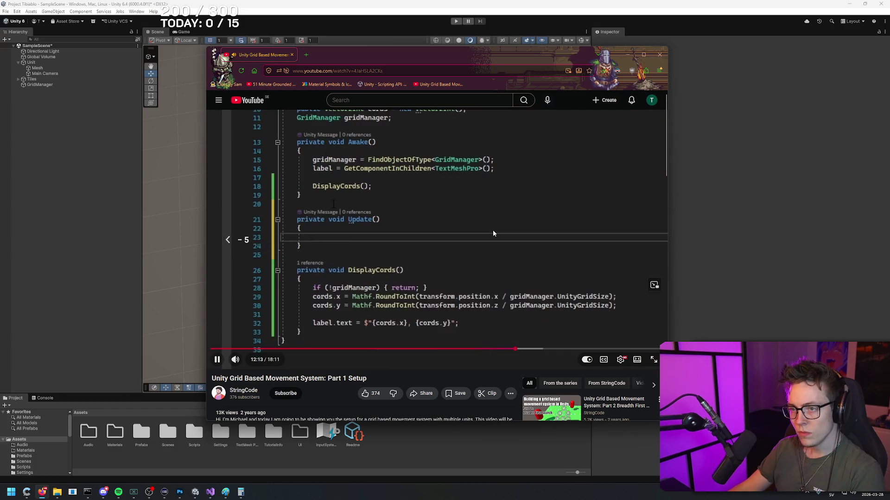
key(Left)
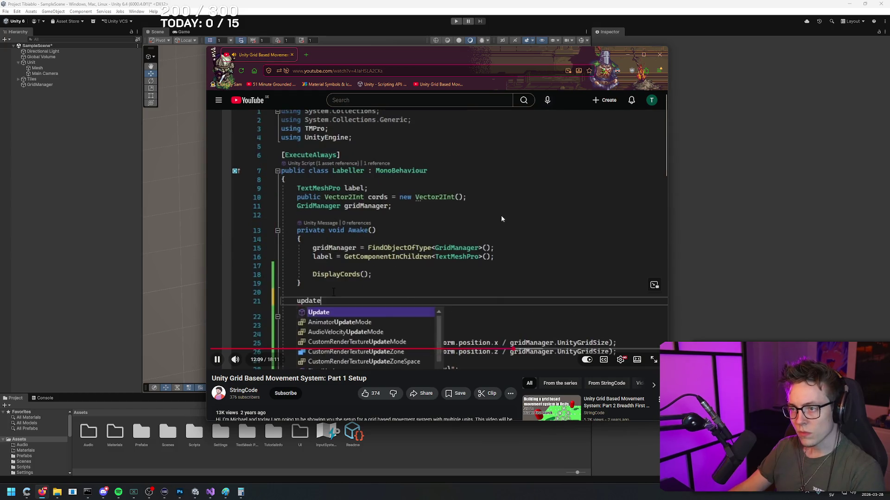
click(501, 186)
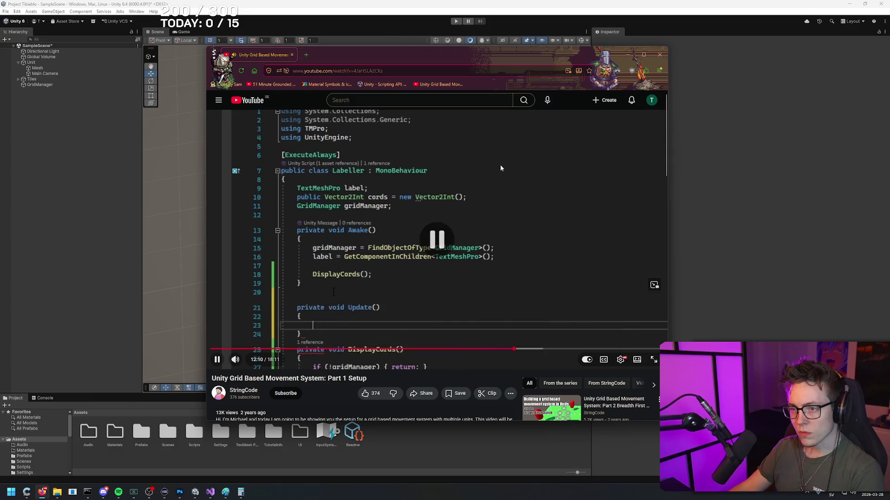
click(627, 54)
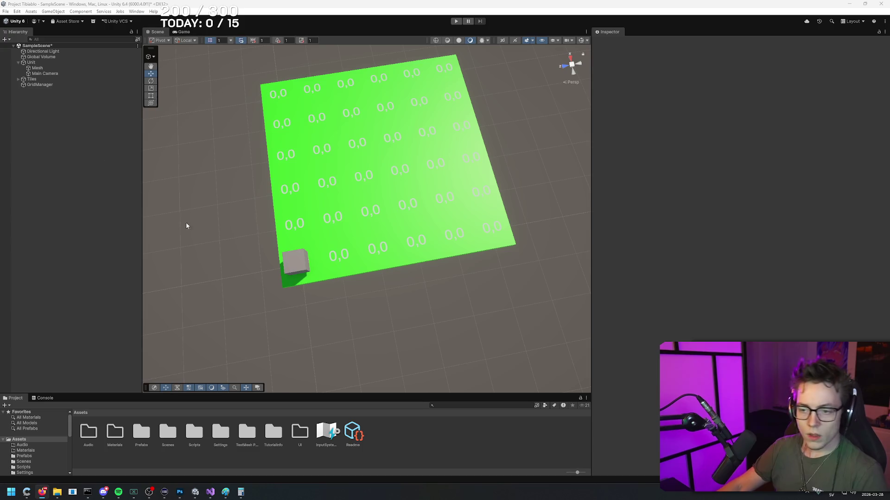
click(211, 492)
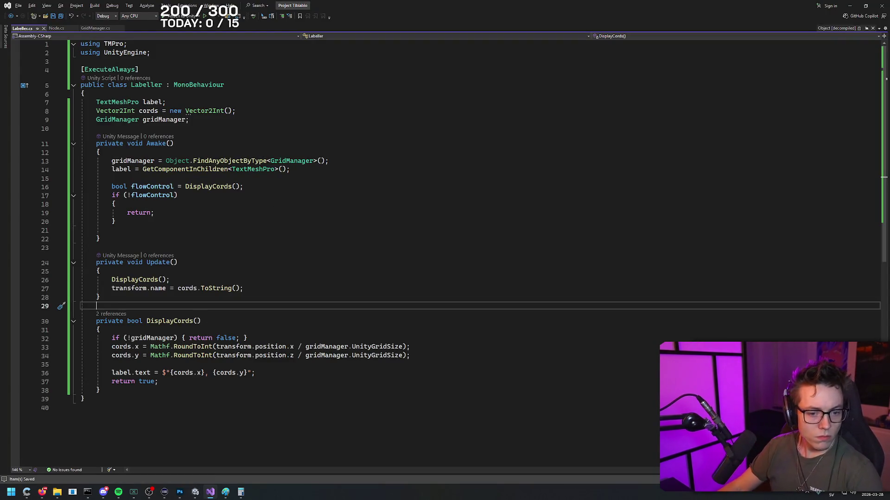
- Change DisplayCords' return type from bool to void
click(27, 492)
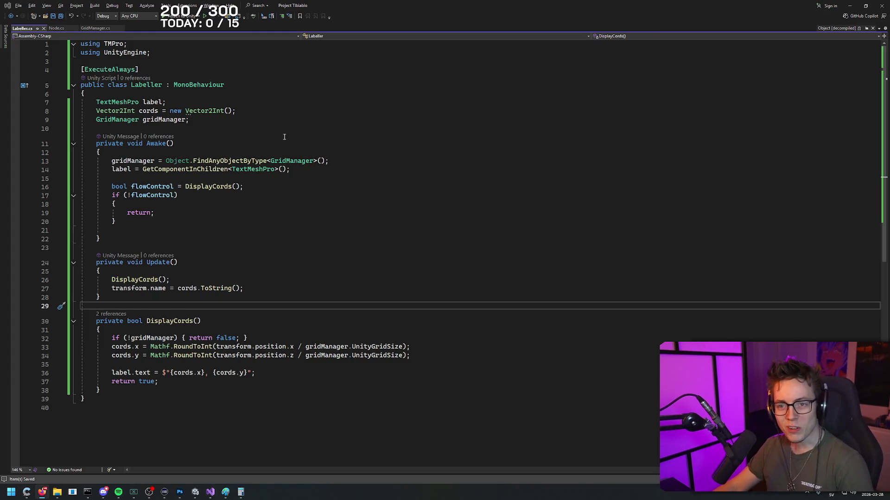
click(280, 247)
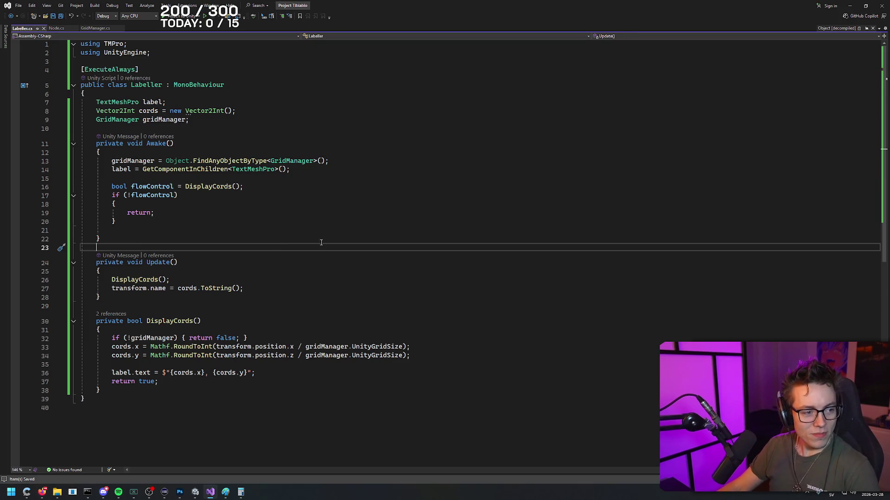
double_click(139, 320)
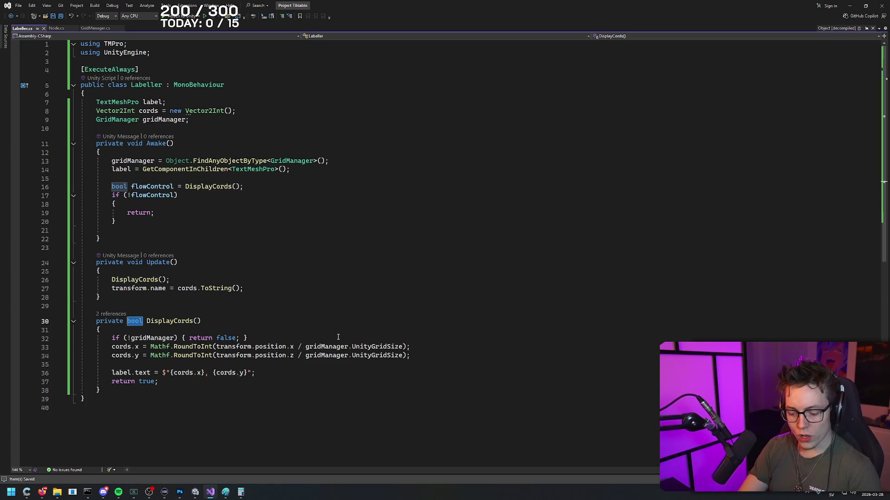
text(void)
click(326, 297)
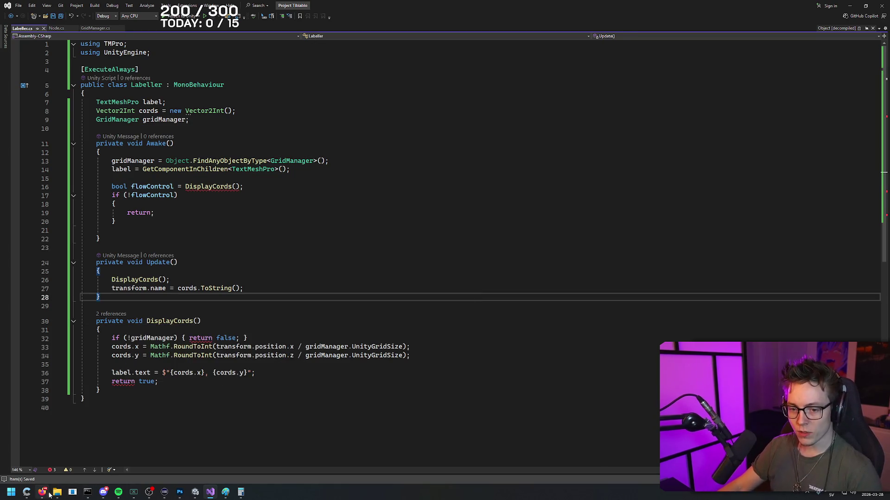
mouse_move(211, 494)
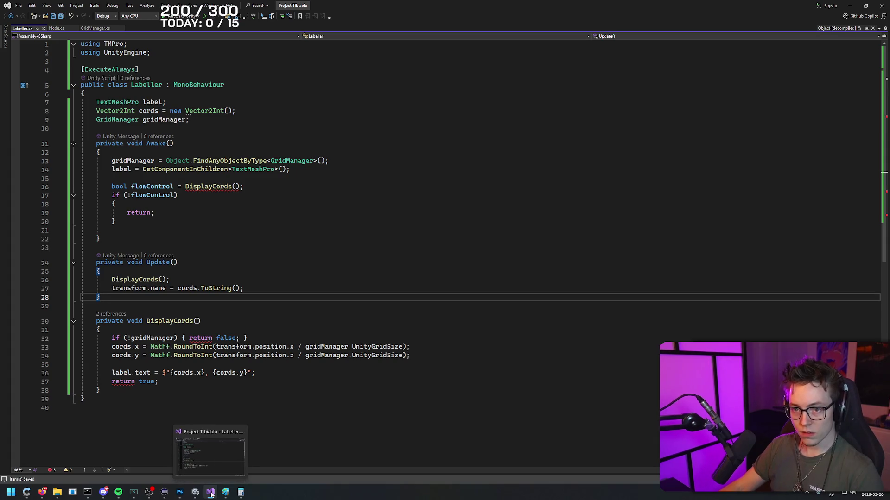
click(213, 230)
click(215, 187)
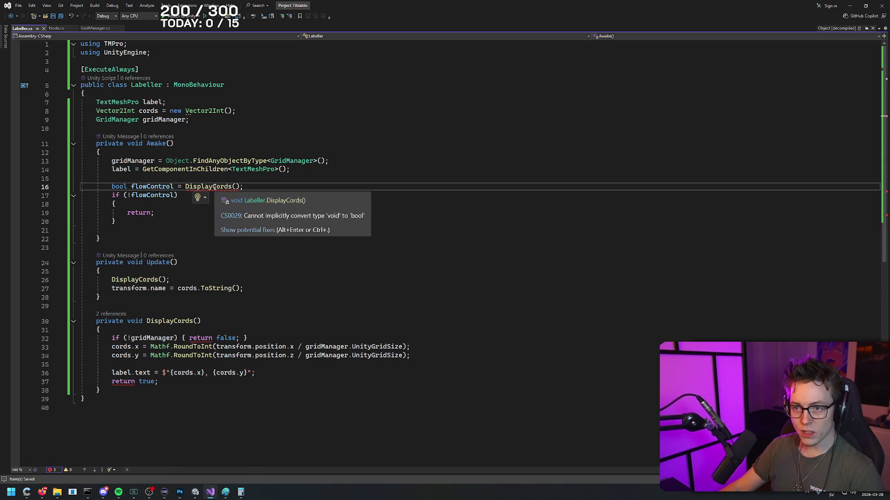
- Delete 'return true;', change 'return false;' to 'return;', and save Labeller.cs
click(145, 382)
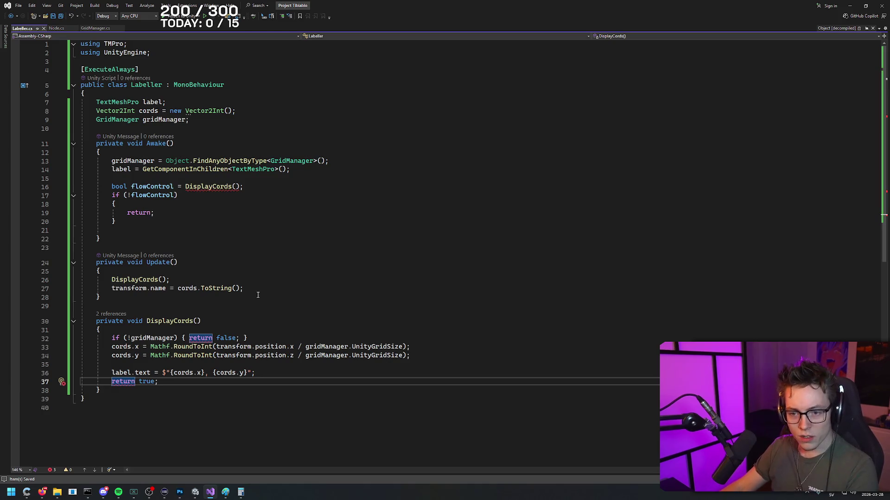
mouse_move(169, 381)
mouse_down()
mouse_move(79, 374)
mouse_move(48, 383)
mouse_up()
key(BackSpace)
key(BackSpace)
click(219, 339)
key(End)
double_click(227, 338)
key(BackSpace)
key(BackSpace)
click(249, 338)
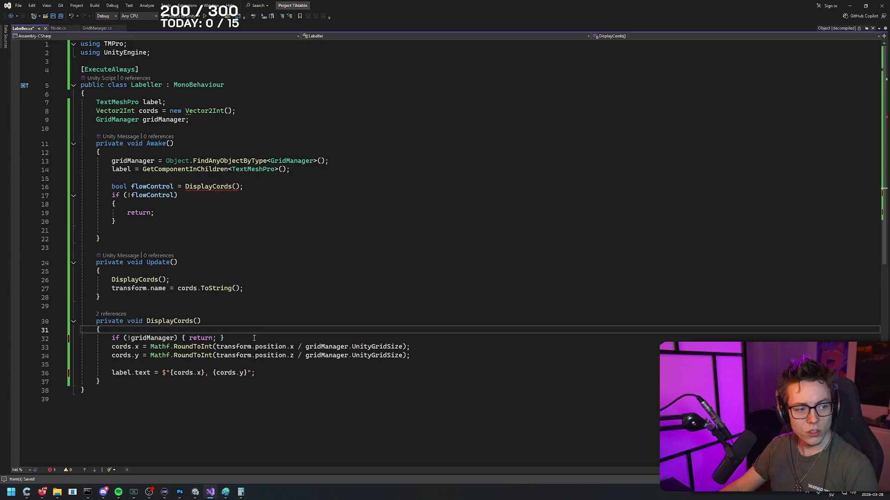
key(ctrl+s)
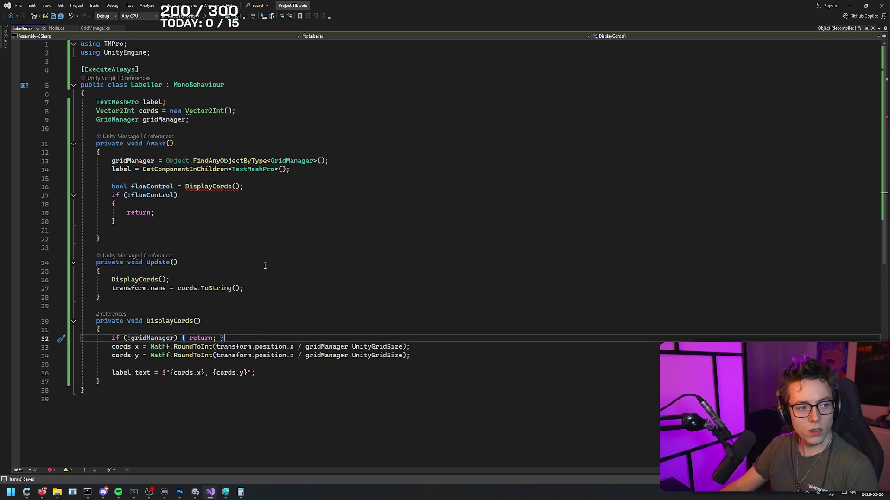
- Remove the flowControl variable and its if-block from Awake, leaving a plain DisplayCords() call
click(265, 265)
click(254, 184)
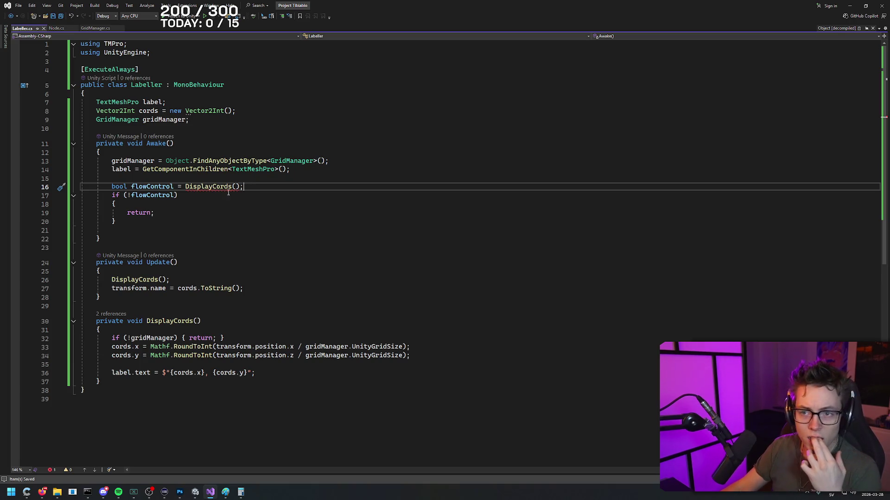
click(185, 187)
key(shift+Home)
key(BackSpace)
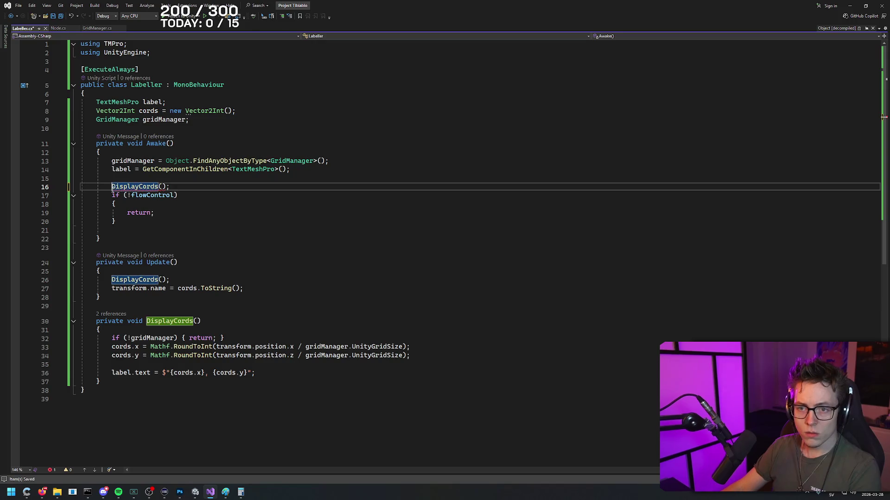
drag(184, 195, 72, 195)
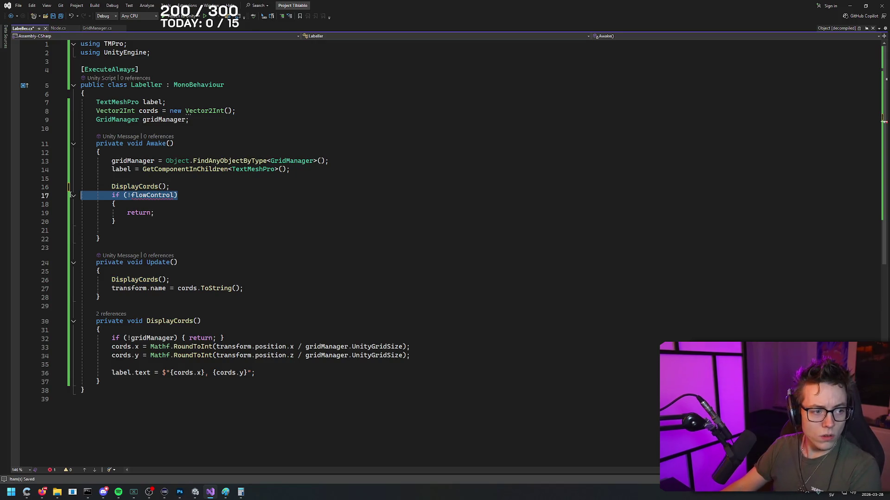
click(186, 205)
mouse_move(154, 223)
mouse_down()
mouse_move(3, 200)
mouse_move(4, 210)
mouse_up()
key(BackSpace)
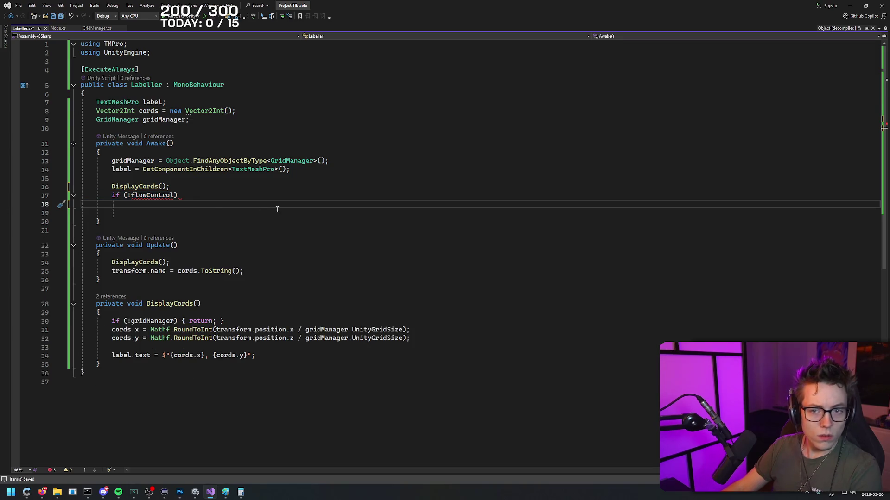
key(Up)
key(shift+End)
key(BackSpace)
key(BackSpace)
click(225, 203)
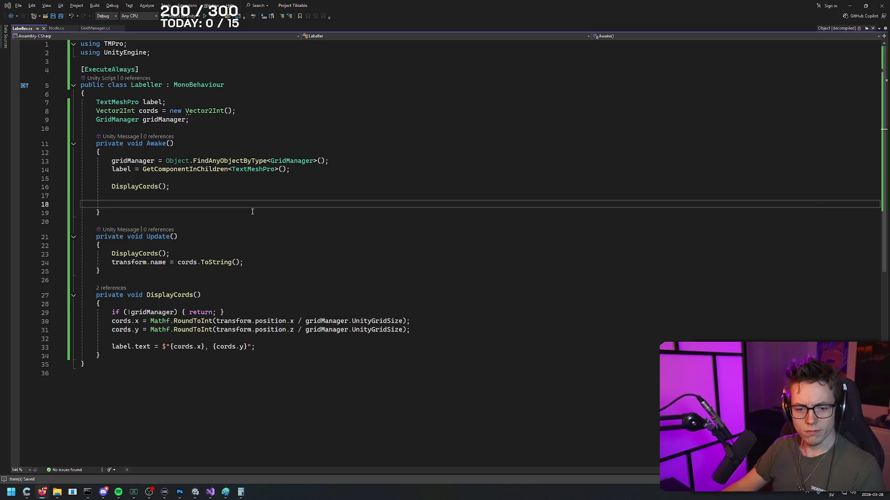
key(alt+Tab)
key(alt+Tab)
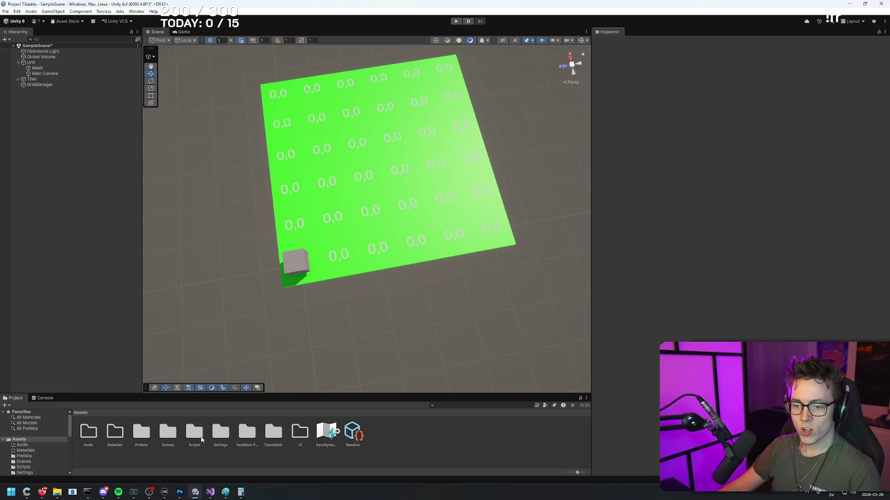
- Open the Tile prefab and browse to the Labeller script in the Scripts folder
double_click(141, 432)
double_click(142, 432)
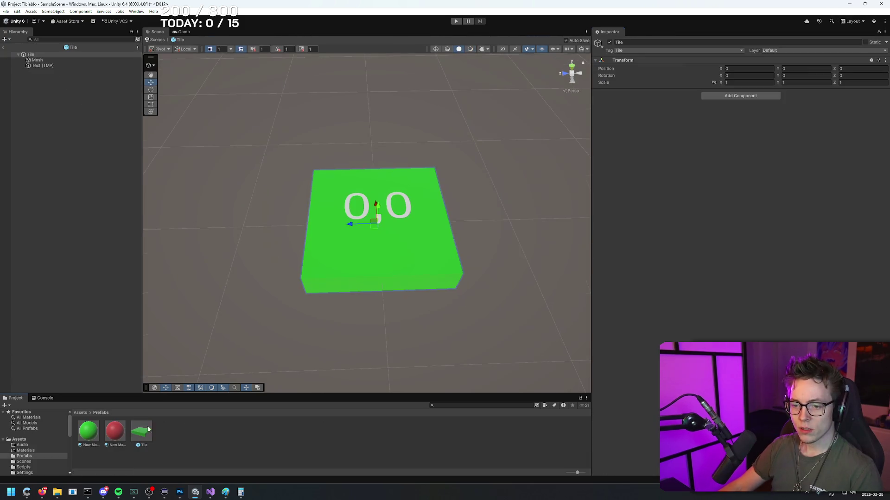
click(82, 413)
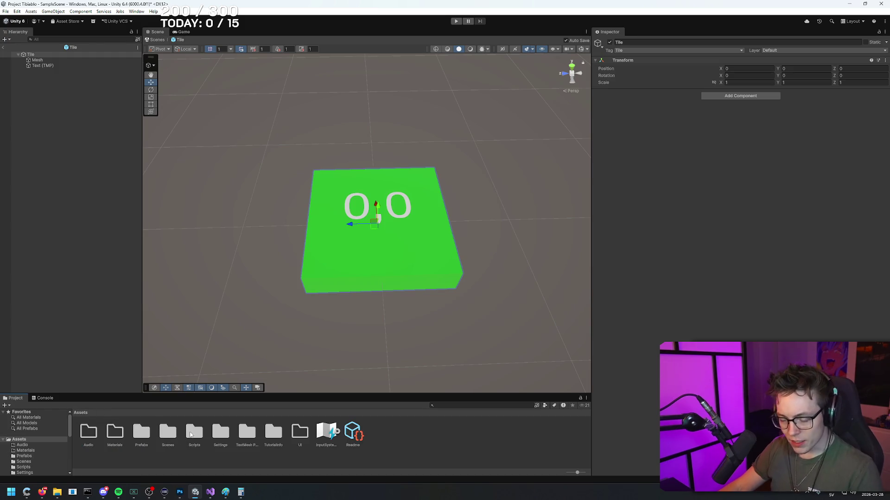
double_click(190, 433)
click(169, 435)
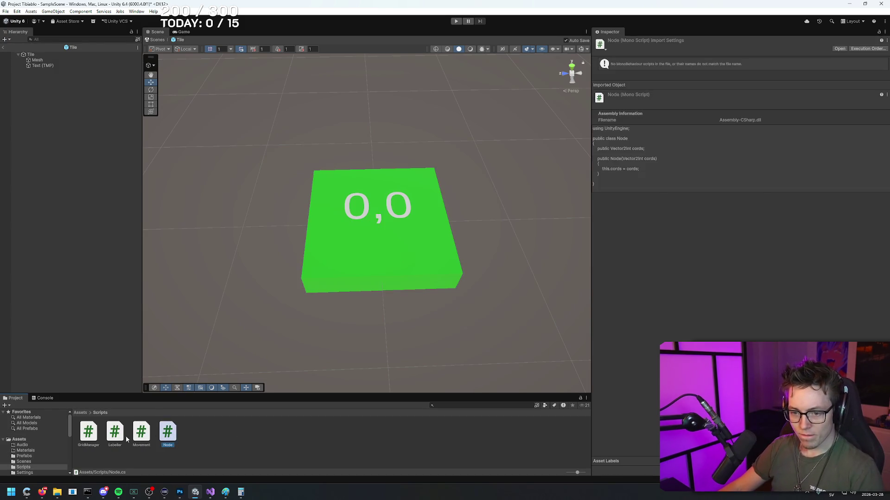
click(115, 435)
- Add Labeller to the Tile root with Use Old Name, exit the prefab, and return to Labeller.cs
click(30, 54)
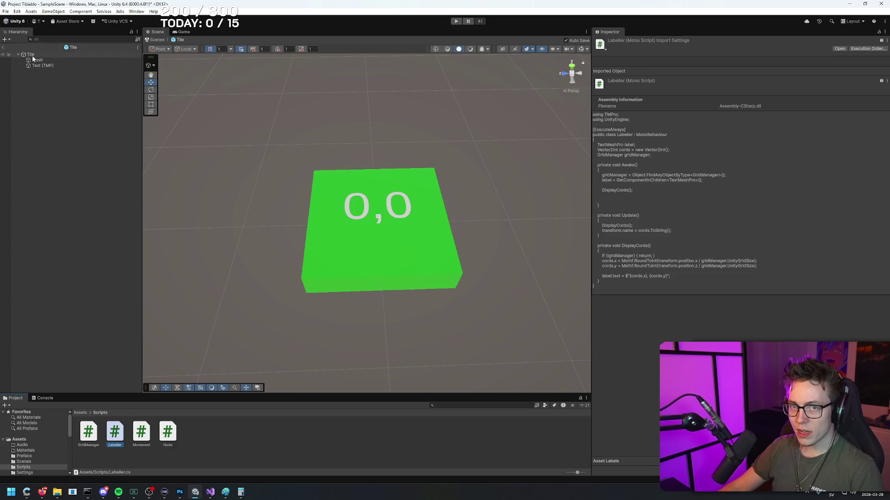
mouse_move(115, 433)
mouse_down()
mouse_move(661, 209)
mouse_move(700, 170)
mouse_up()
click(500, 260)
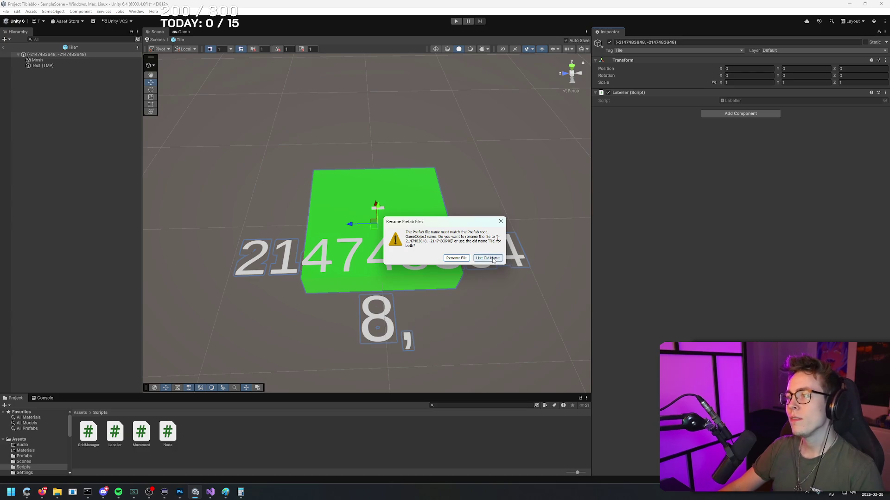
click(4, 48)
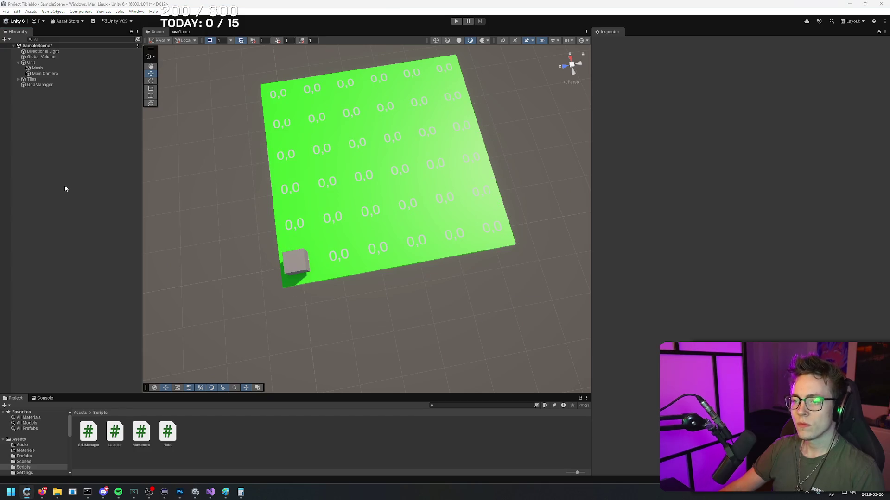
click(210, 492)
click(172, 186)
click(173, 193)
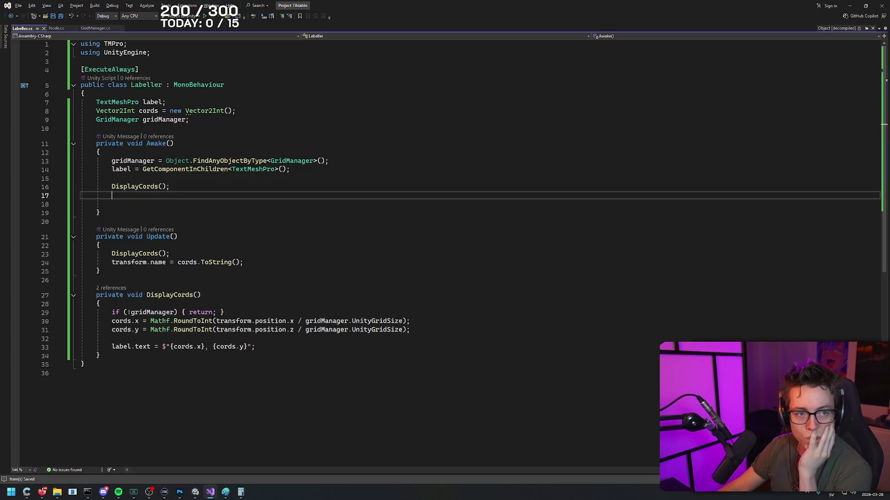
- Move the tutorial video window to the right side of the screen
click(42, 492)
drag(481, 96, 610, 37)
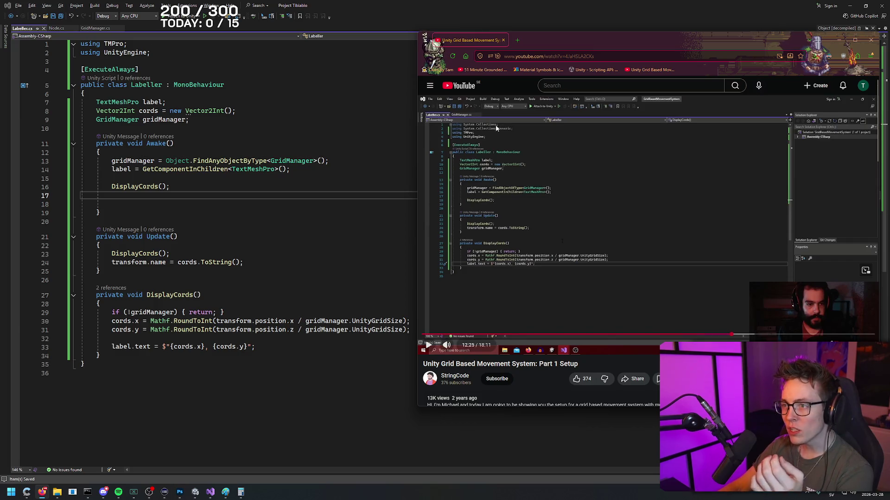
click(81, 43)
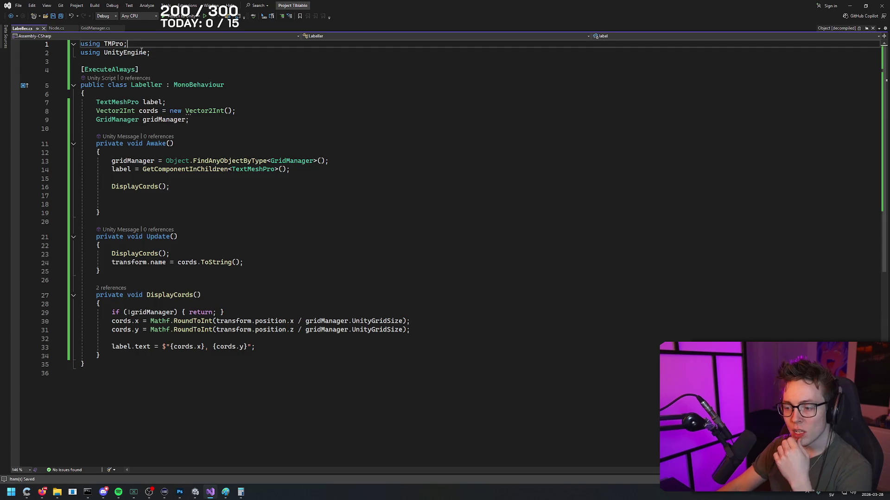
- Insert a Collections using line above 'using TMPro;' at the top of Labeller.cs
key(End)
key(Return)
key(Return)
key(BackSpace)
key(BackSpace)
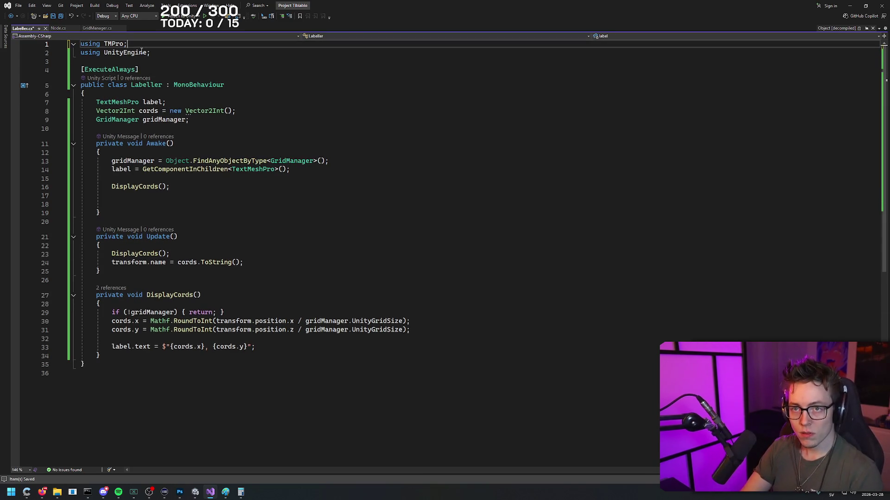
key(Return)
key(Return)
key(Up)
key(Up)
text(using )
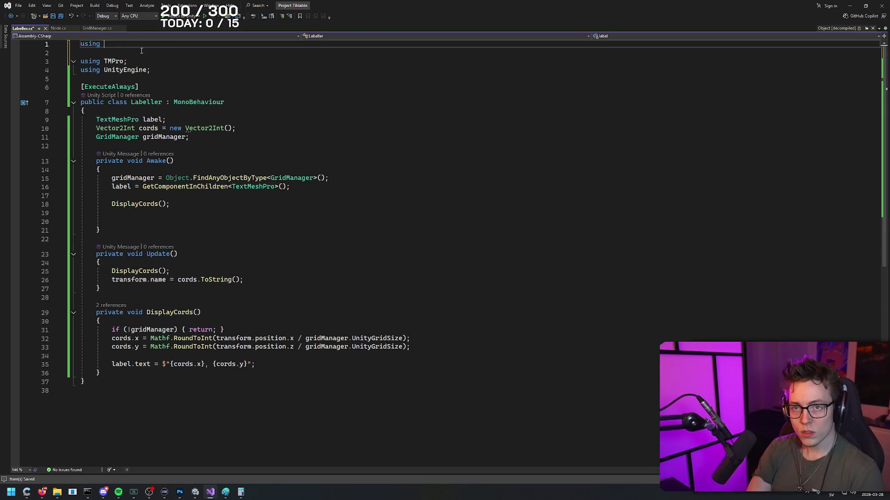
text(SymmCollections;)
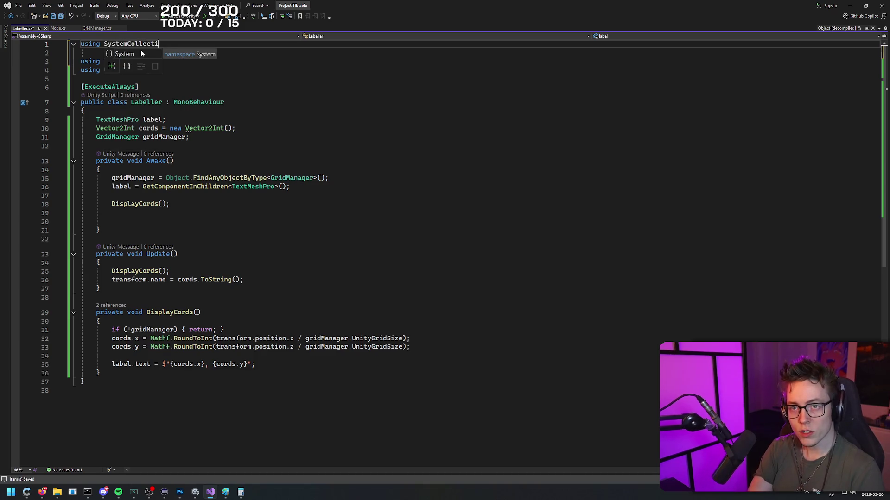
- Add 'using System.Collections.Generic;' and remove the blank line below the using lines
key(Return)
text(using System)
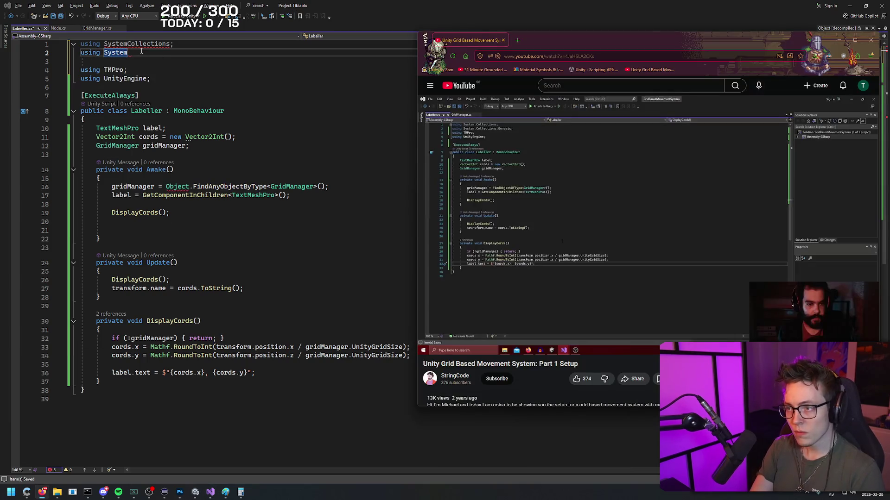
text(.Collect)
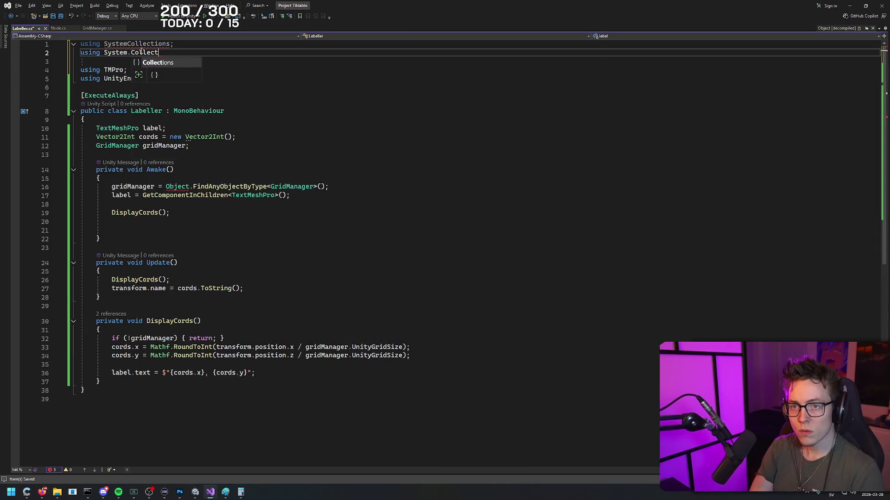
text(ions.Generic)
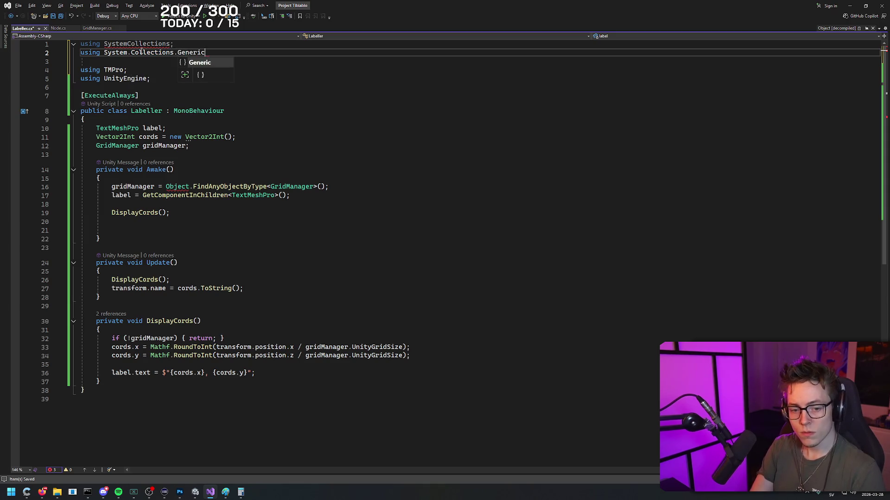
key(Escape)
key(Down)
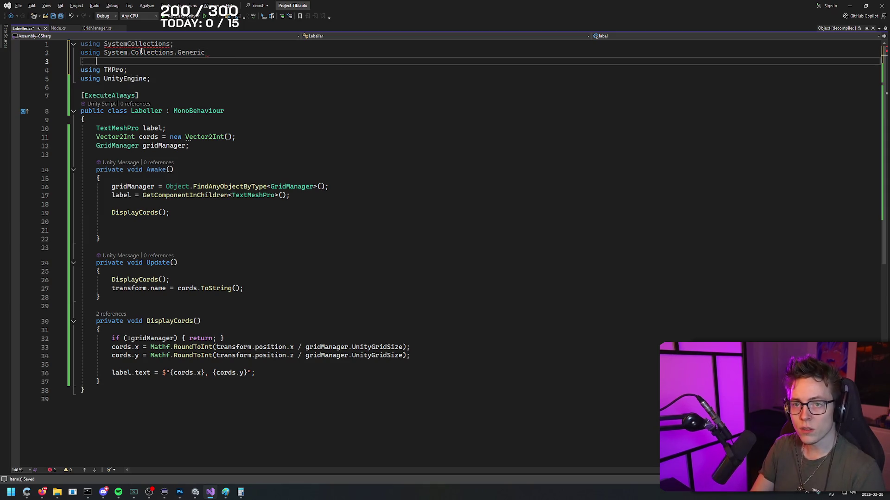
key(shift+Up)
key(shift+Up)
key(Down)
key(Up)
key(BackSpace)
key(BackSpace)
key(BackSpace)
key(BackSpace)
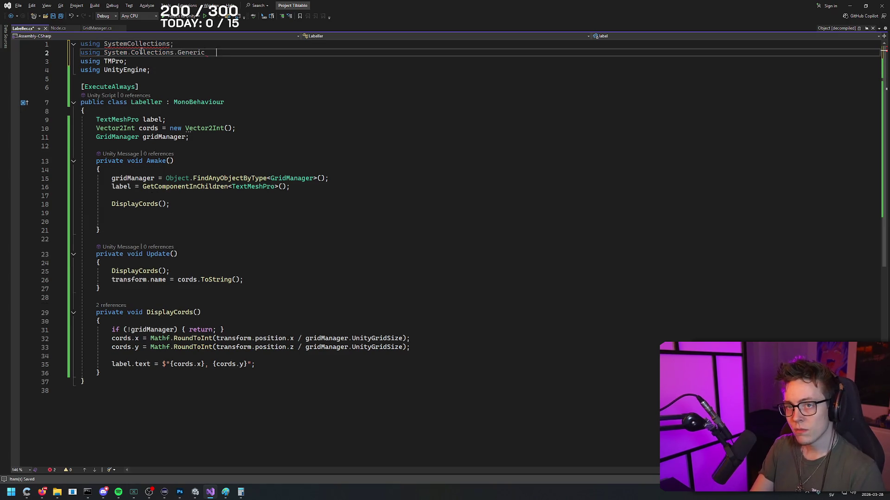
text(;)
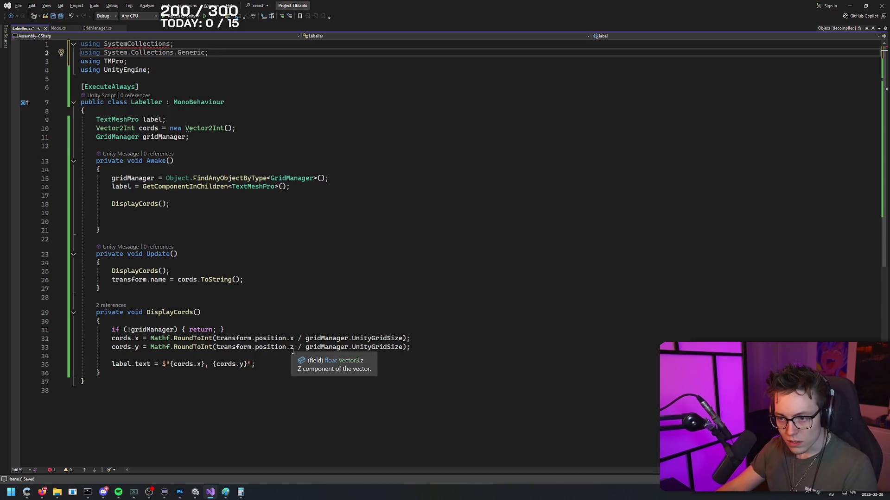
- Compare with the tutorial and delete the blank line before the label text assignment
key(alt+Tab)
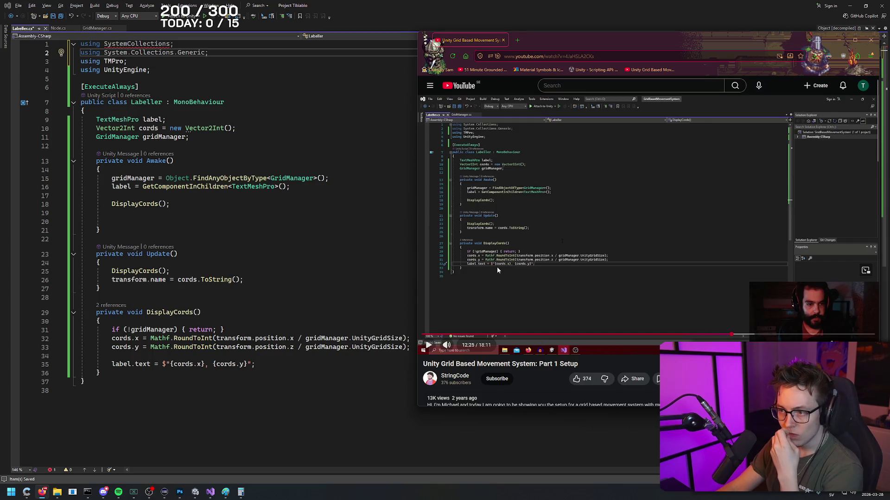
click(136, 356)
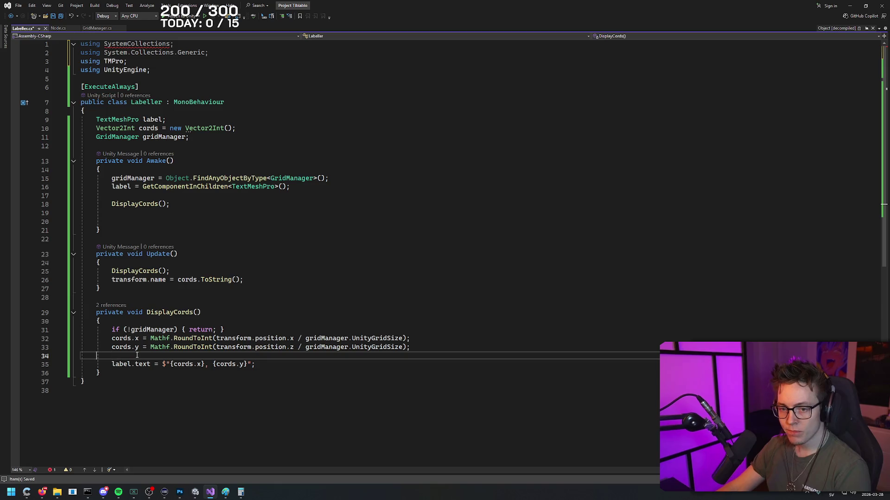
key(BackSpace)
key(alt+Tab)
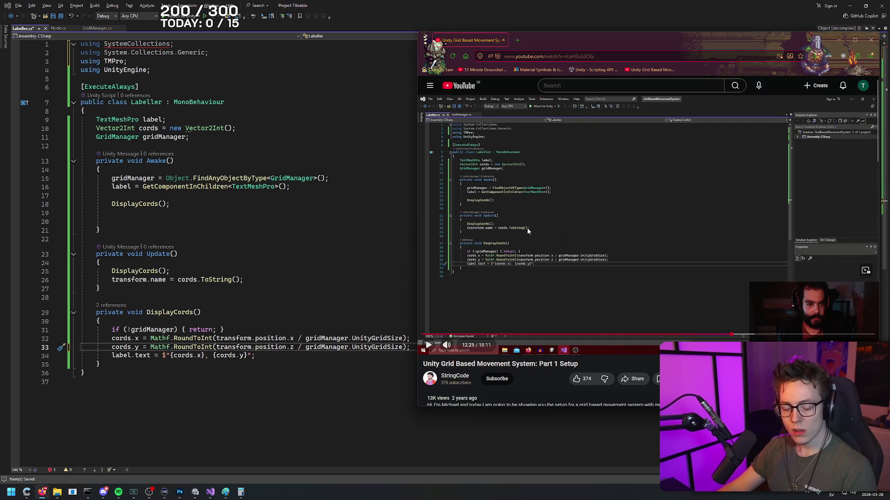
- Switch to Unity and open the Tile prefab from Assets > Prefabs
mouse_move(211, 492)
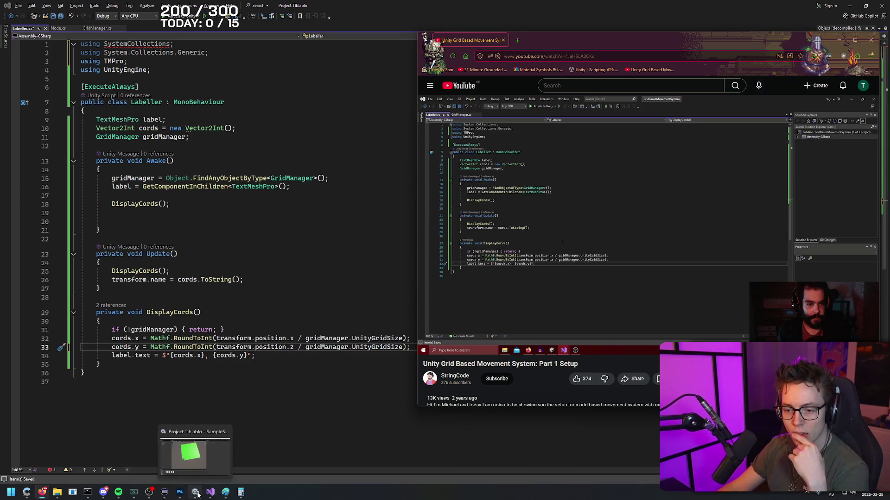
click(195, 492)
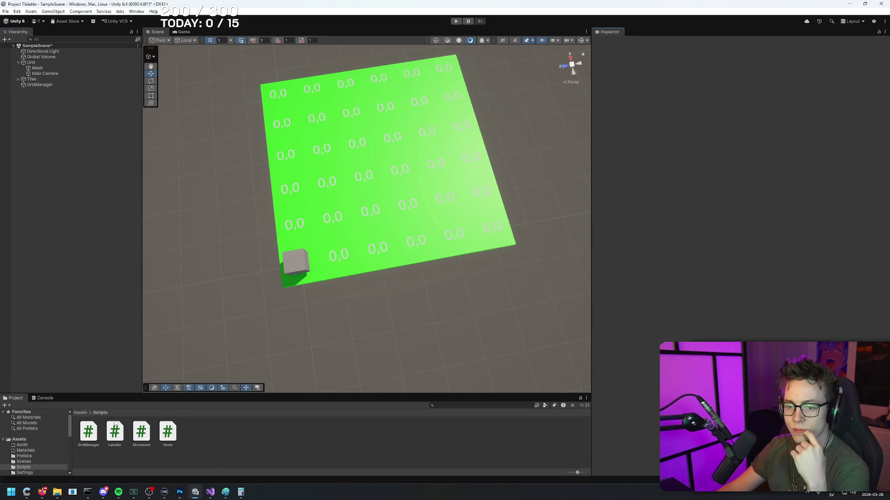
click(81, 413)
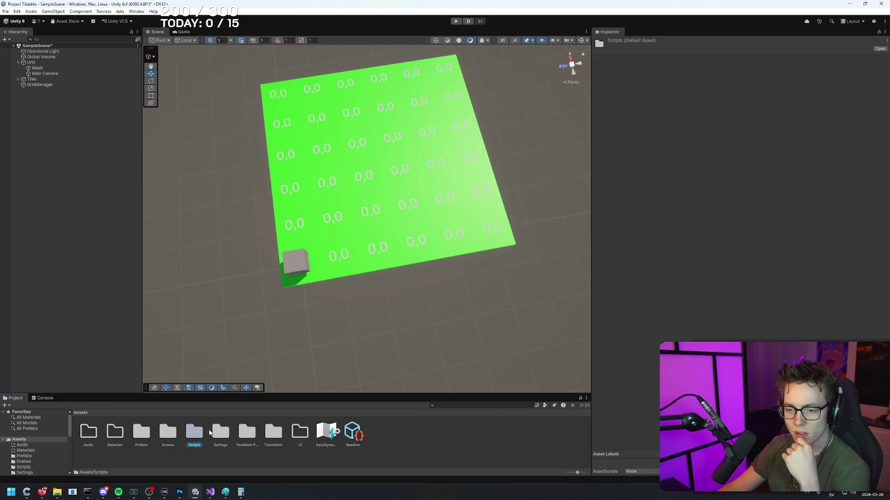
double_click(144, 438)
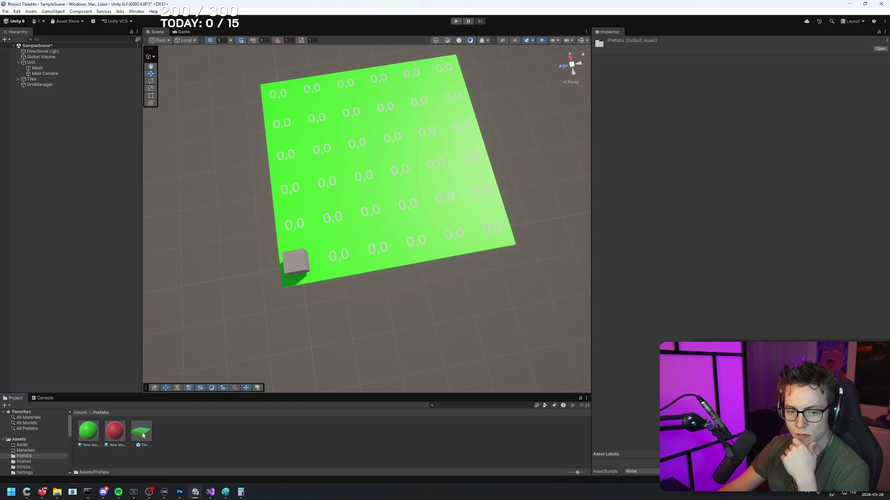
double_click(142, 432)
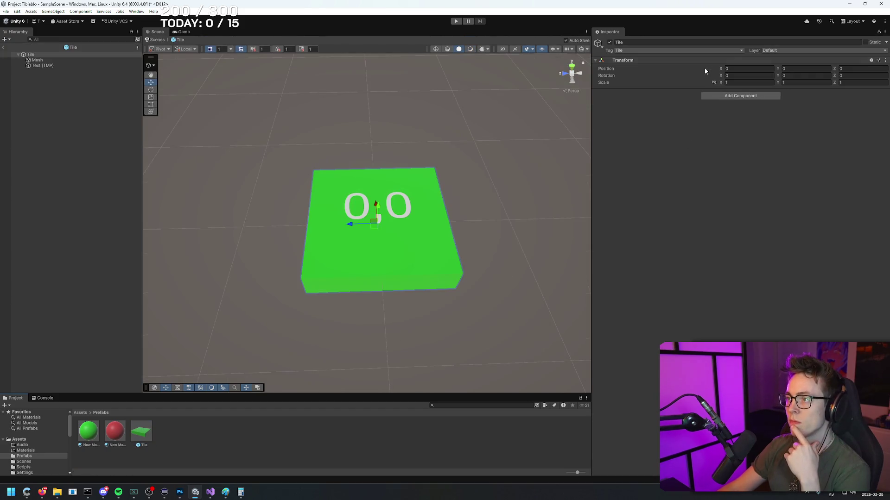
- Inspect the Tile's Mesh and Text (TMP) children, then exit to the scene and select Tiles
click(38, 56)
click(39, 60)
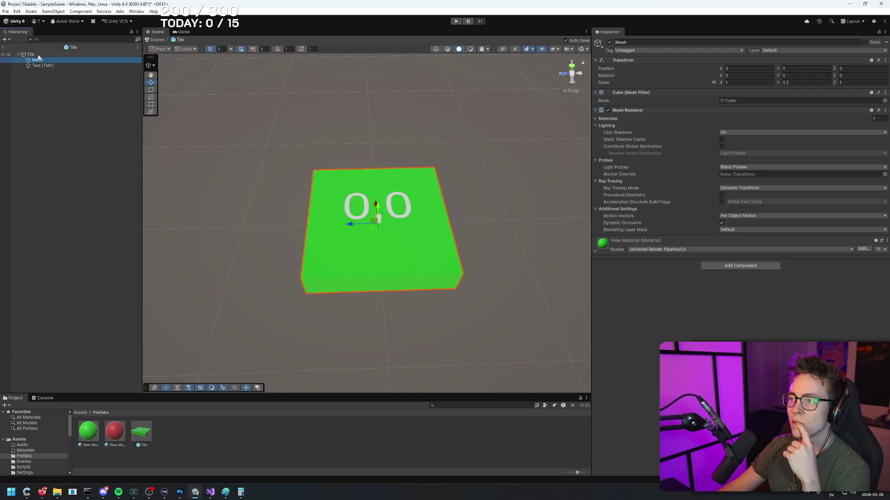
click(38, 54)
click(44, 66)
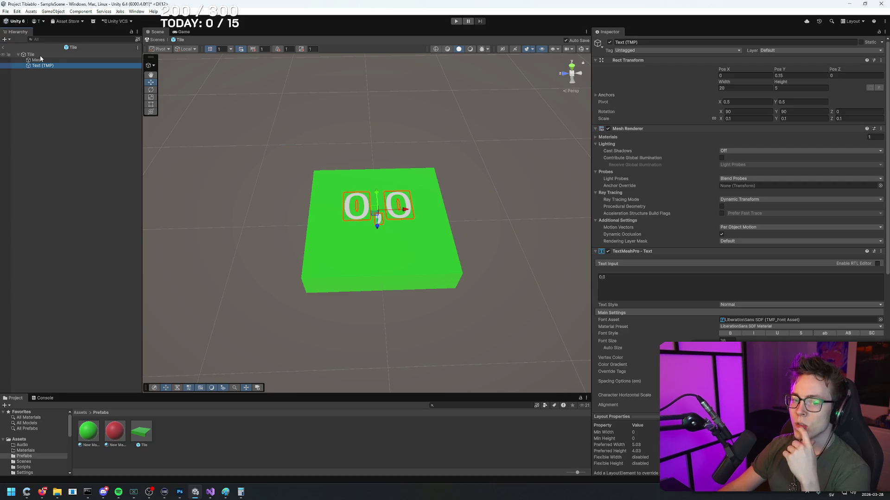
click(40, 55)
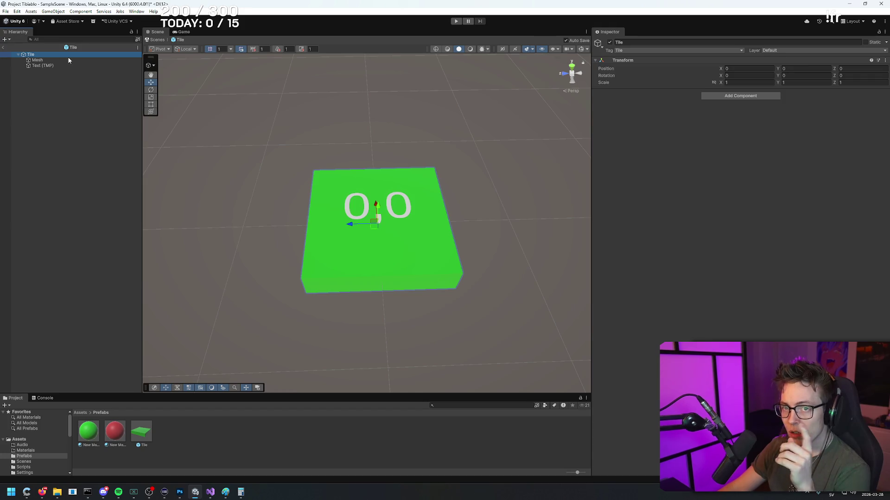
click(4, 47)
click(42, 79)
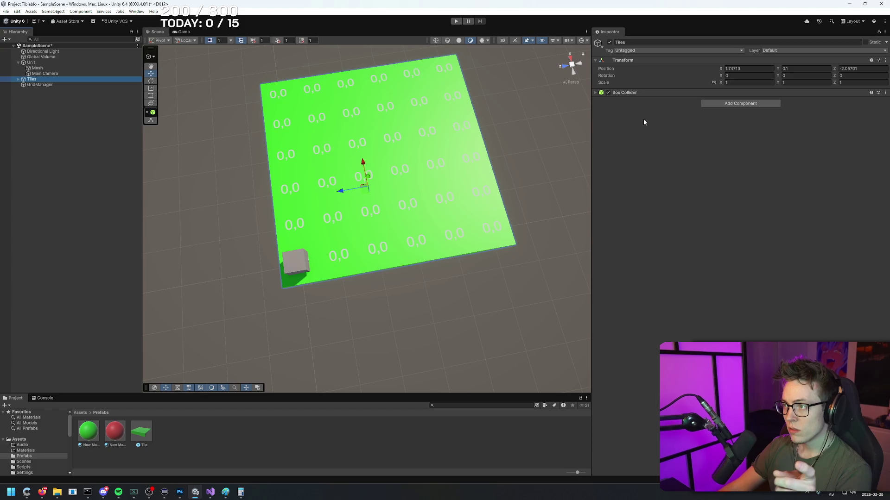
- Enter 1 for GridManager's Unity Grid Size, save SampleScene, and open the Tile prefab
click(18, 79)
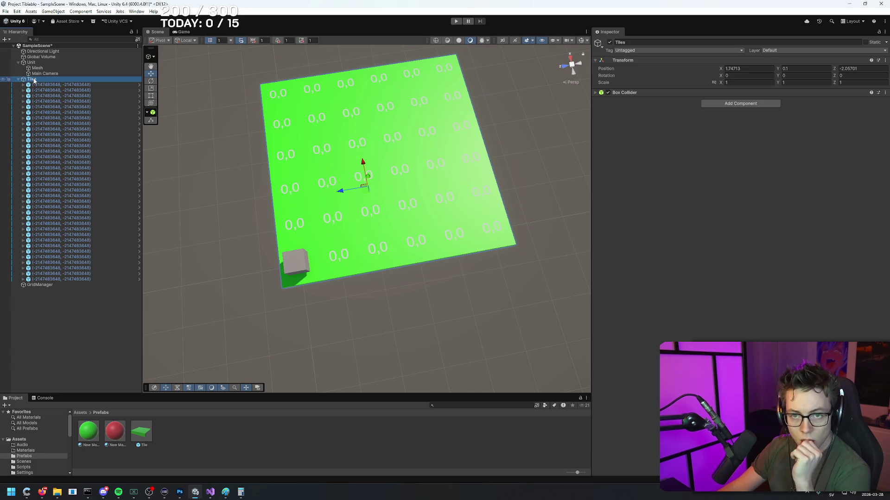
click(46, 285)
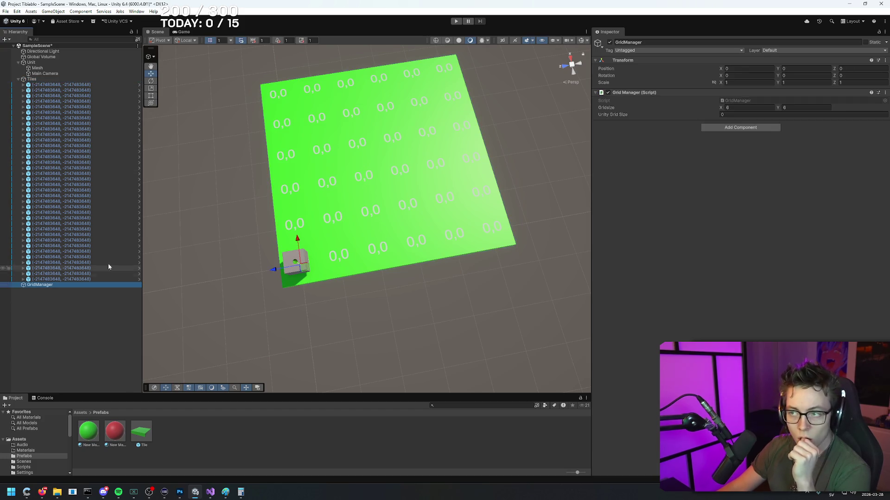
click(725, 116)
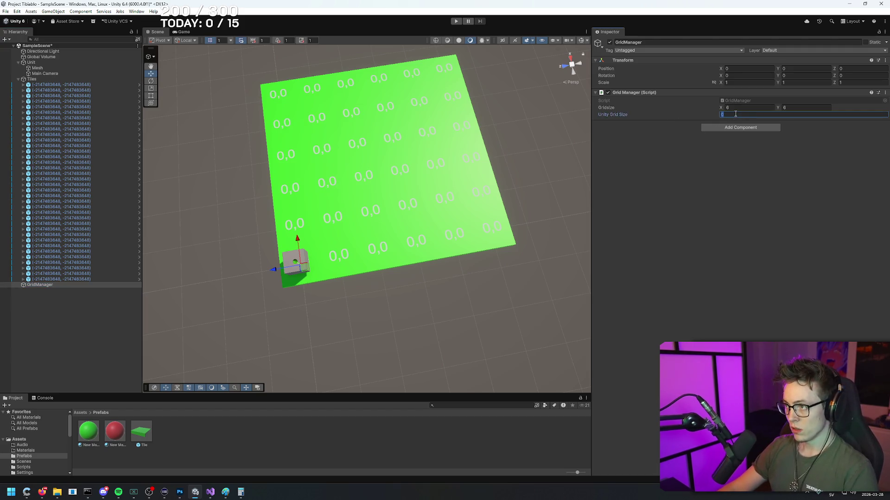
text(1)
click(694, 164)
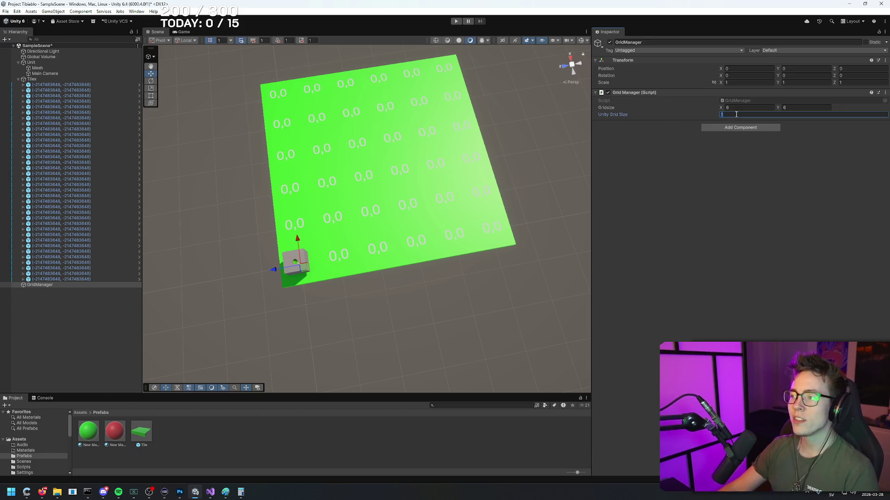
click(711, 178)
key(ctrl+s)
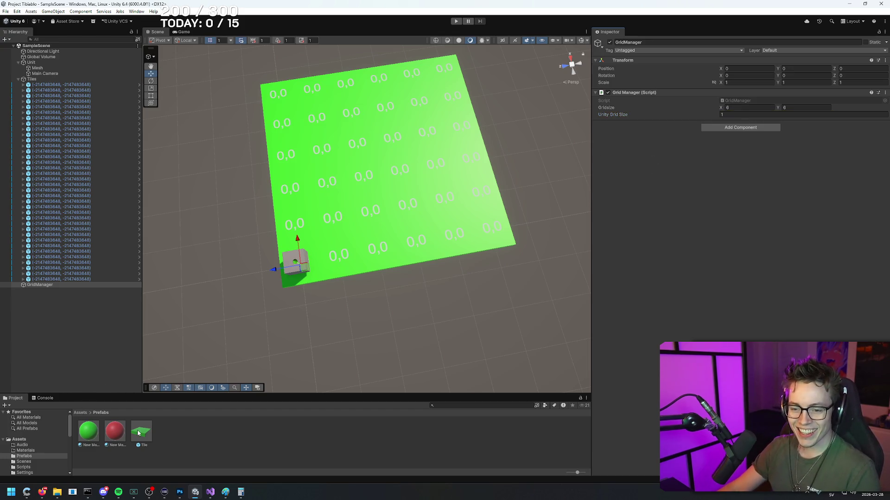
double_click(141, 433)
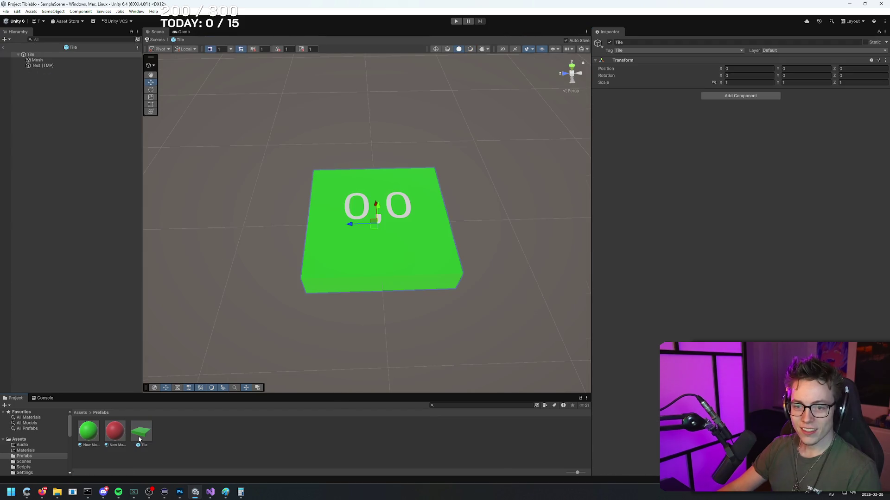
- Drag Labeller from Assets/Scripts onto the Tile root, keep the old name, and exit prefab mode
click(124, 455)
drag(115, 395, 114, 349)
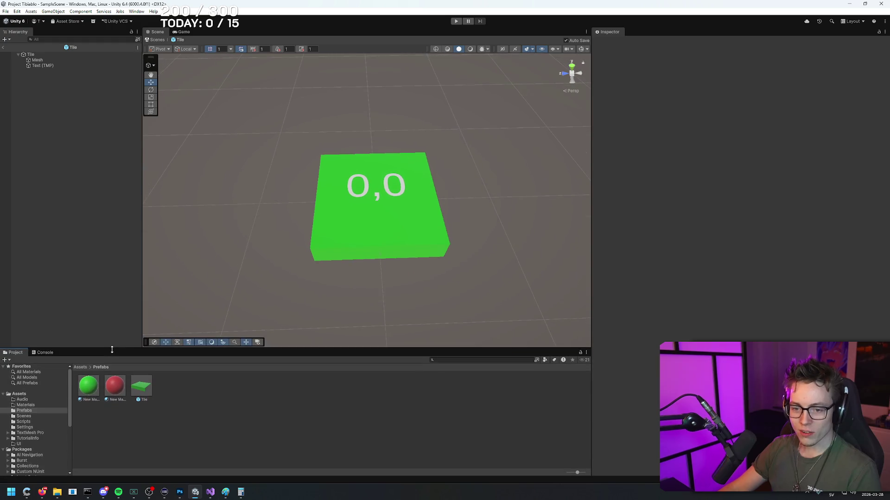
click(82, 368)
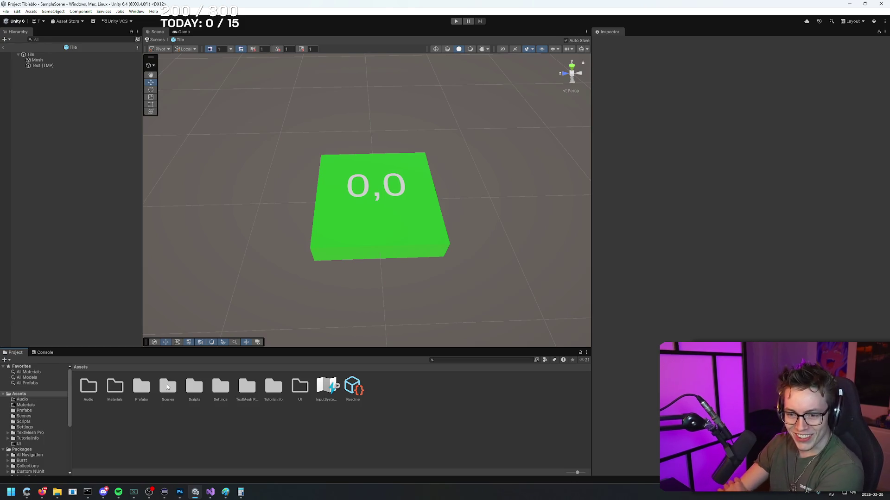
double_click(194, 384)
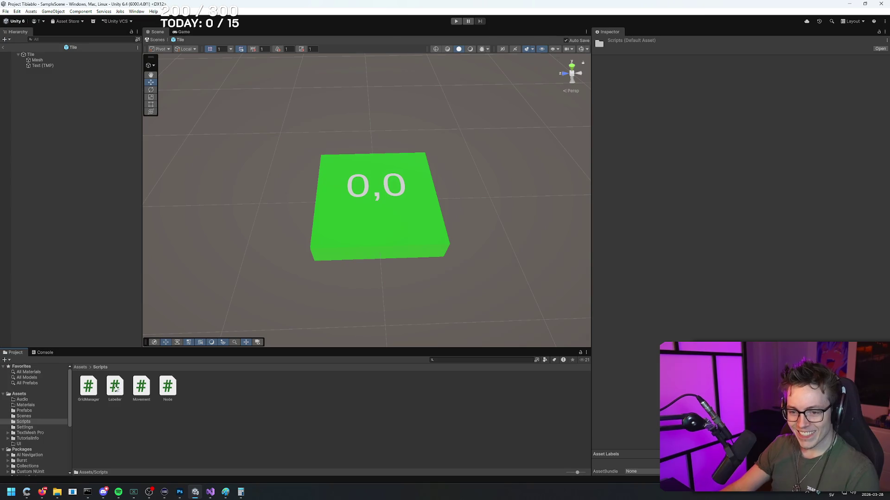
click(45, 55)
mouse_move(114, 387)
mouse_down()
mouse_move(556, 301)
mouse_move(770, 190)
mouse_move(747, 182)
mouse_up()
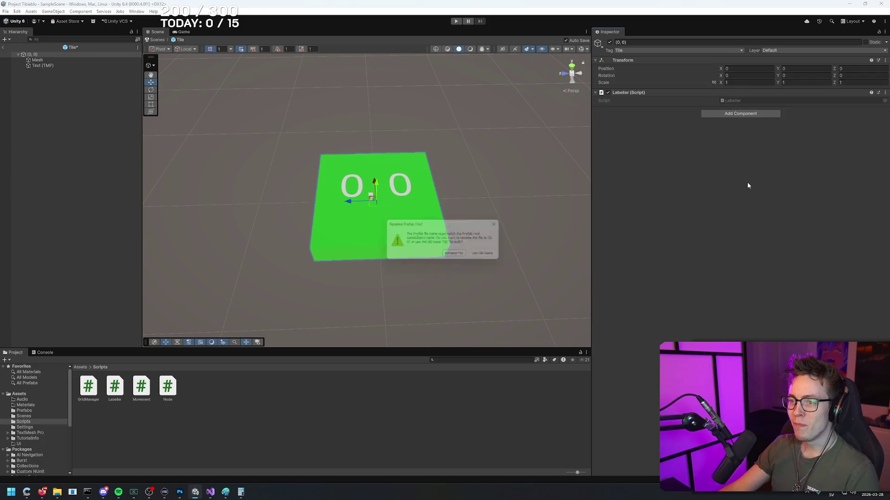
click(489, 256)
click(3, 48)
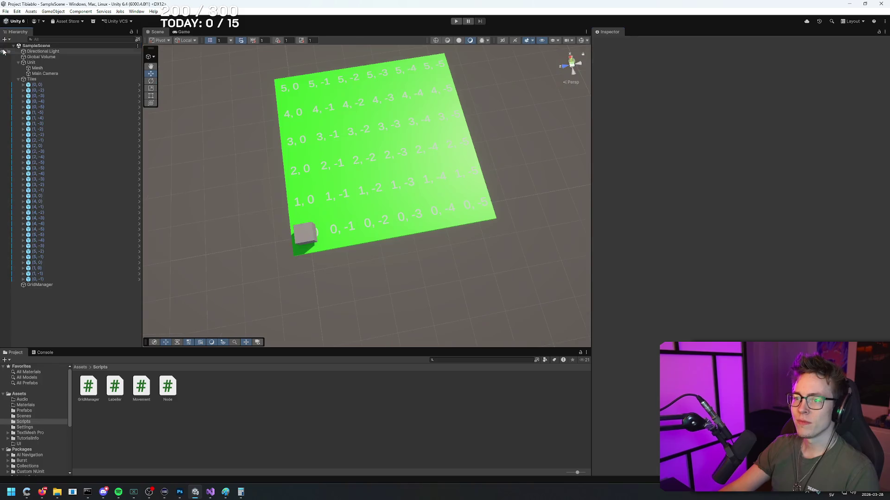
- Zoom and orbit the Scene view to see the tile grid from another angle
scroll(508, 116, up, 10)
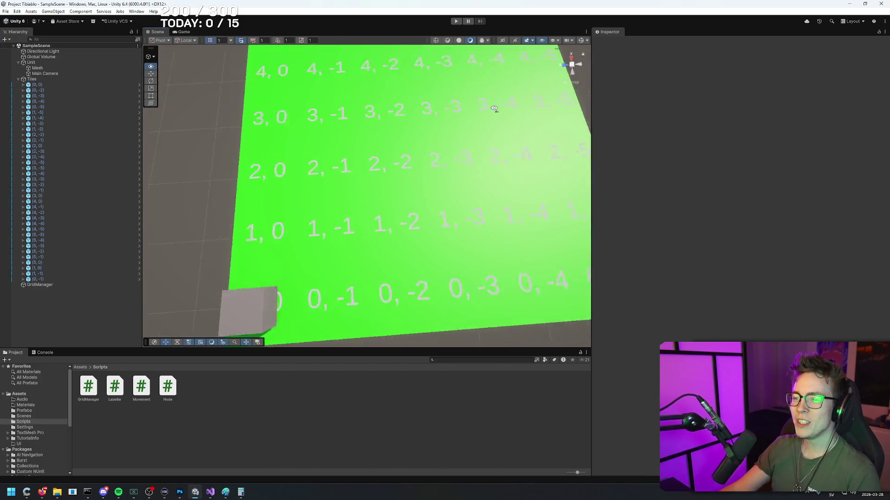
scroll(492, 107, down, 10)
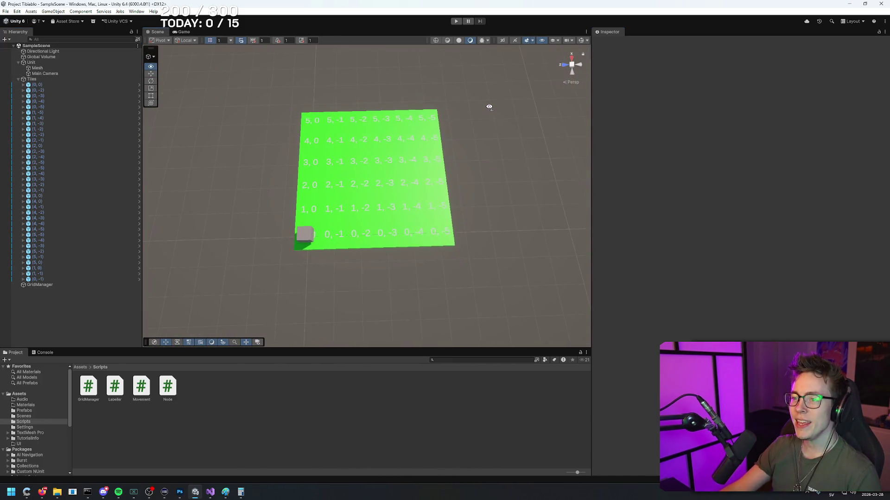
scroll(489, 106, up, 3)
scroll(540, 133, up, 2)
mouse_move(539, 144)
mouse_down()
mouse_move(533, 181)
mouse_move(354, 145)
mouse_move(441, 154)
mouse_move(490, 187)
mouse_move(531, 198)
mouse_move(546, 171)
mouse_move(536, 206)
mouse_move(467, 244)
mouse_move(543, 195)
mouse_move(558, 165)
mouse_move(544, 168)
mouse_up()
scroll(542, 167, up, 3)
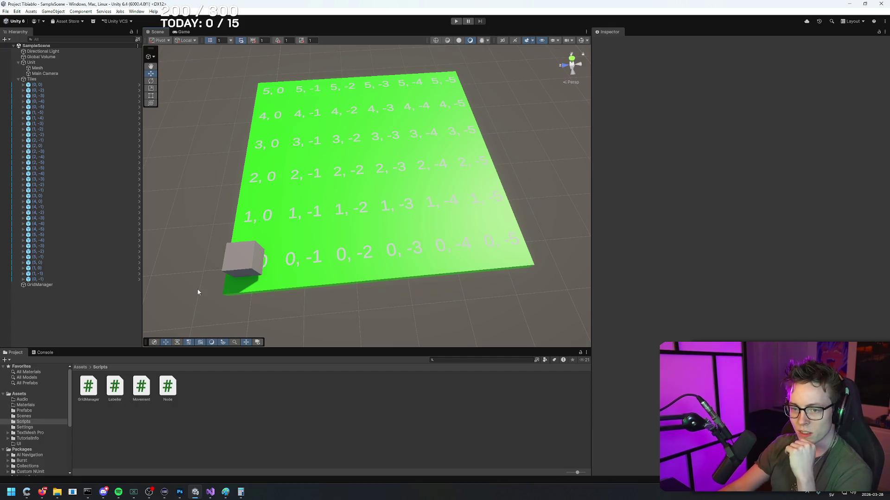
- Move the tutorial browser window left and play a short stretch of the video
click(42, 492)
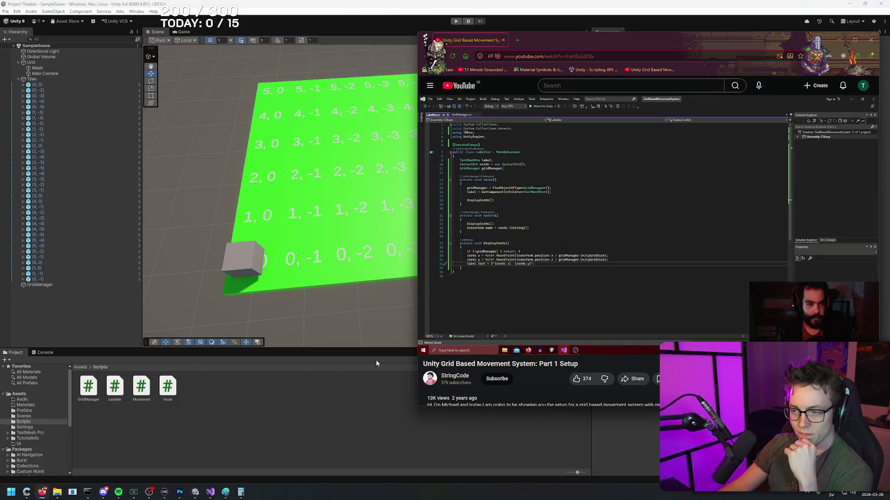
drag(738, 46, 649, 45)
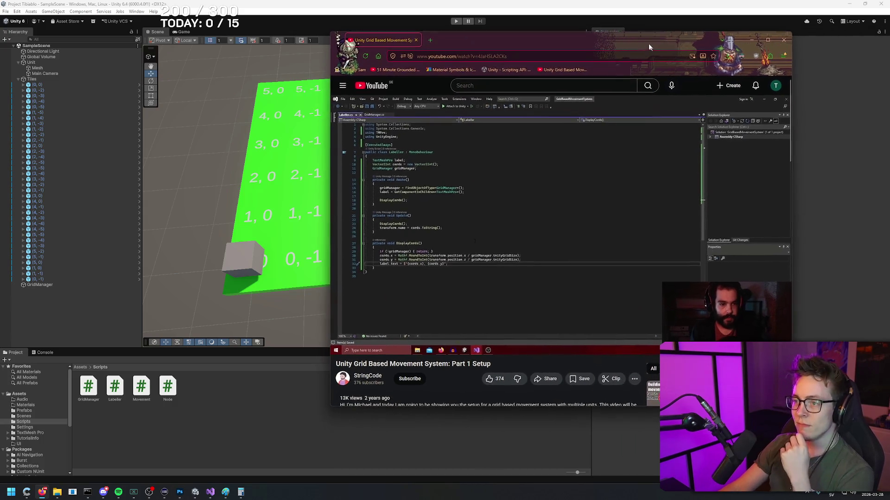
click(542, 197)
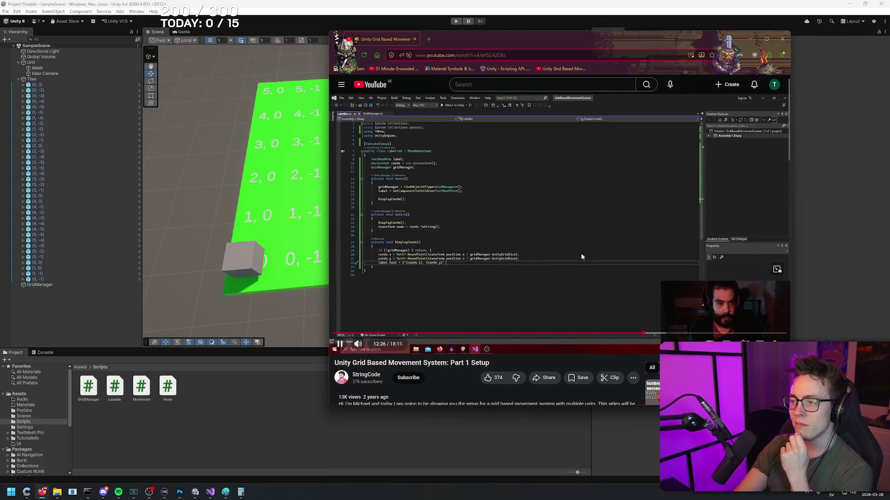
click(582, 256)
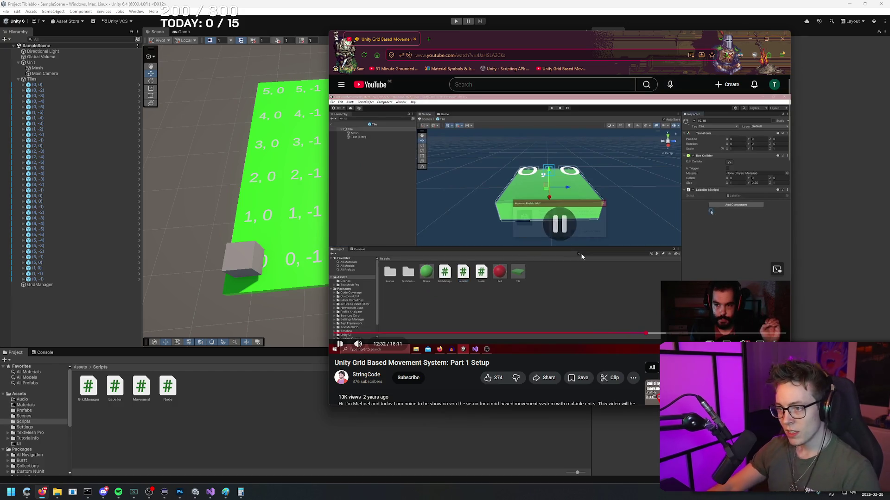
- Duplicate tile (0, -1), place the copy at (0, -6), then duplicate it toward (1, -6)
click(196, 110)
key(ctrl+z)
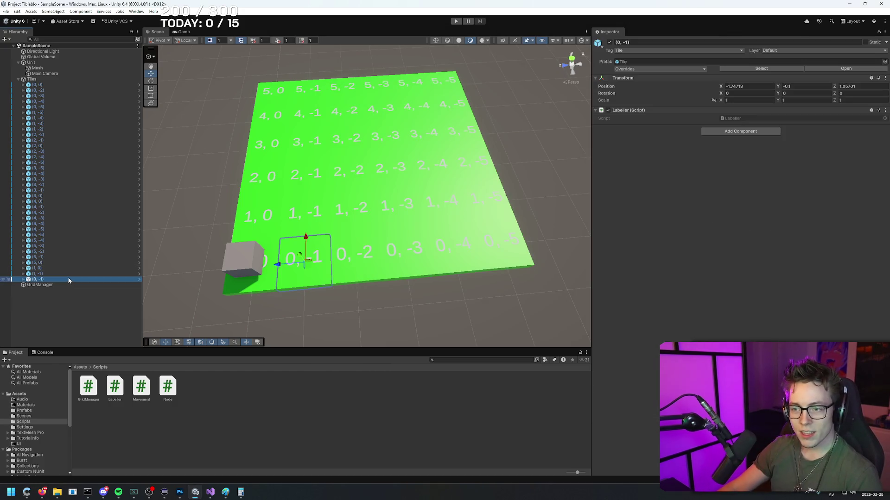
drag(287, 264, 527, 238)
mouse_move(530, 315)
mouse_down()
mouse_move(550, 319)
mouse_move(533, 322)
mouse_up()
key(ctrl+d)
drag(380, 222, 374, 148)
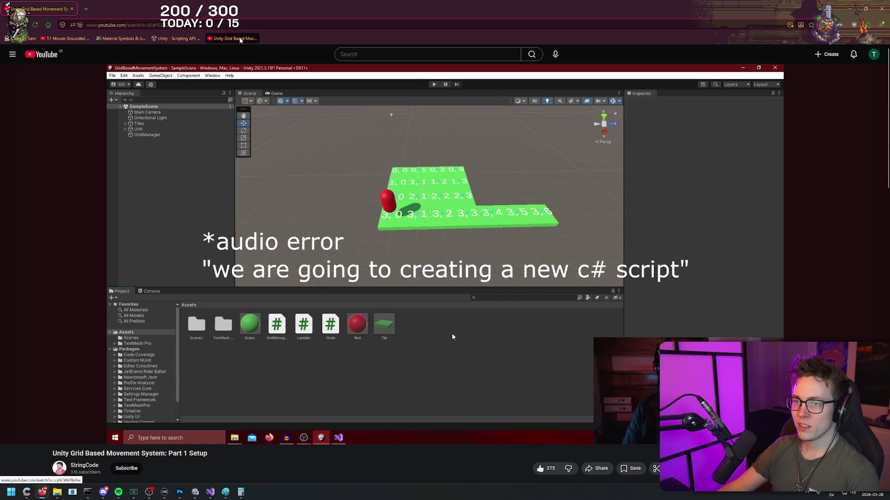
- Open the Part 2 Breadth First Search tutorial in a new tab and start playing it
key(alt+Tab)
key(alt+Tab)
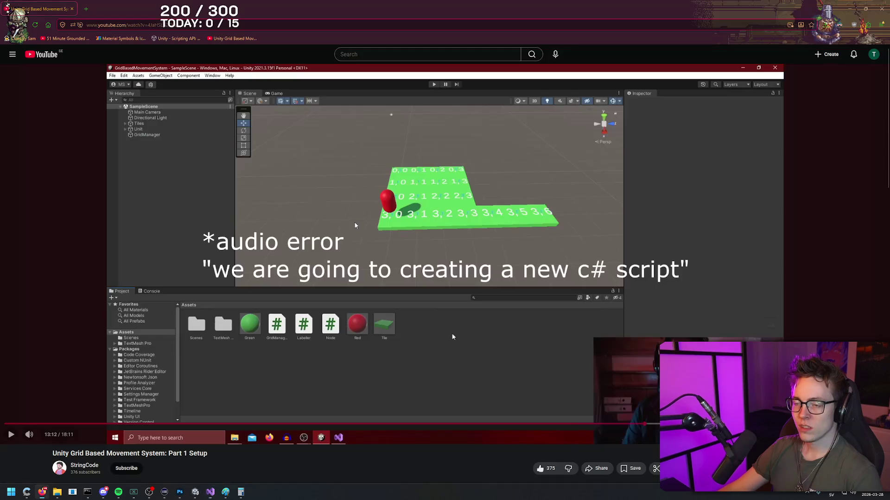
middle_click(231, 39)
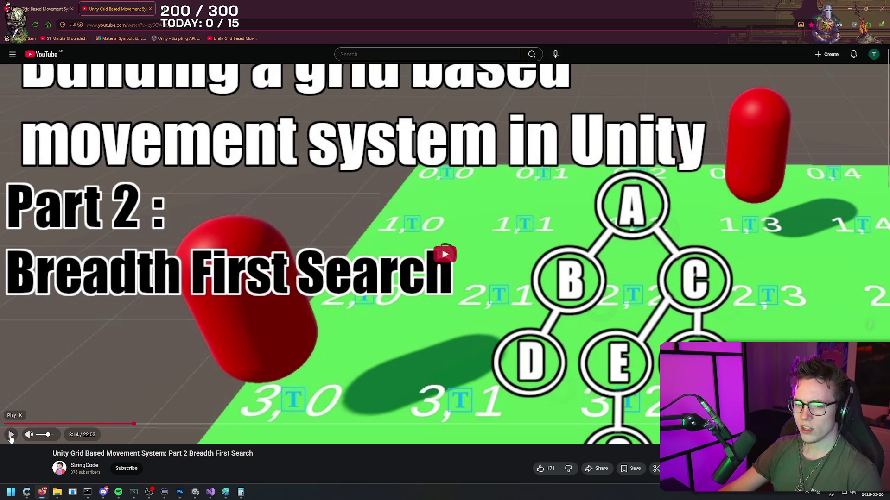
right_click(285, 455)
scroll(290, 458, down, 3)
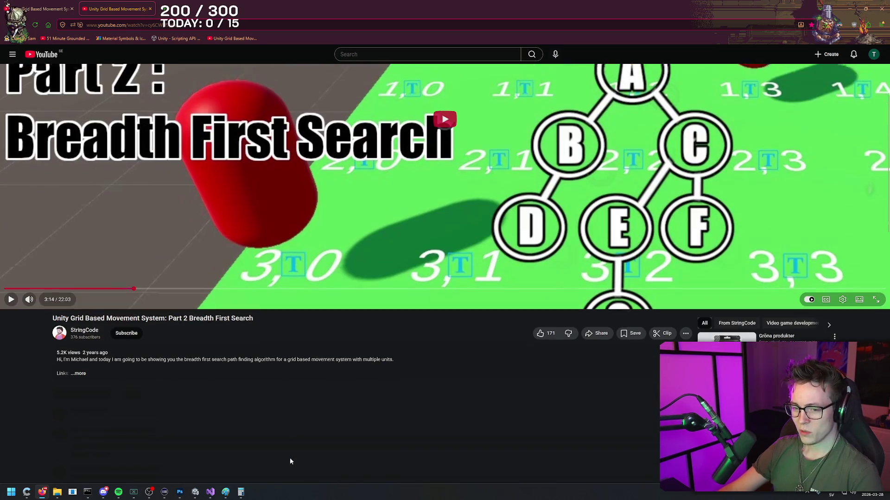
key(k)
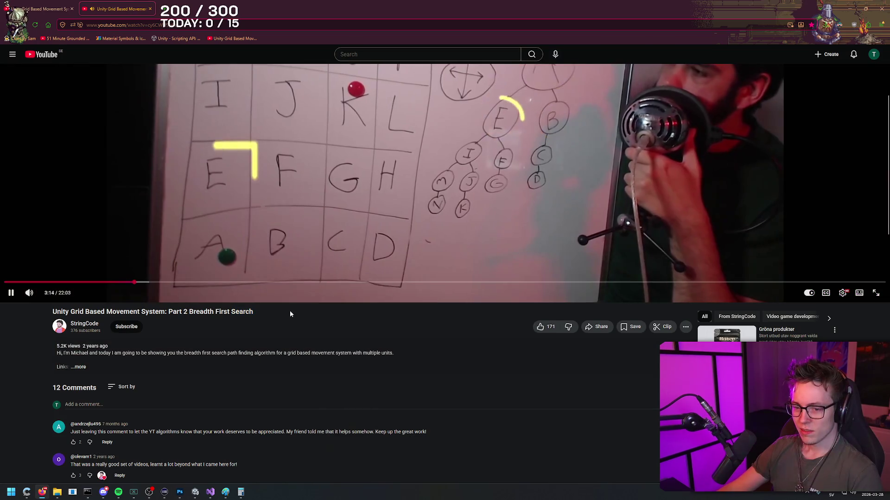
click(540, 326)
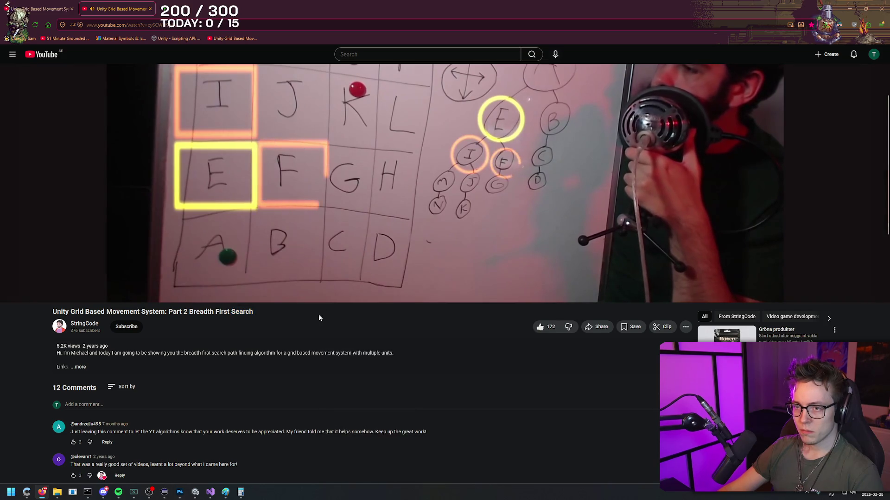
scroll(318, 313, up, 3)
scroll(408, 369, down, 1)
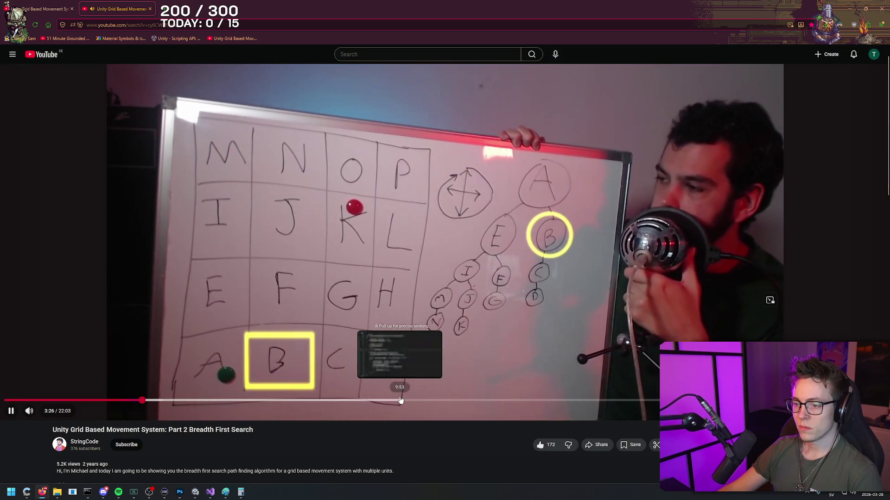
- Skip the Part 2 video ahead to around 18:42 and pause it
click(434, 402)
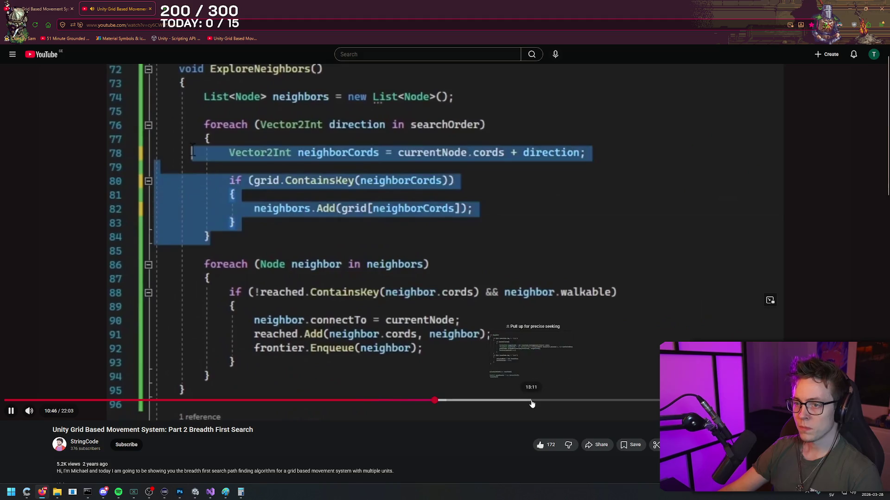
drag(530, 401, 751, 401)
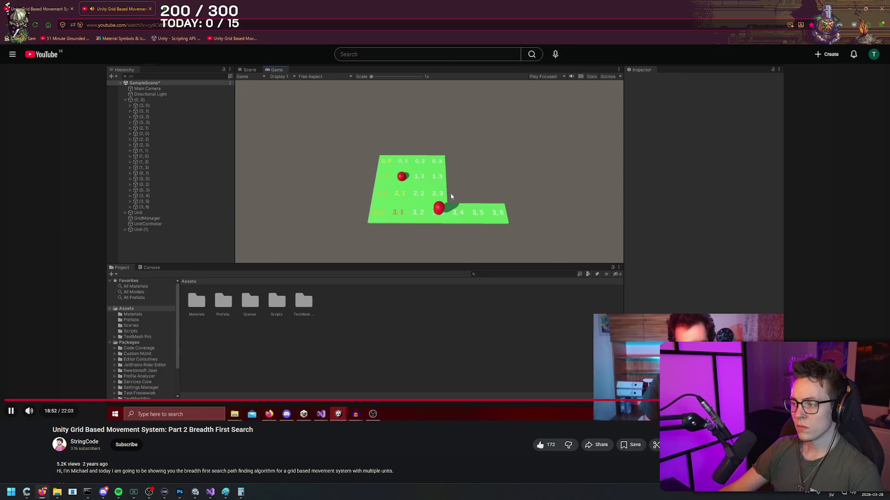
click(496, 252)
- Cycle through the open windows and bring the Part 1 Setup video tab into view
click(210, 492)
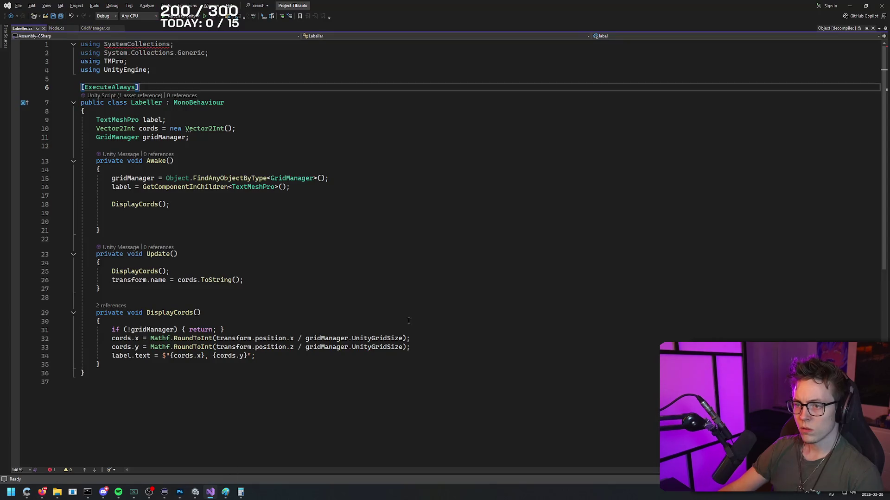
click(195, 492)
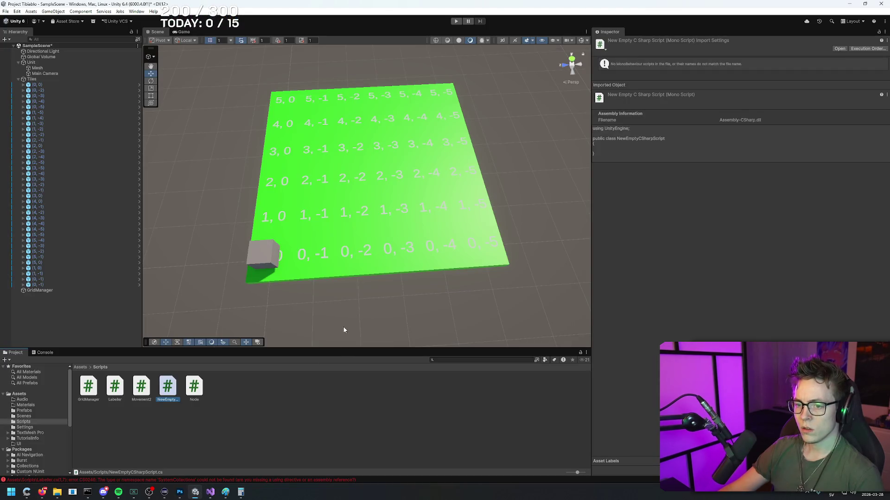
click(279, 286)
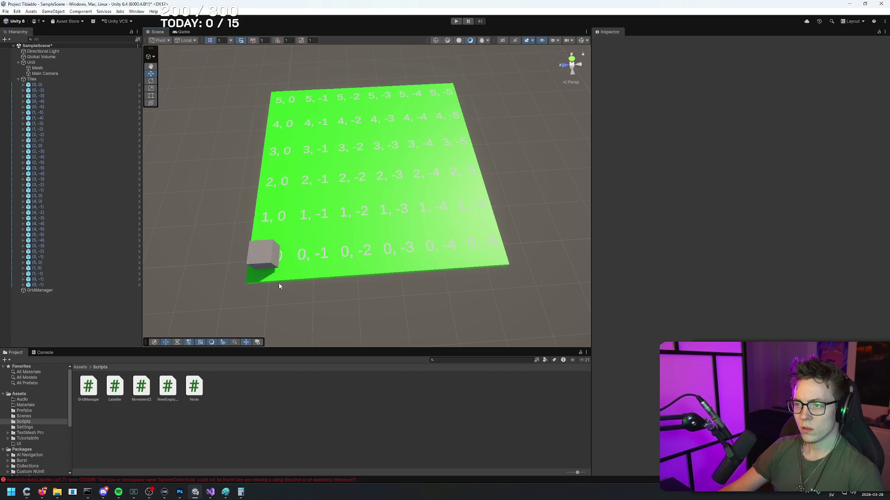
key(alt+Tab)
key(alt+Tab)
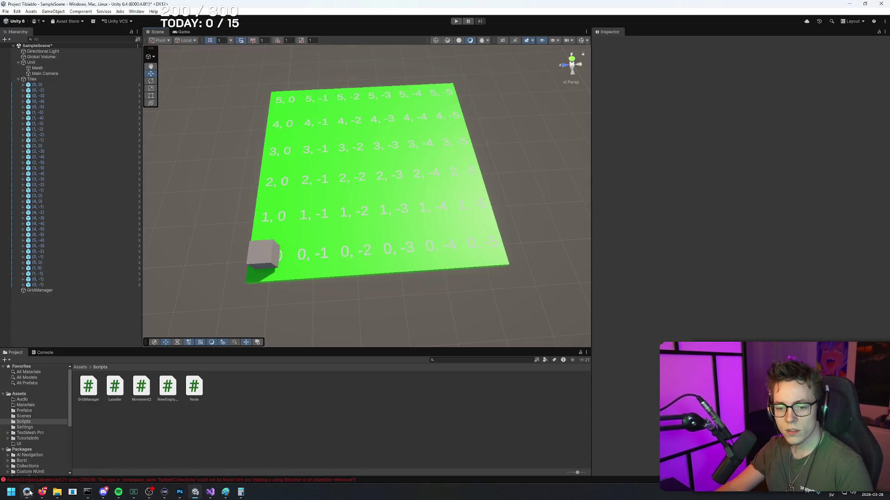
key(alt+Tab)
click(442, 202)
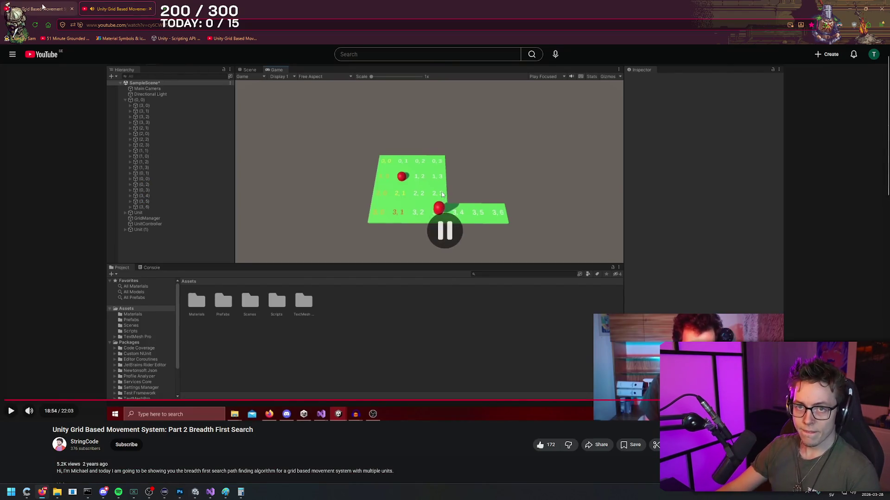
click(40, 9)
right_click(498, 6)
click(574, 5)
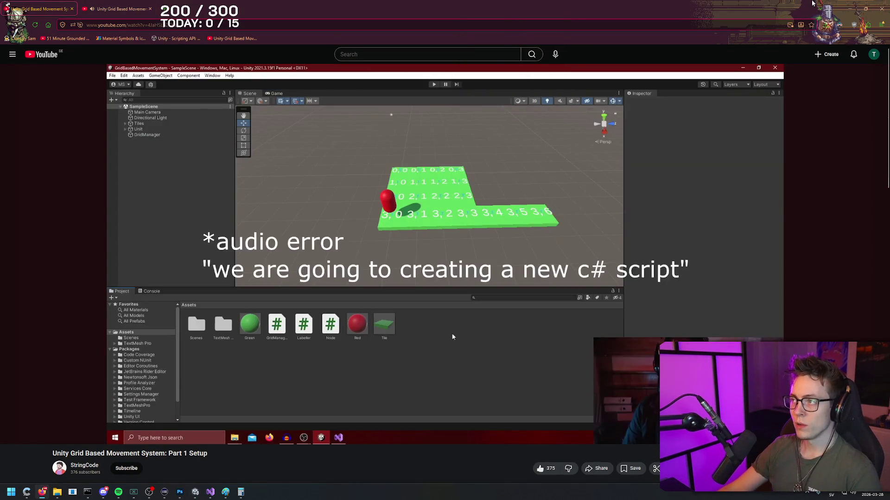
key(alt+Tab)
- Rename the NewEmptyCSharpScript asset to Movement
mouse_move(371, 302)
mouse_down()
mouse_move(395, 288)
mouse_move(449, 323)
mouse_move(398, 247)
mouse_move(417, 243)
mouse_up()
click(168, 386)
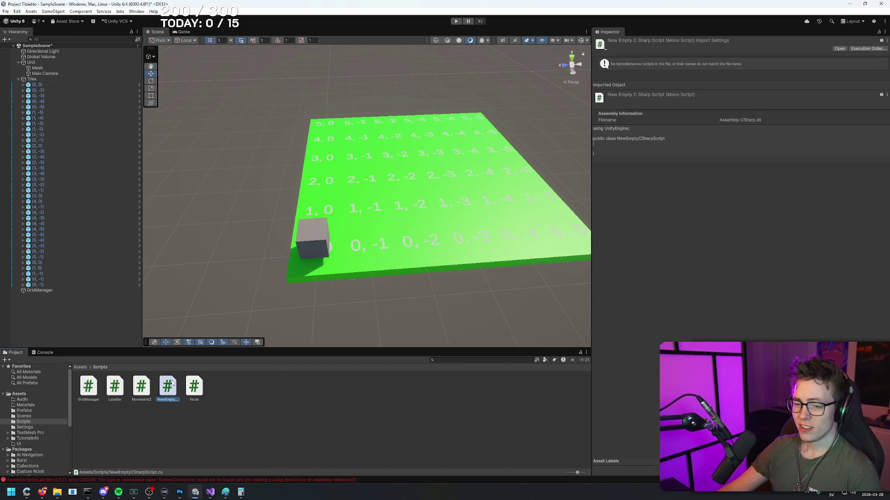
key(F2)
text(Movement)
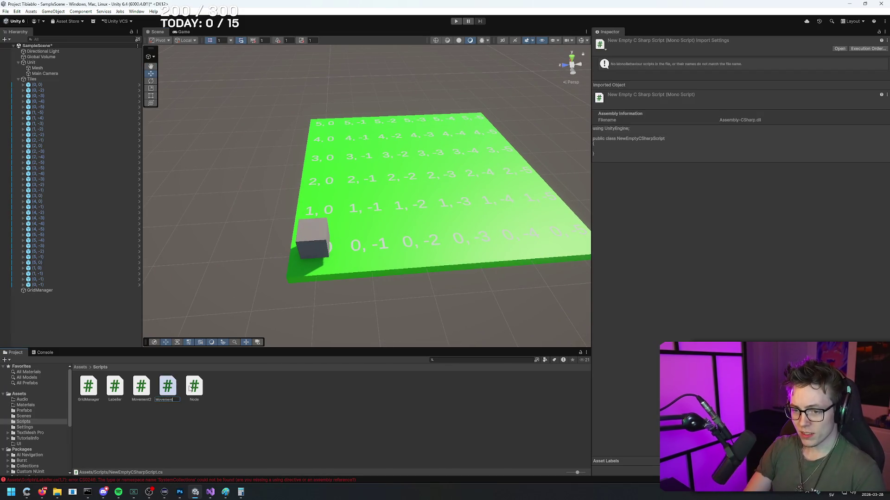
key(Return)
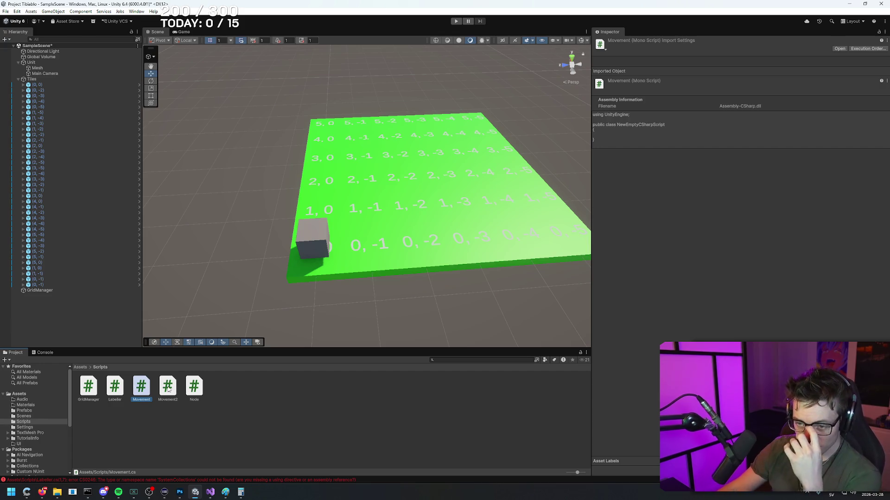
- Open the Movement script in Visual Studio from the Project panel
click(313, 240)
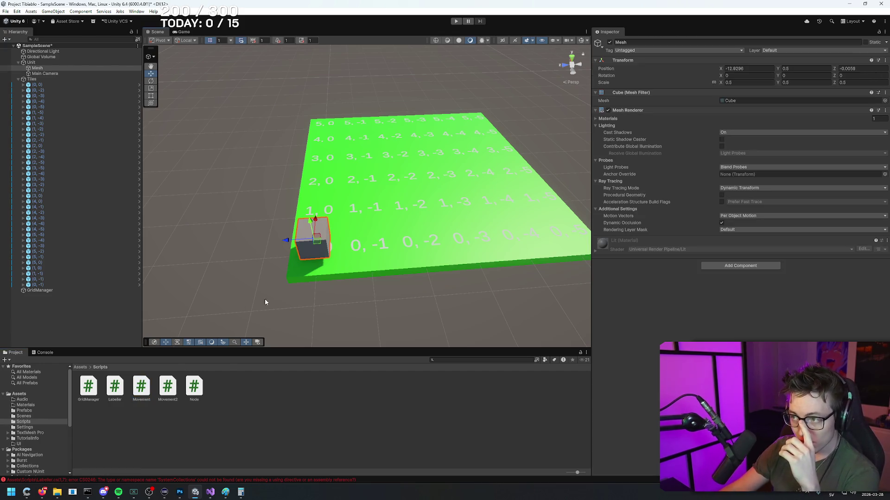
click(166, 386)
click(141, 391)
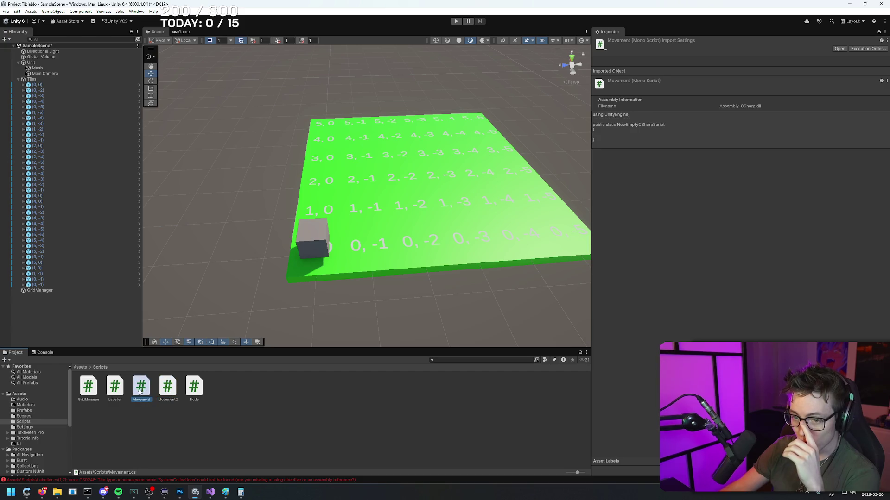
double_click(142, 389)
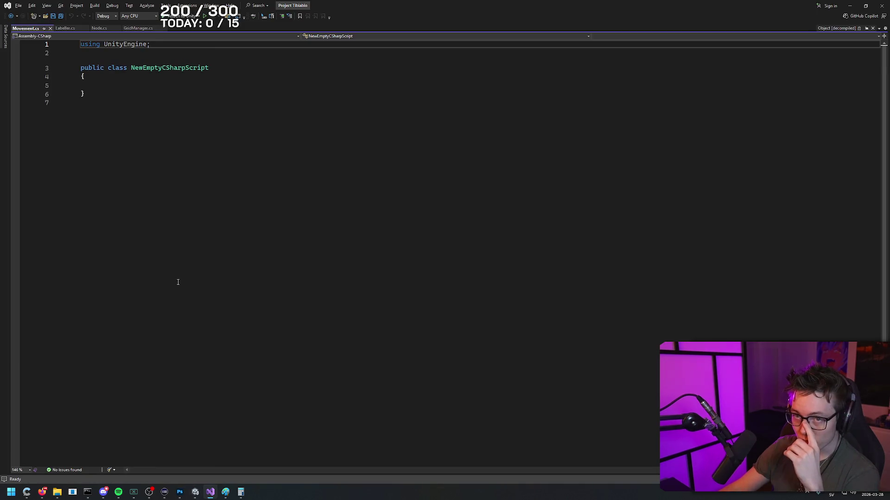
- Open Movement2.cs from Unity and compare it with the empty Movement.cs tab
click(43, 492)
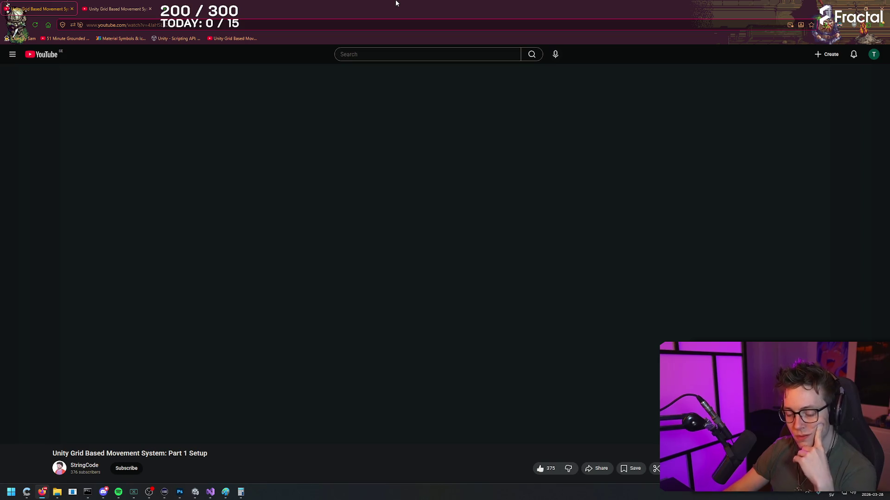
key(alt+Tab)
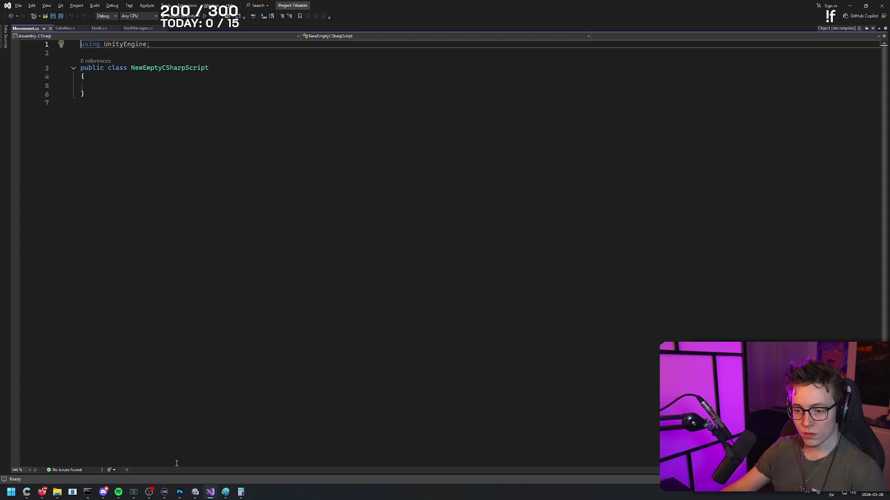
click(193, 493)
double_click(168, 389)
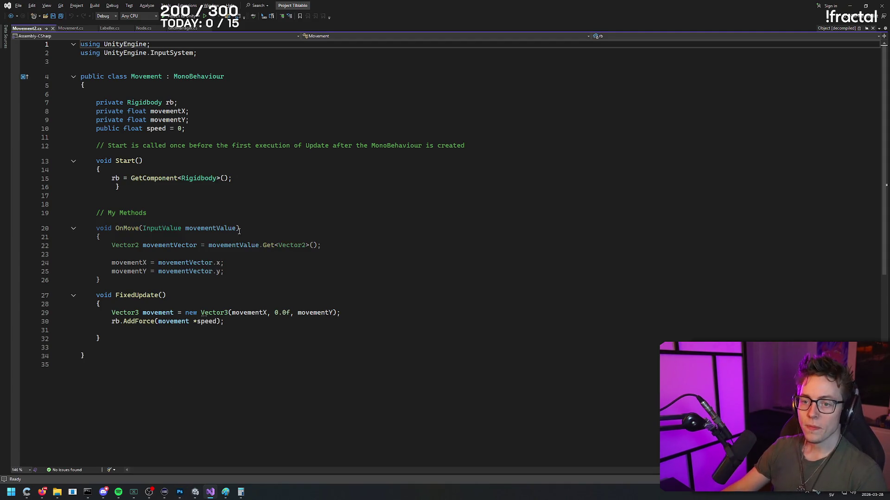
mouse_move(96, 228)
mouse_down()
mouse_move(250, 227)
mouse_move(341, 279)
mouse_up()
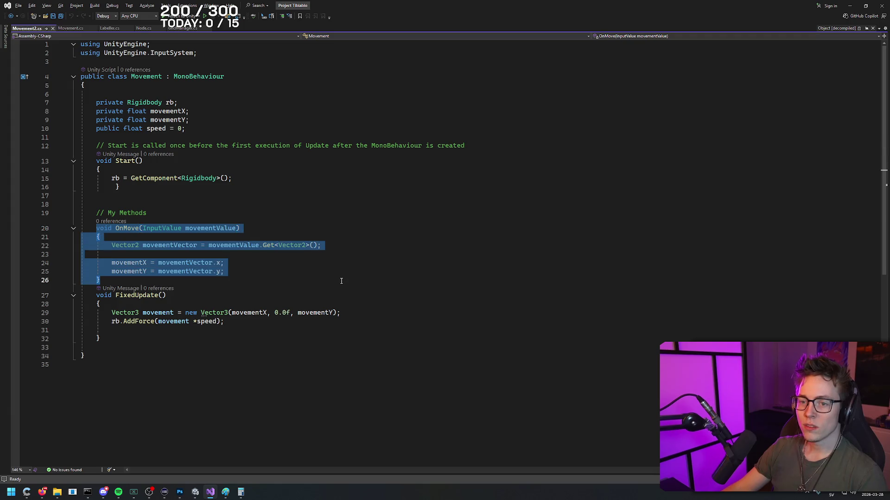
click(180, 29)
click(26, 28)
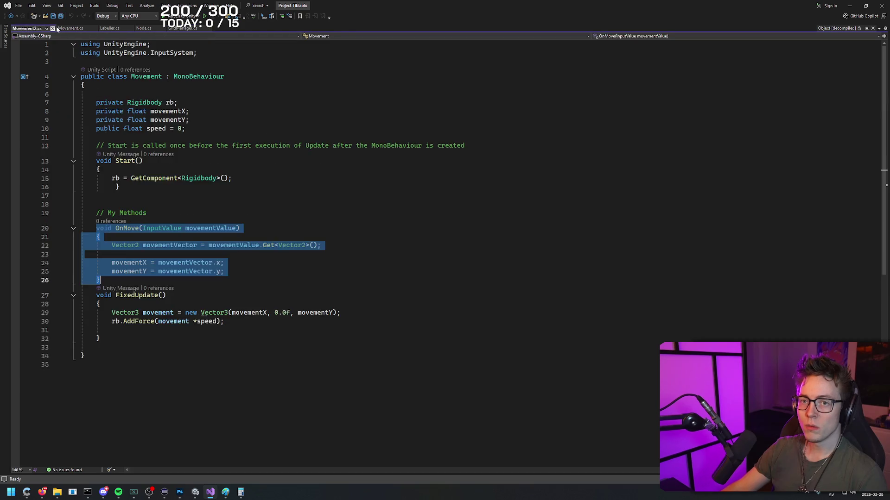
click(69, 28)
click(35, 28)
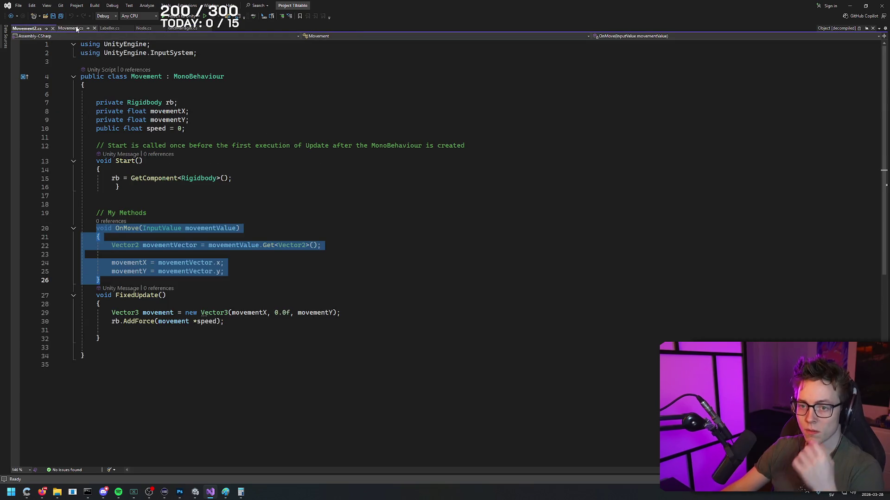
click(75, 29)
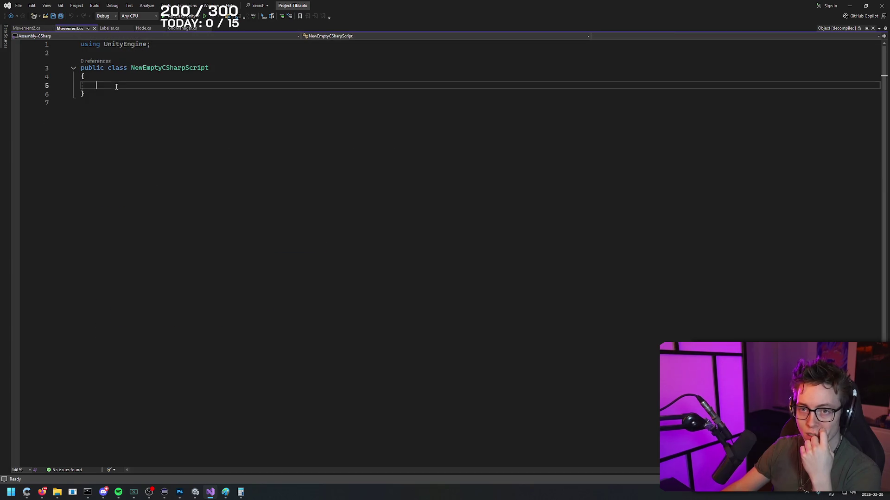
click(26, 28)
click(220, 111)
- Copy all of Movement2.cs and paste it over the placeholder class in Movement.cs
key(ctrl+a)
key(ctrl+c)
click(71, 29)
key(ctrl+a)
key(ctrl+v)
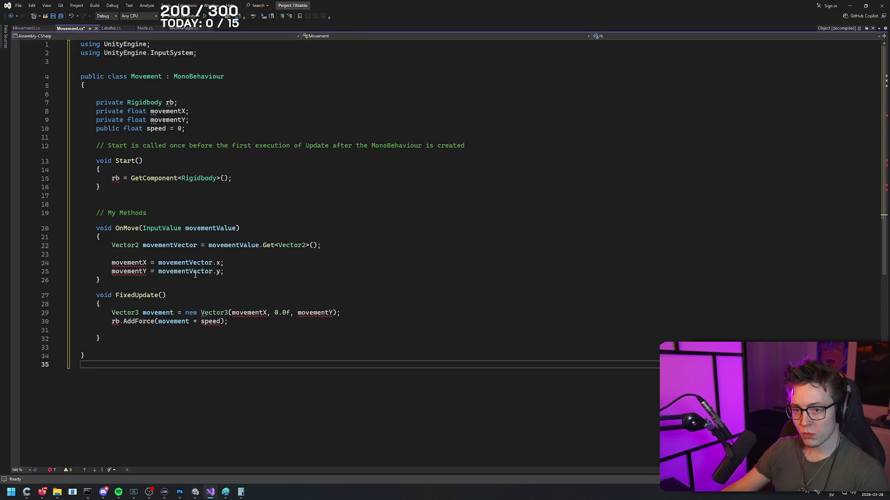
- Select the FixedUpdate method and try to comment it out with Ctrl+K shortcuts
drag(236, 338, 30, 299)
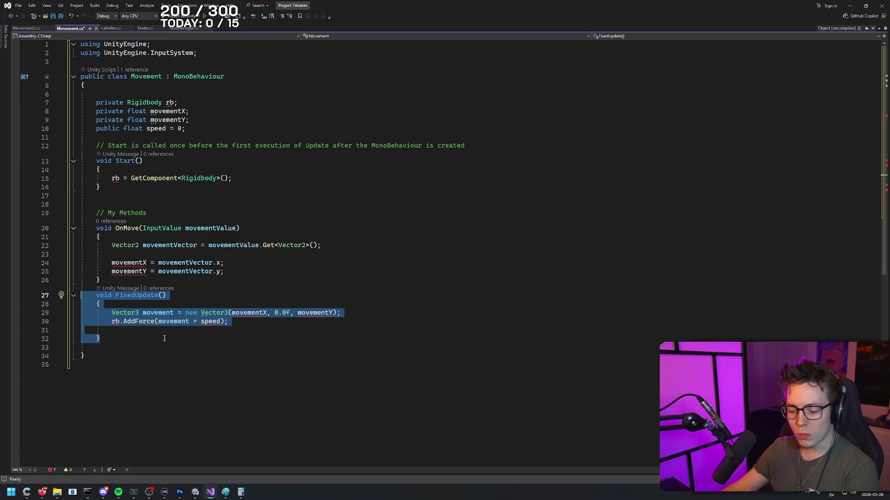
key(ctrl+k)
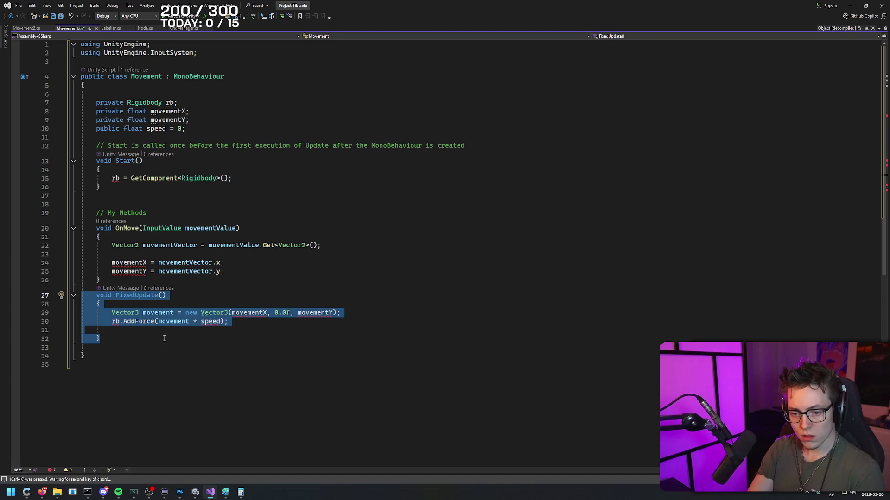
key(ctrl+f)
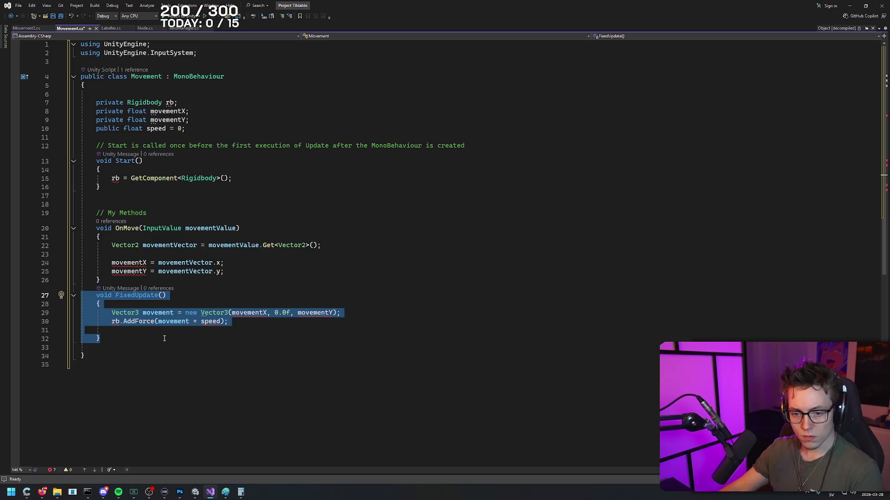
click(43, 494)
- Search Google for 'comment out a selected piece of text in c# visual studio' and view the AI Mode answer
key(ctrl+t)
text(com)
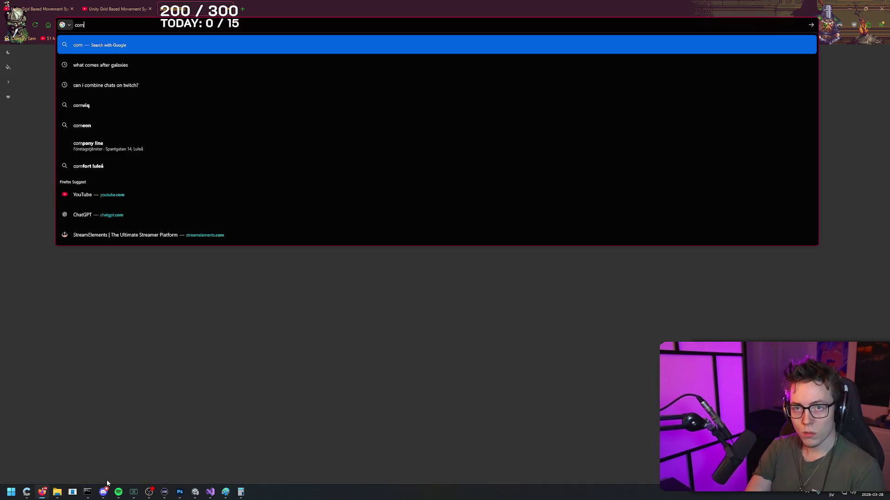
text(ment out a selecte)
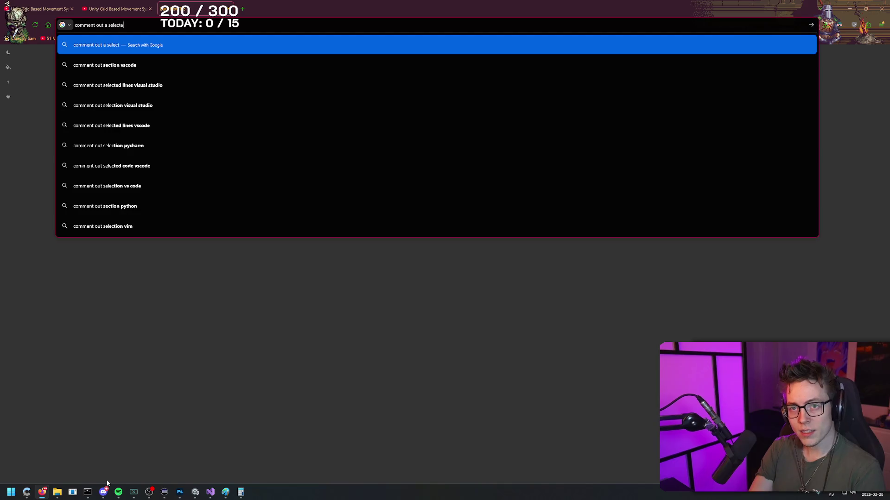
text(d piece of text in )
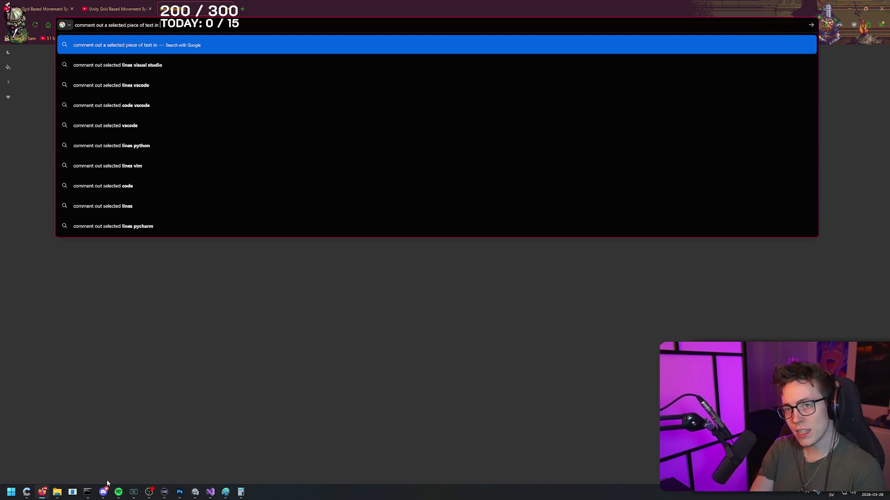
text(c# v)
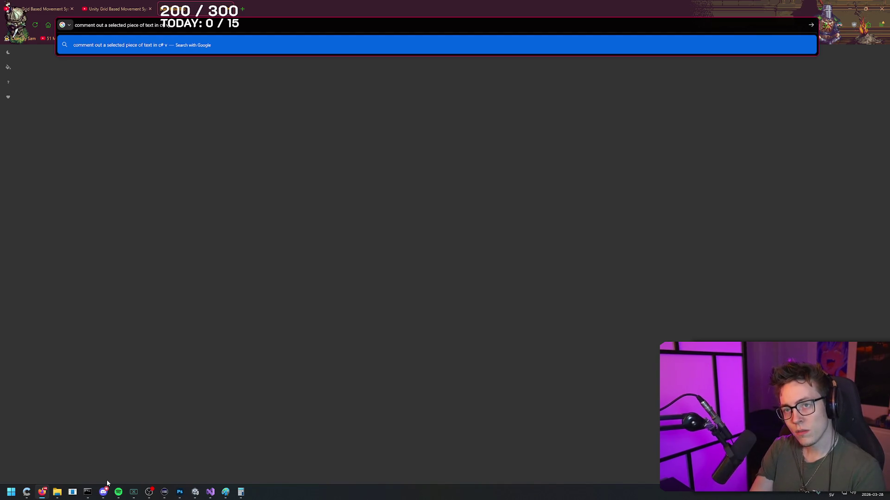
text(isual studio)
key(Return)
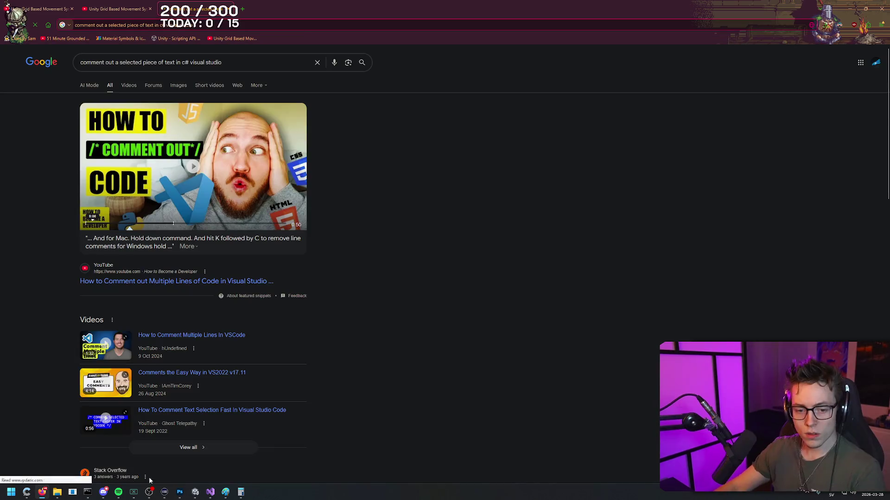
scroll(447, 216, down, 5)
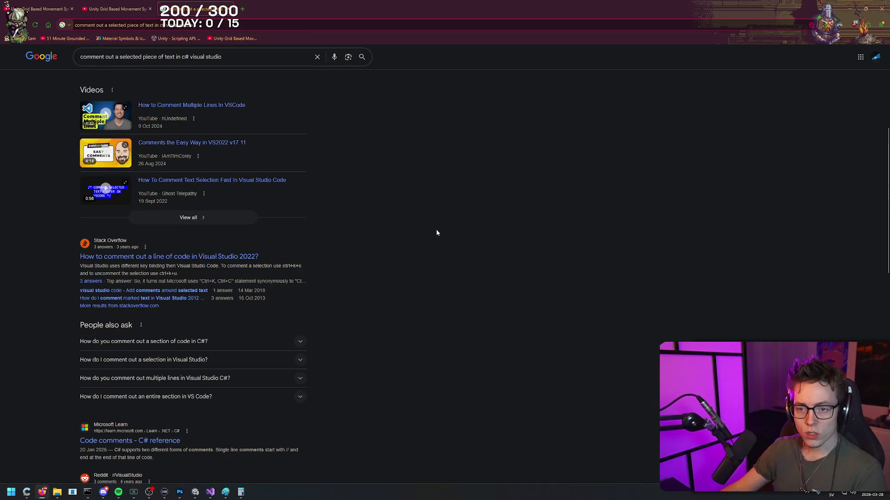
scroll(453, 315, up, 5)
click(120, 79)
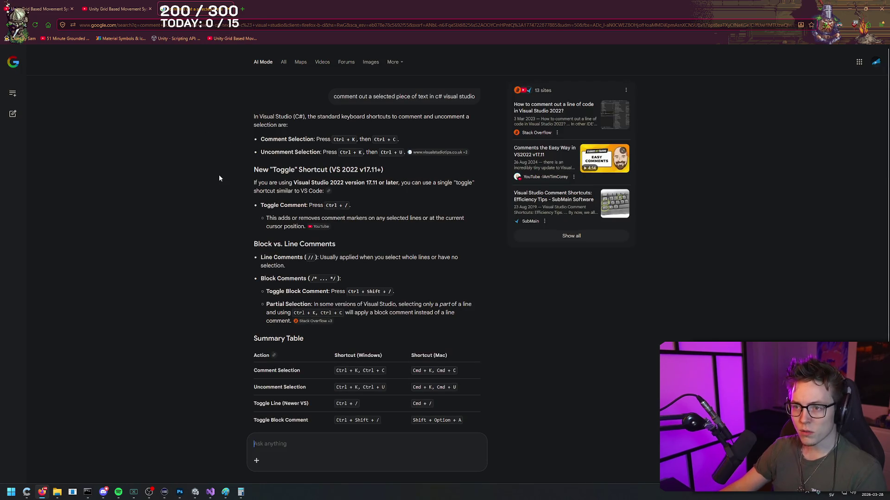
key(alt+Tab)
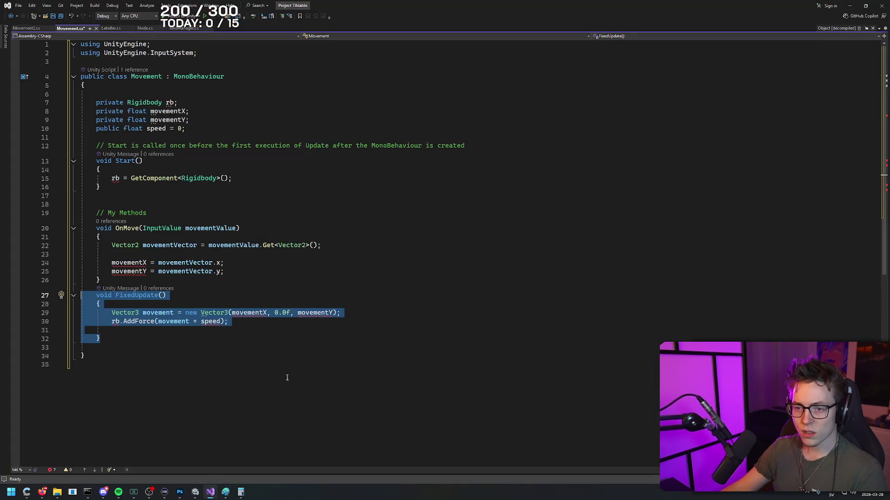
key(ctrl+k)
key(ctrl+k)
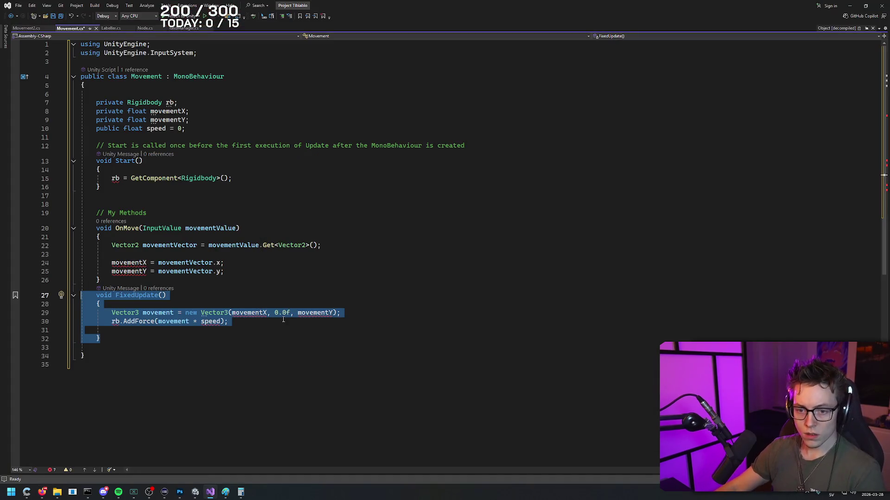
click(250, 331)
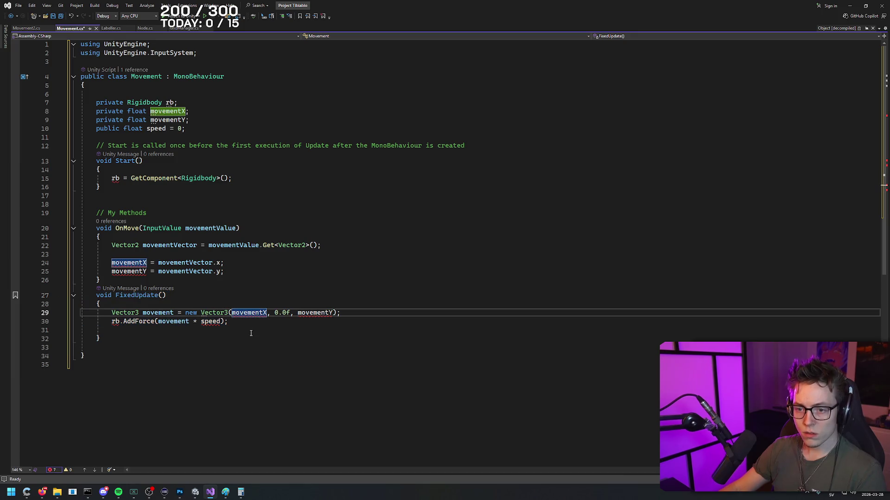
drag(114, 341, 53, 295)
shift+click(155, 353)
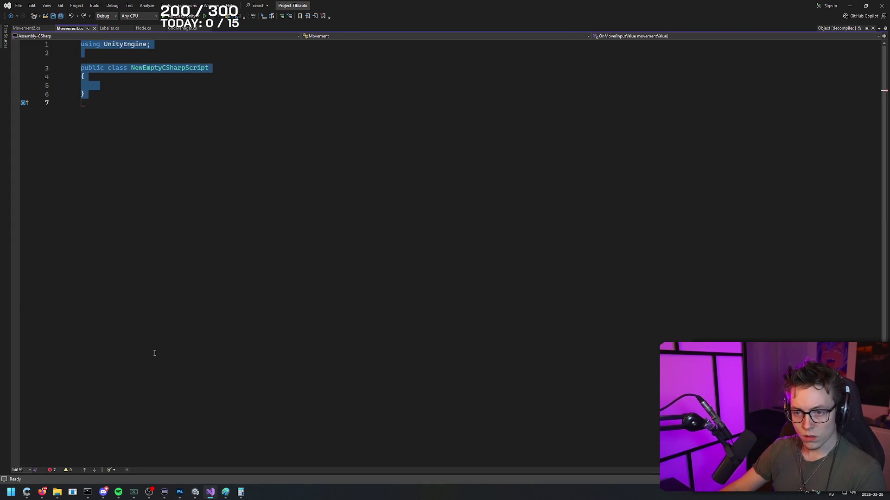
drag(101, 339, 32, 299)
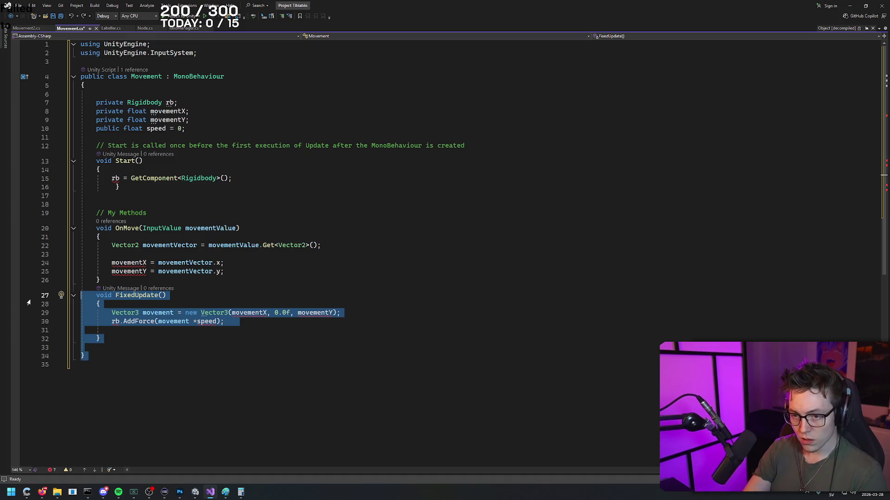
key(ctrl+End)
drag(106, 339, 31, 298)
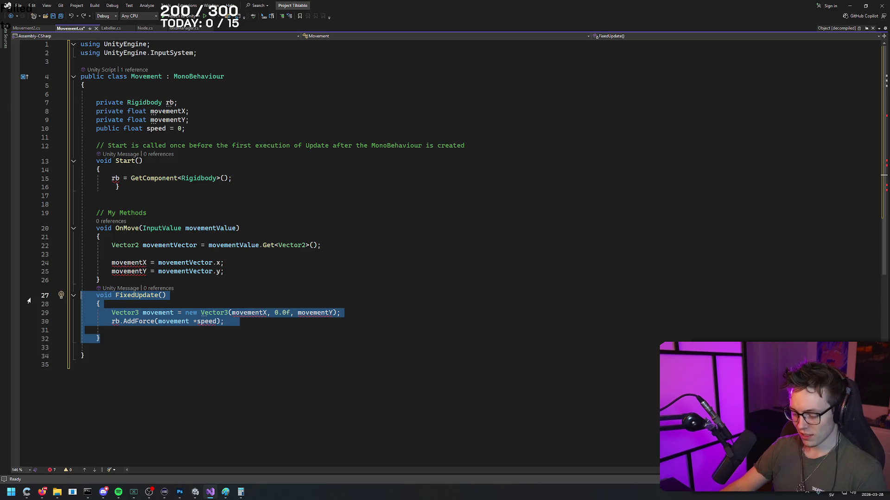
click(173, 353)
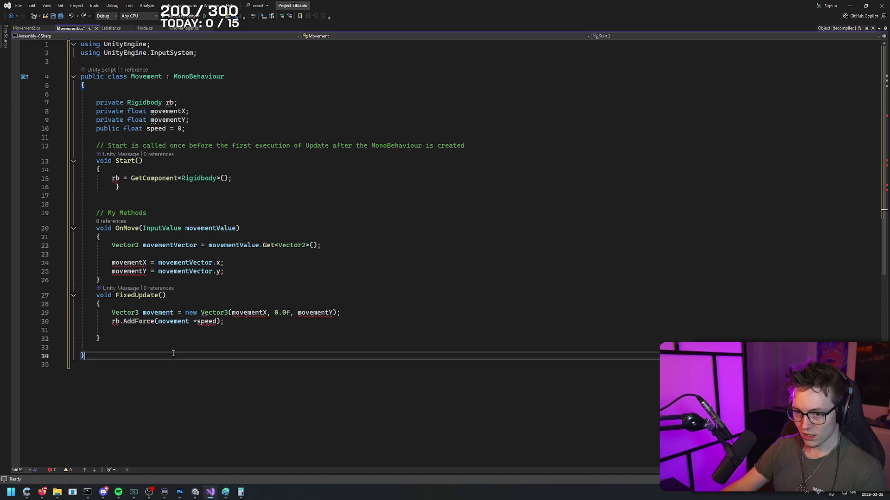
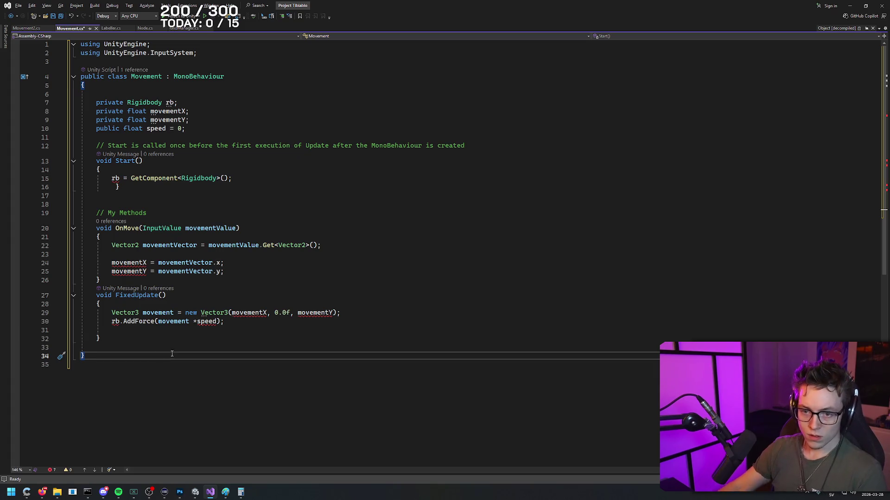
- Comment out the entire FixedUpdate method with Ctrl+K, Ctrl+C
mouse_move(101, 339)
mouse_down()
mouse_move(70, 304)
mouse_move(16, 299)
mouse_up()
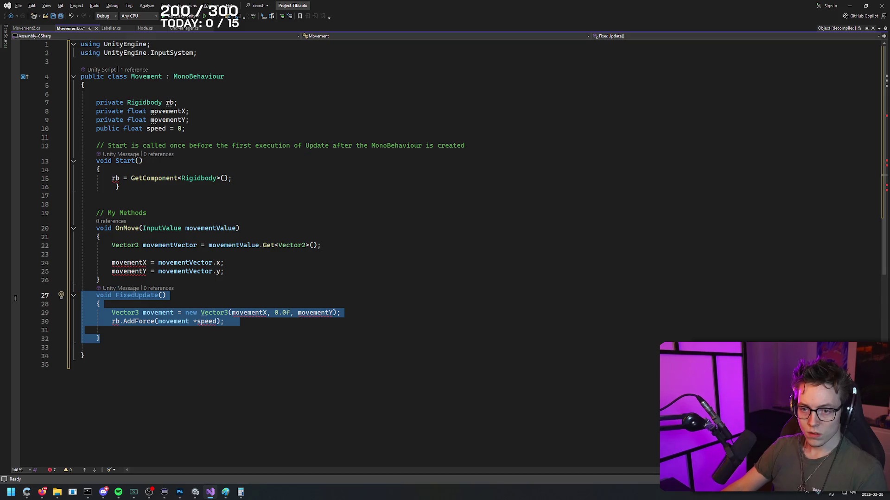
key(ctrl+k)
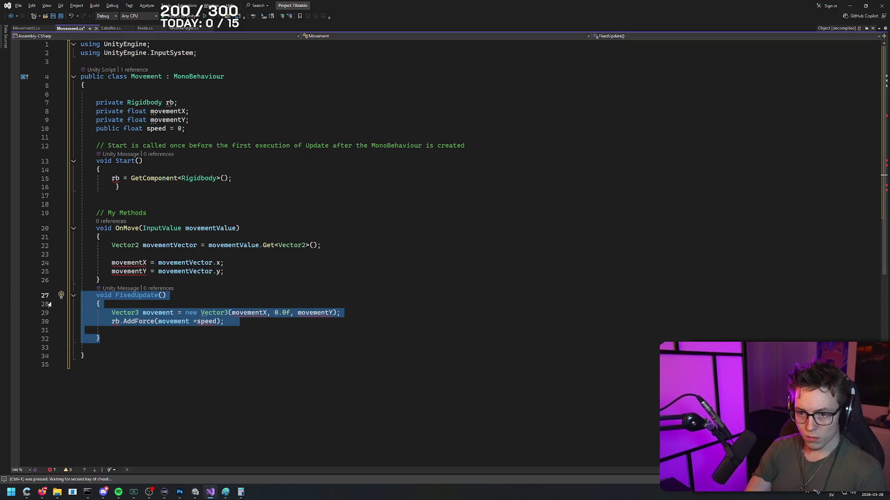
key(ctrl+c)
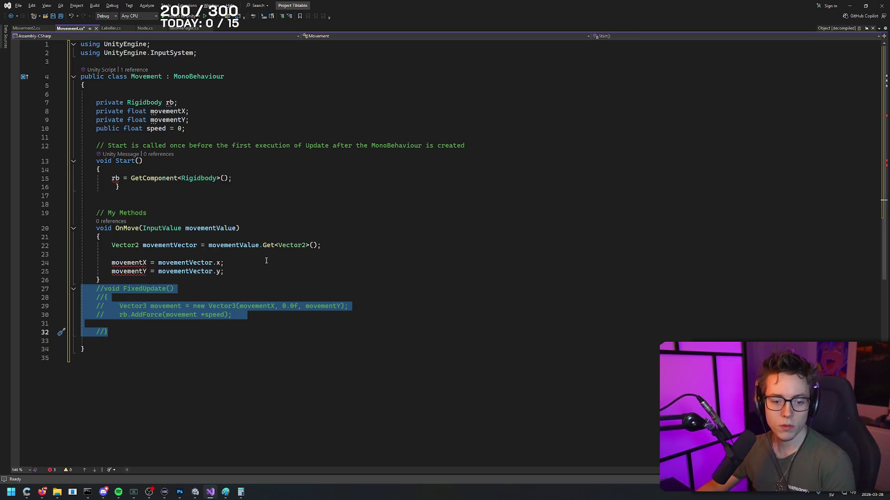
click(260, 287)
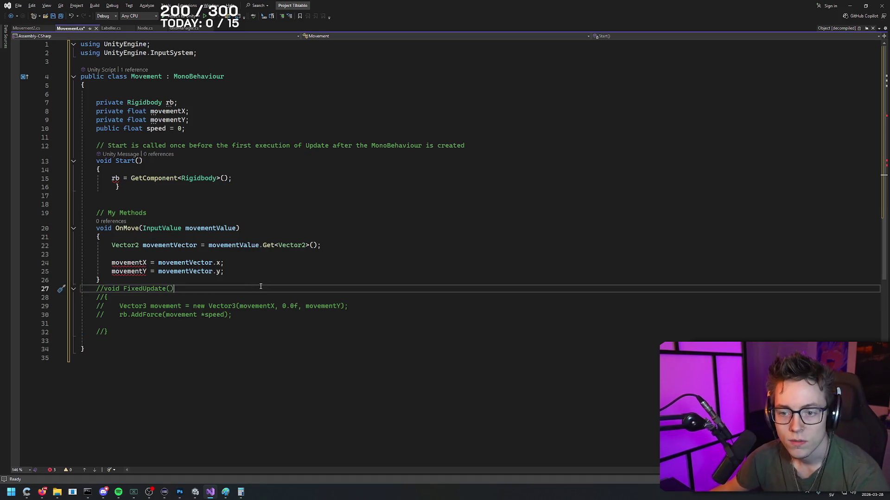
- Delete the old vector code on lines 22–25, leaving the OnMove body empty
click(239, 273)
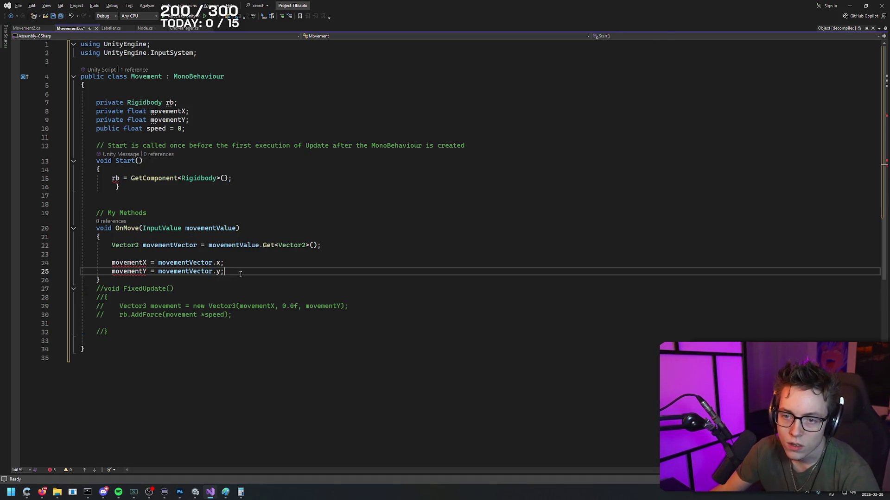
mouse_move(241, 272)
mouse_down()
mouse_move(69, 245)
mouse_move(62, 261)
mouse_move(58, 248)
mouse_up()
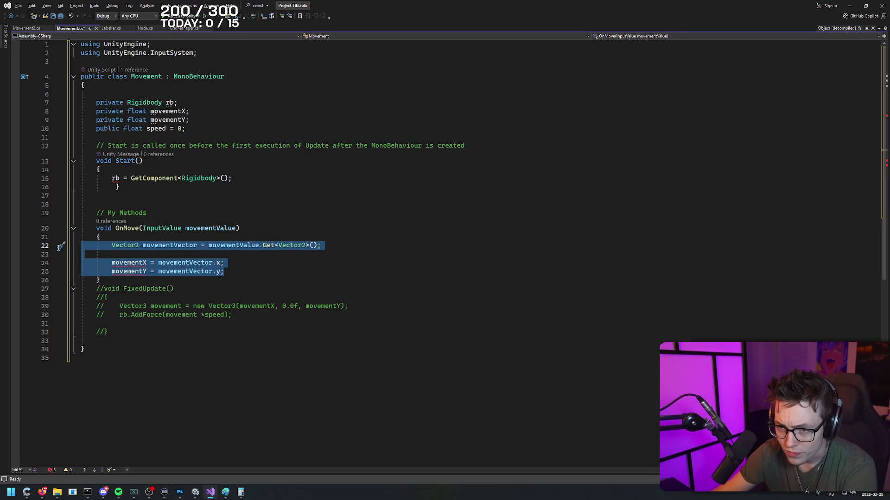
key(Delete)
click(162, 228)
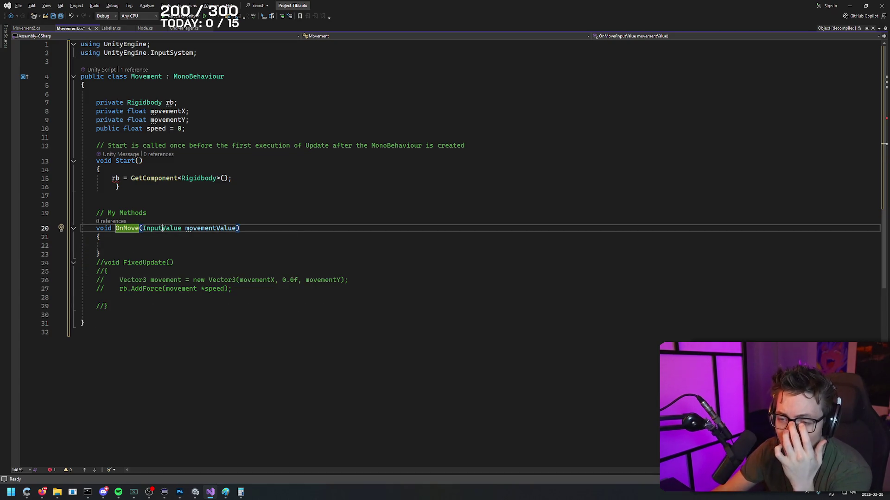
click(222, 228)
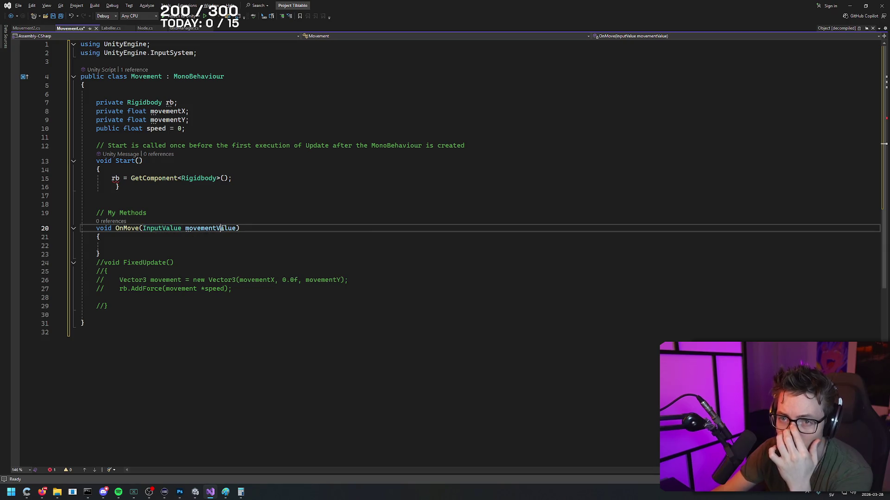
mouse_move(200, 117)
mouse_down()
mouse_move(9, 104)
mouse_move(8, 116)
mouse_up()
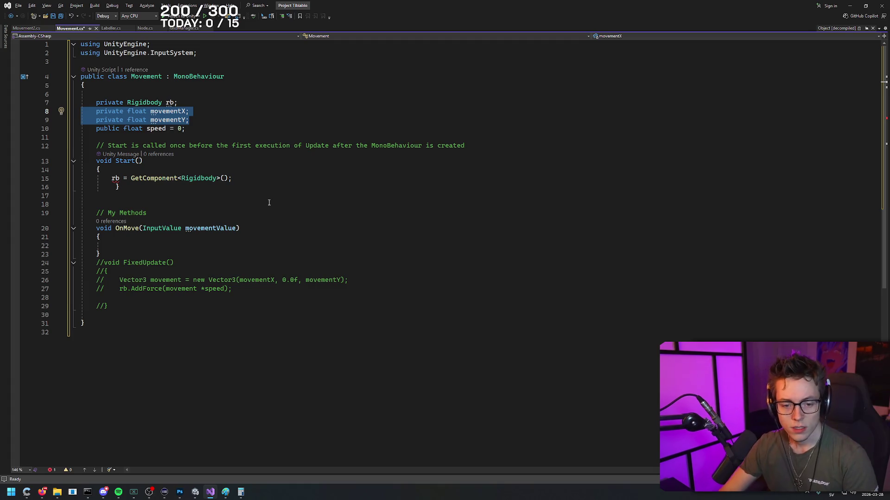
key(shift+Down)
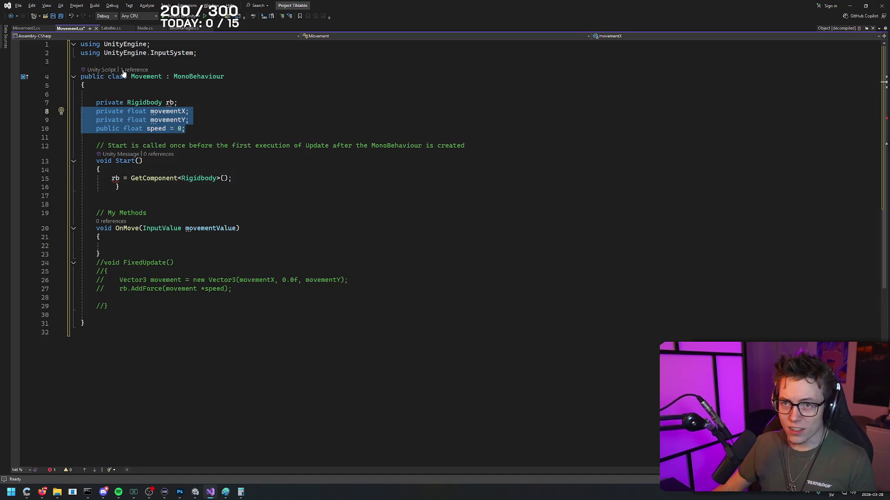
click(184, 28)
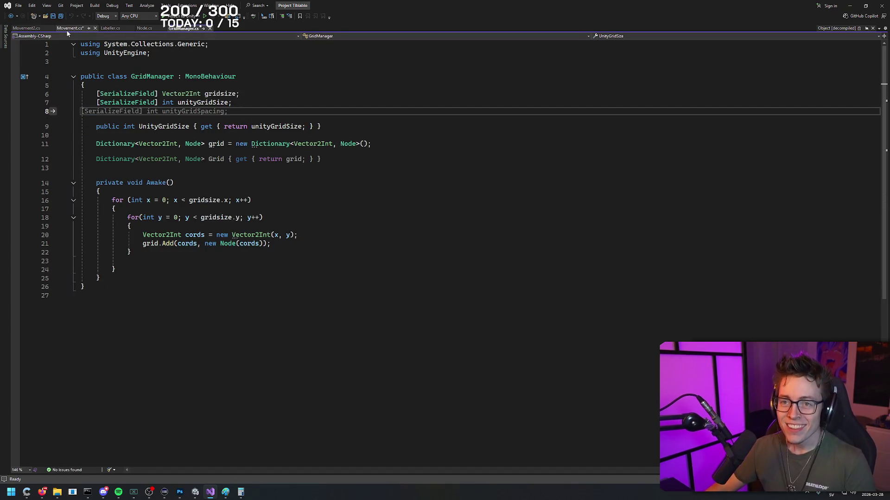
click(70, 28)
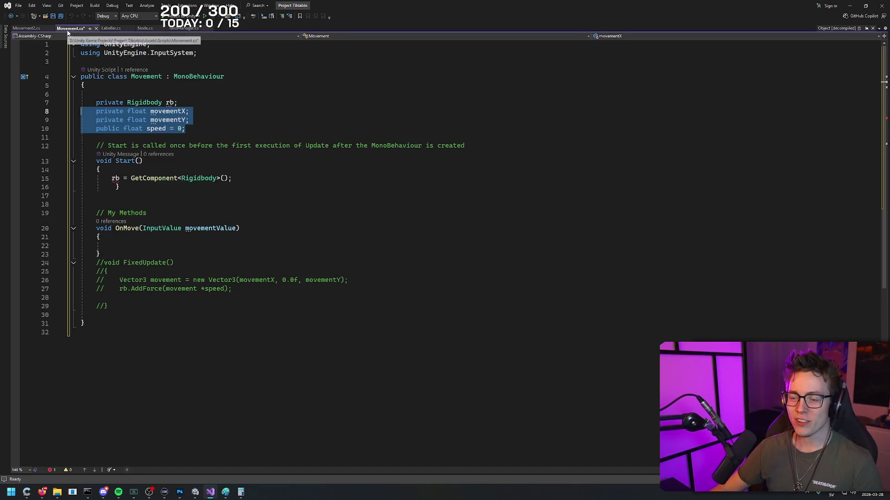
drag(187, 128, 39, 115)
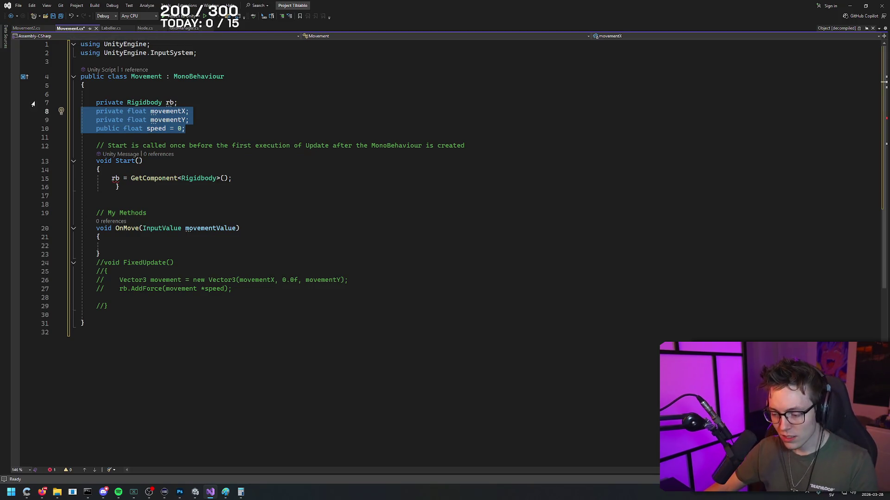
mouse_move(185, 128)
mouse_down()
mouse_move(15, 102)
mouse_move(16, 111)
mouse_up()
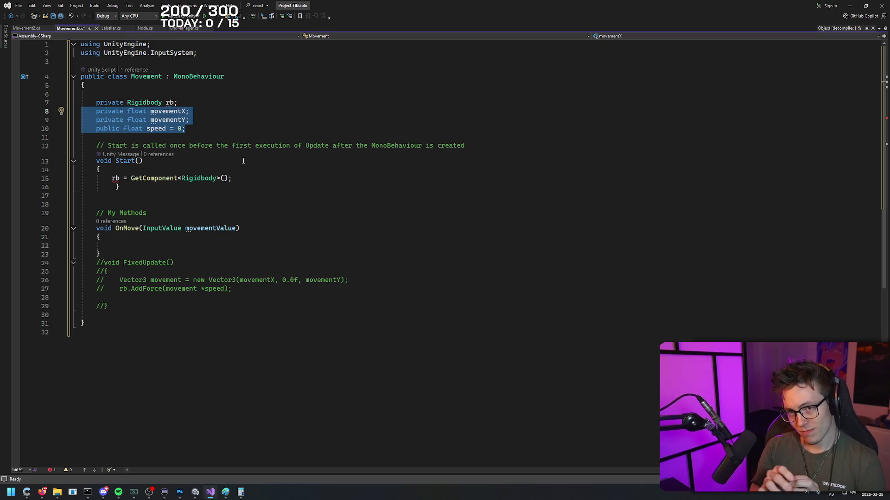
- Open chatgpt.com in a new Firefox tab and start typing 'If I want…' in the prompt
key(alt+Tab)
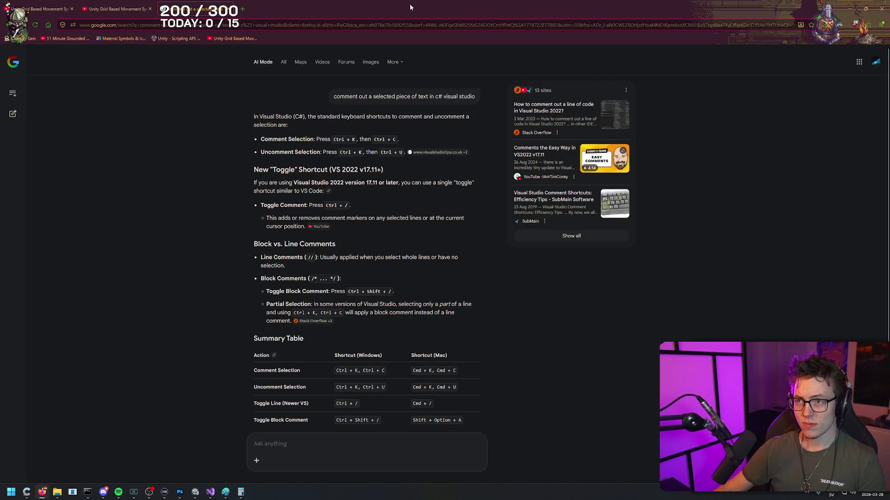
right_click(396, 12)
key(Escape)
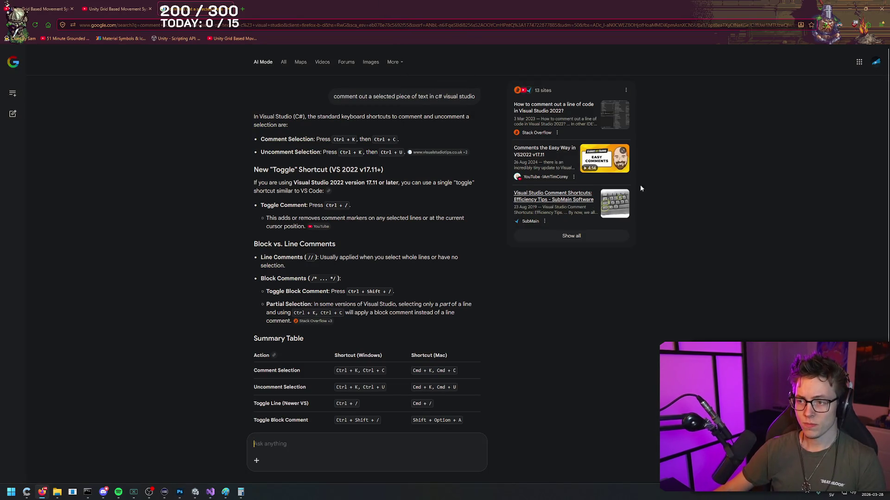
double_click(440, 7)
text(c)
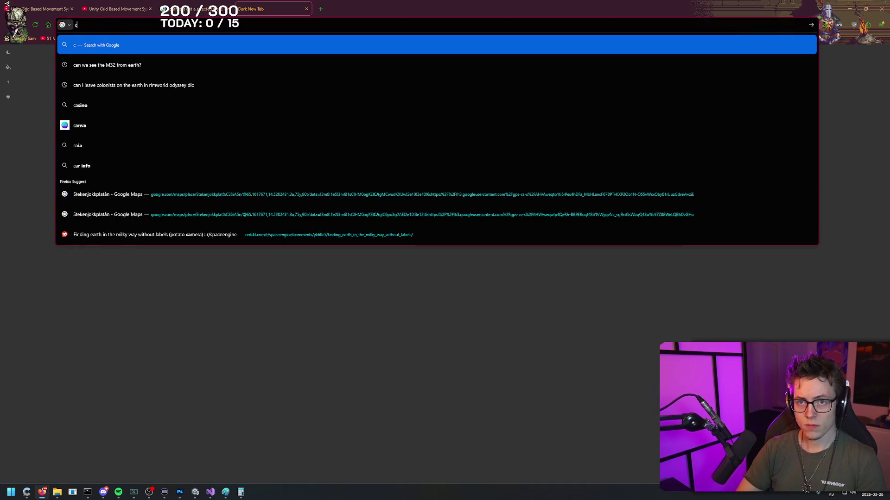
text(hatg)
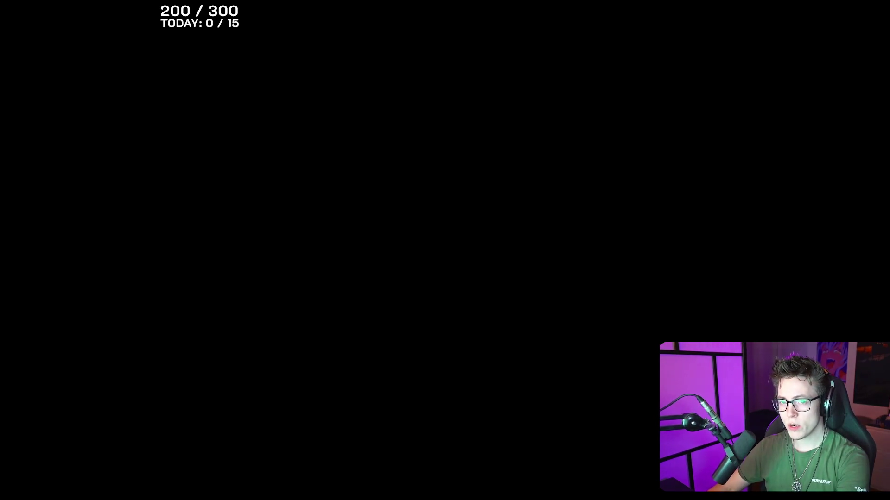
text(If I want my character in unity, to move to a certain coor)
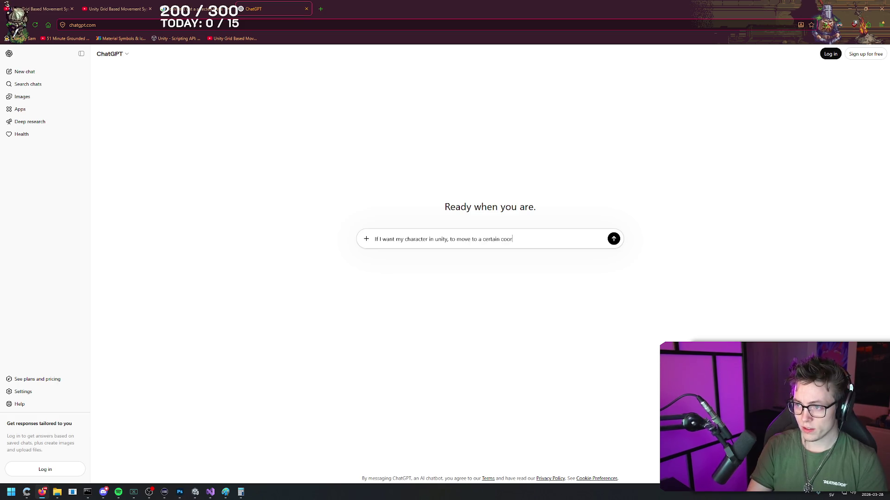
- Finish the question about moving to manager coordinates, send it, and stay logged out
text(dinate. How do I write a script that d)
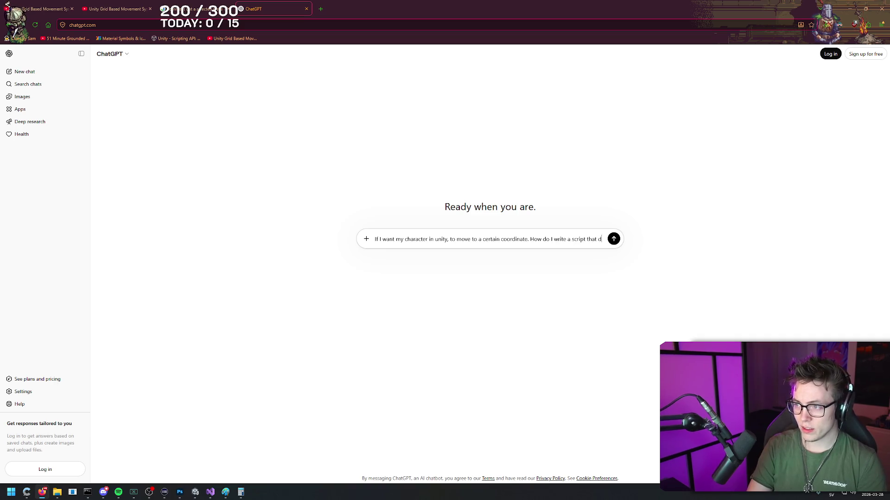
text(oes that? I have a gr)
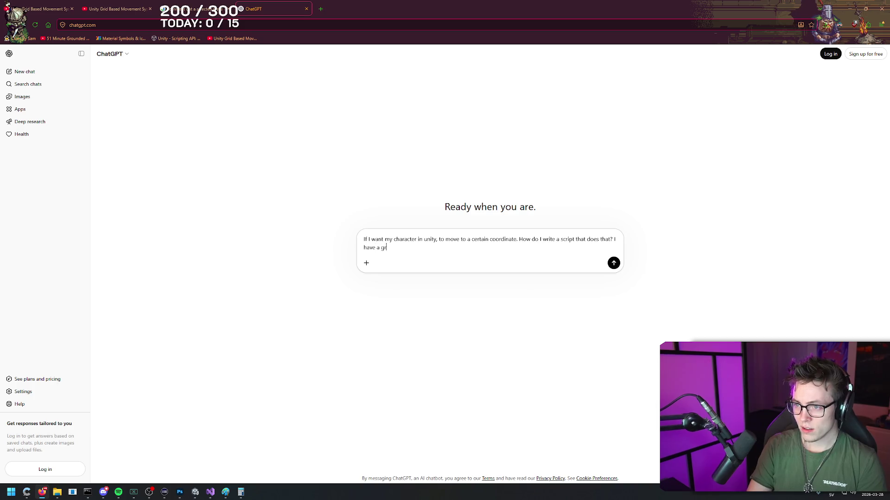
text(manag)
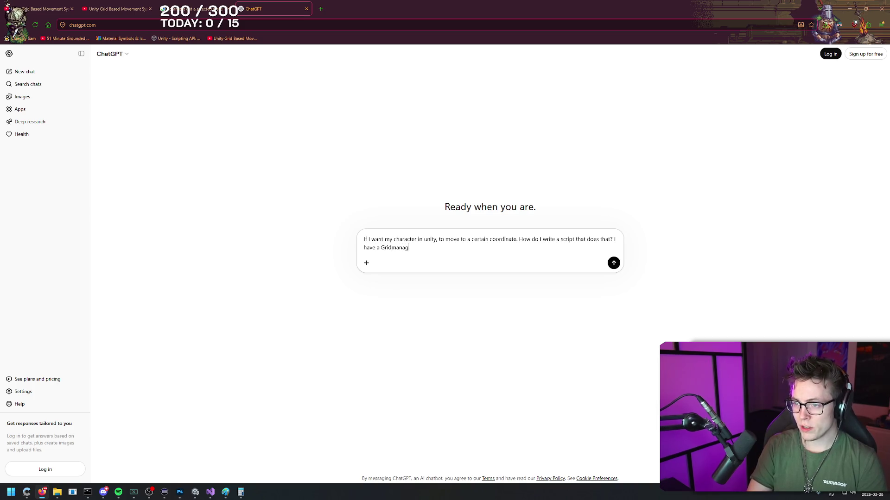
text(anager already and tiles la)
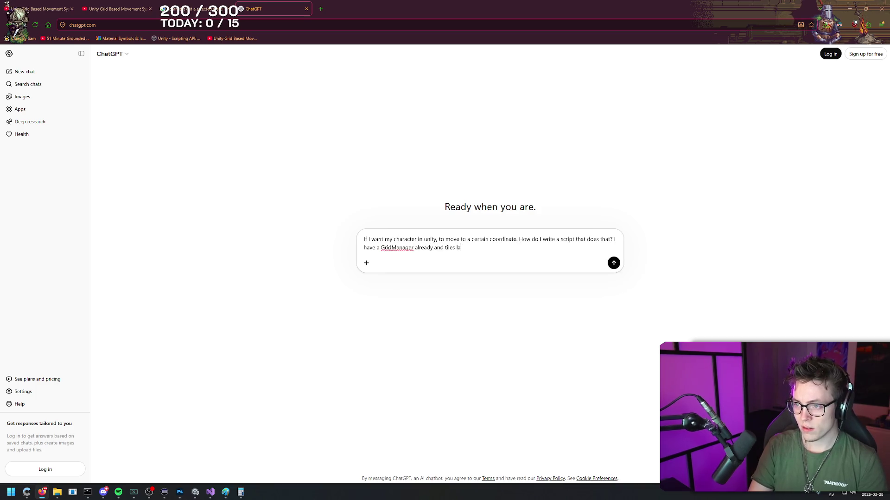
text(coordinates)
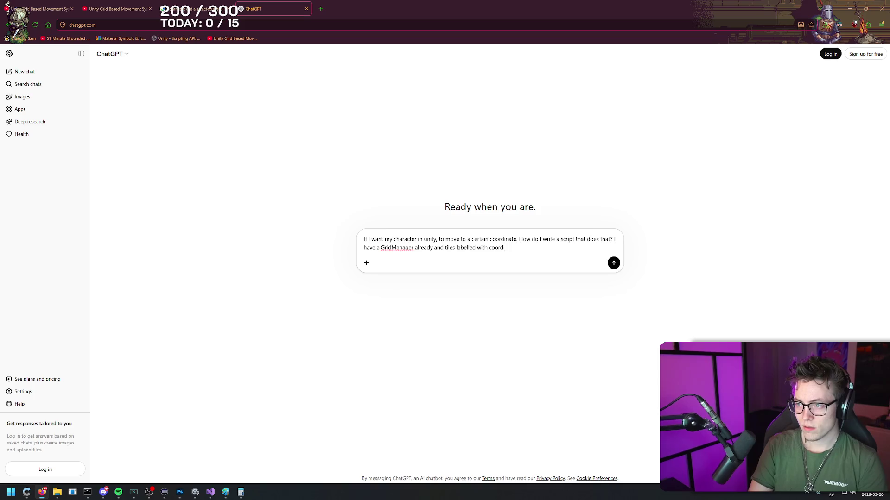
key(Return)
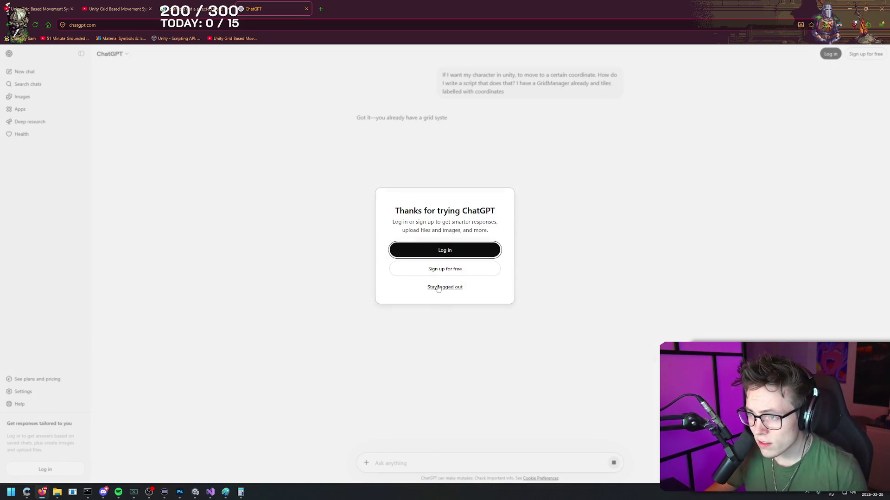
click(443, 287)
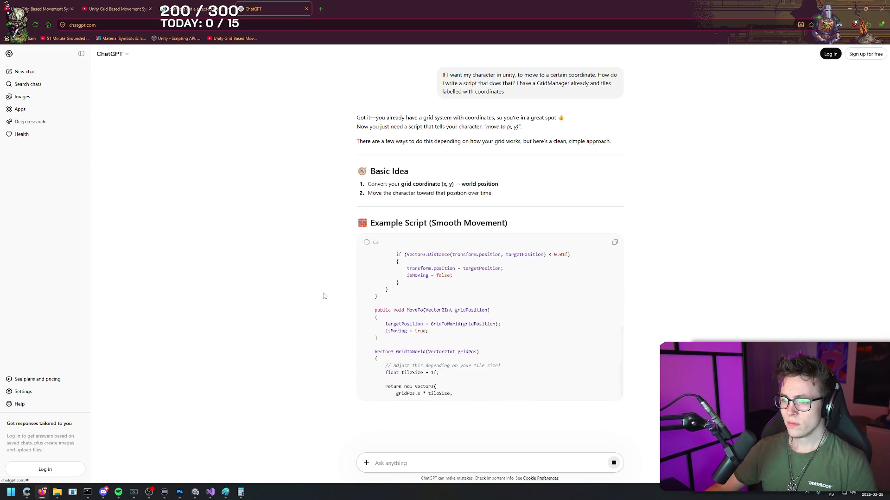
- Scroll ChatGPT's reply to the 'If You Already Have Tiles' and 'Instant Movement' code examples
scroll(695, 321, down, 2)
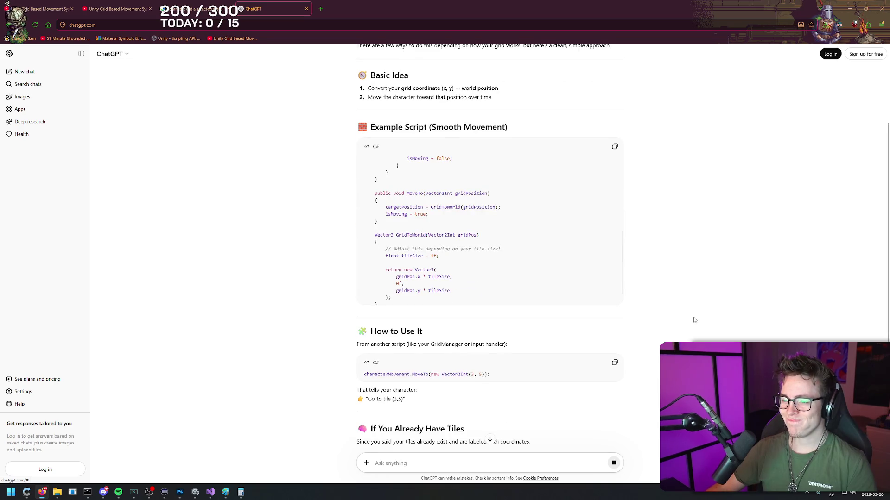
scroll(686, 311, down, 1)
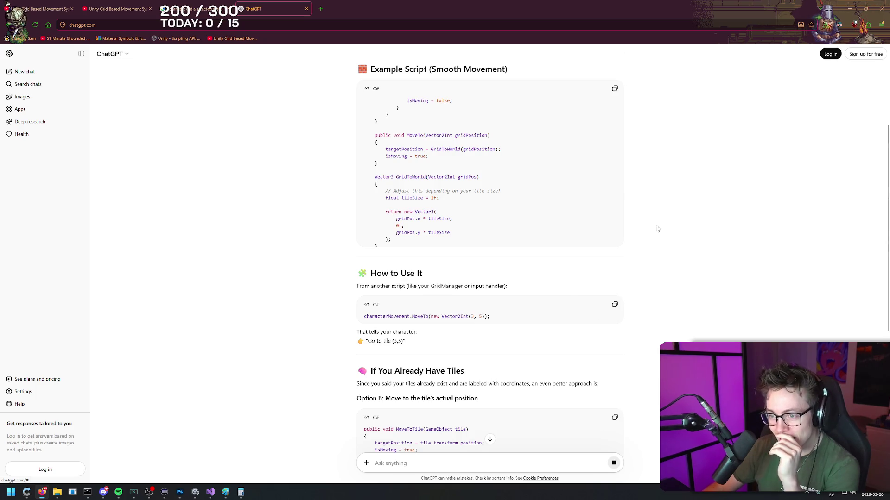
scroll(657, 234, down, 1)
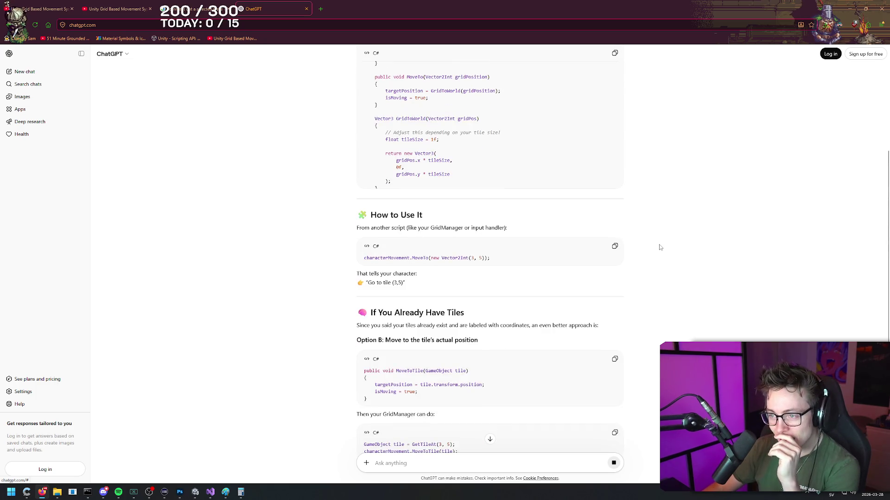
drag(364, 258, 423, 258)
click(366, 261)
drag(364, 258, 410, 246)
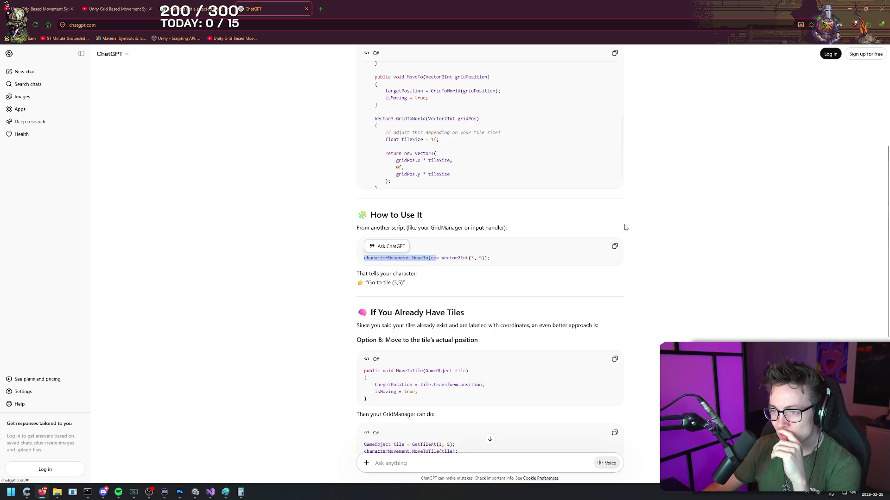
right_click(679, 178)
click(667, 157)
scroll(657, 230, down, 3)
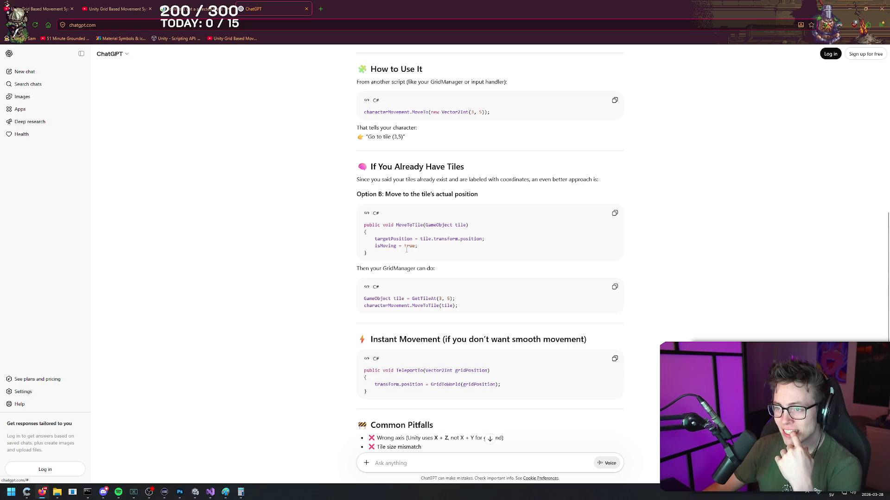
- Write 'if button up pressed;' as the first line of the OnMove body
click(209, 494)
click(185, 193)
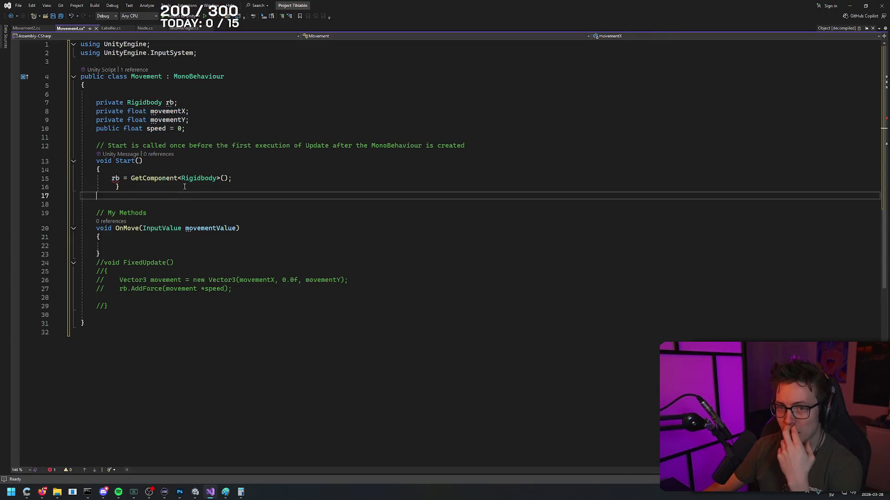
click(266, 178)
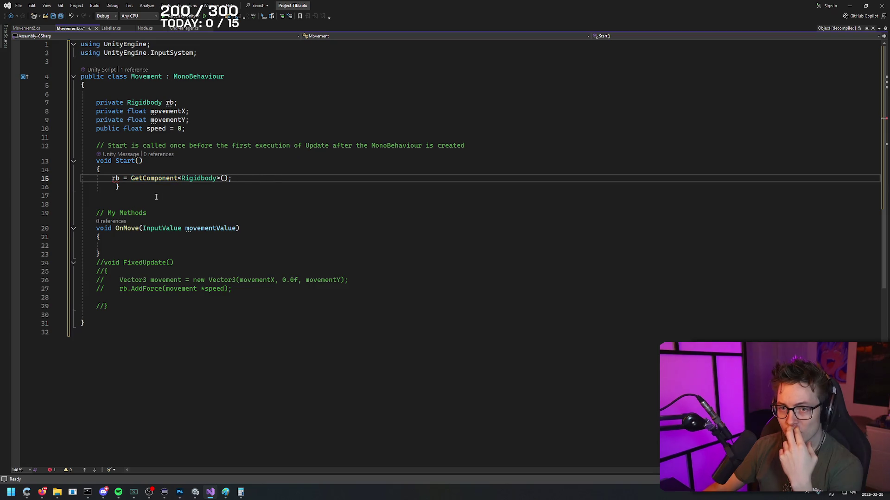
click(110, 244)
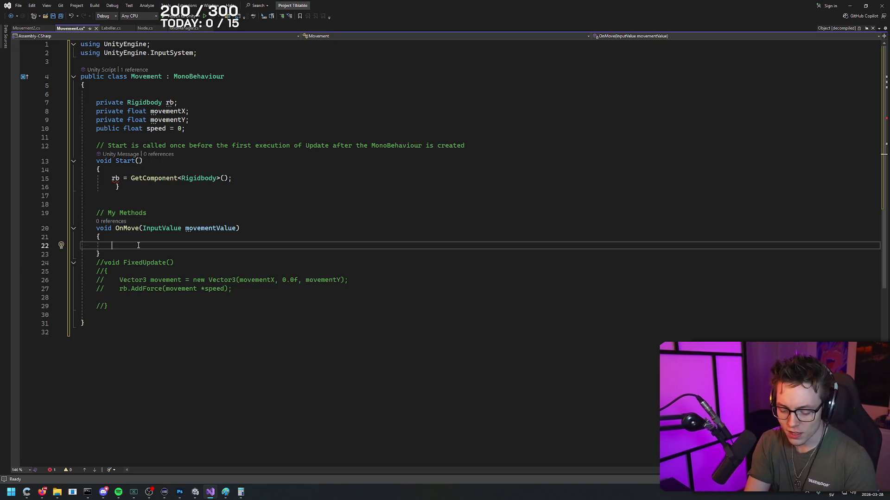
text(i)
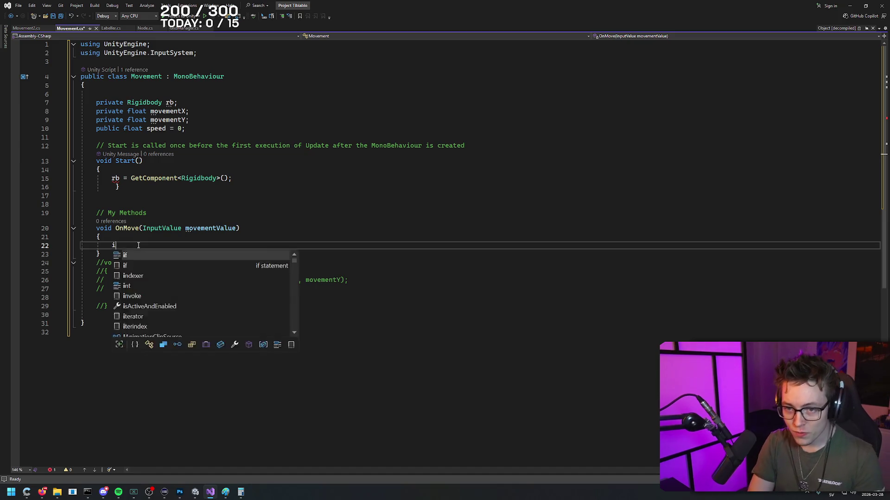
text(f button pressed)
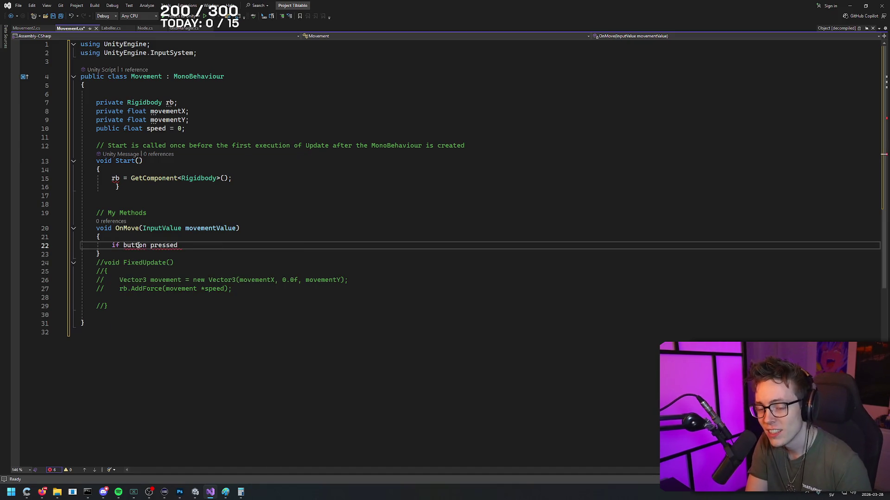
key(BackSpace)
key(BackSpace)
key(BackSpace)
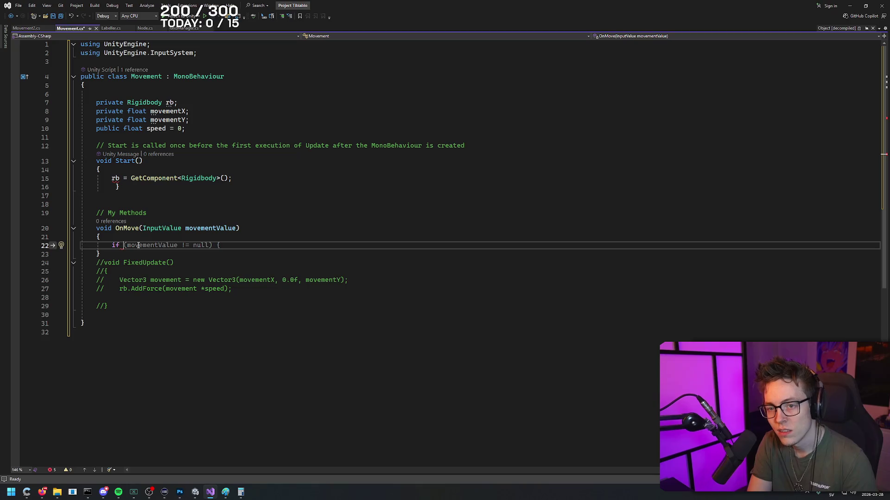
text(button up)
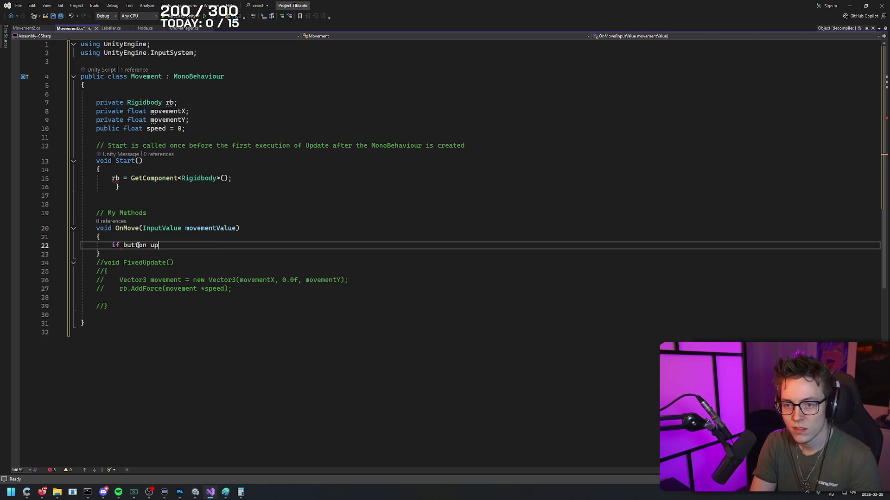
text( pressed;)
key(Return)
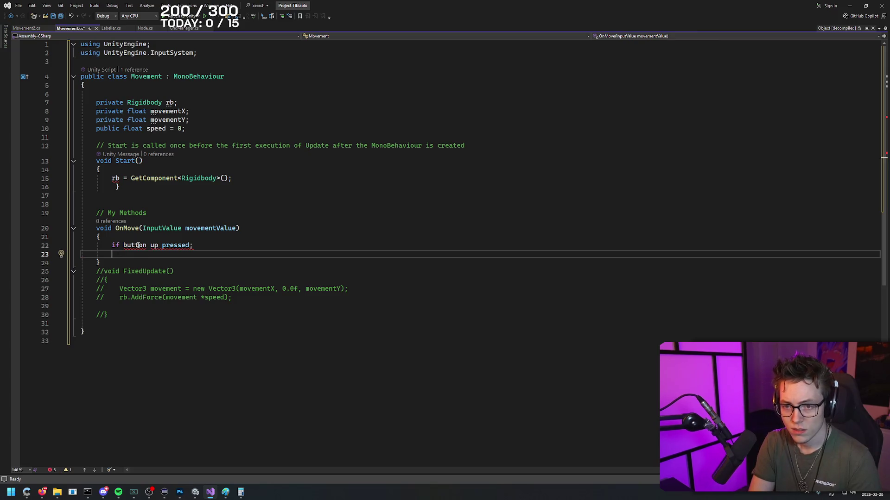
- Add 'unitCoordinates = unitCoordinatesX, unitCoordinatesY, unitCoordinatesZ' on the next line
text(unitCoordina)
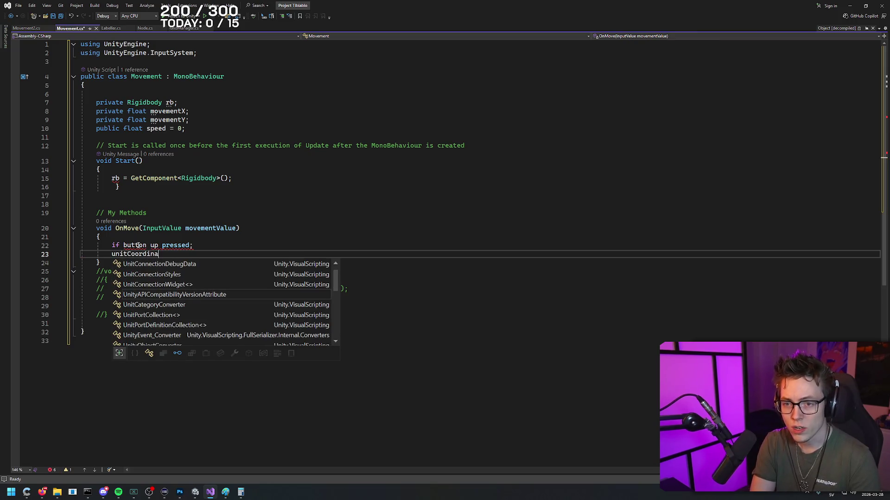
text(tes = )
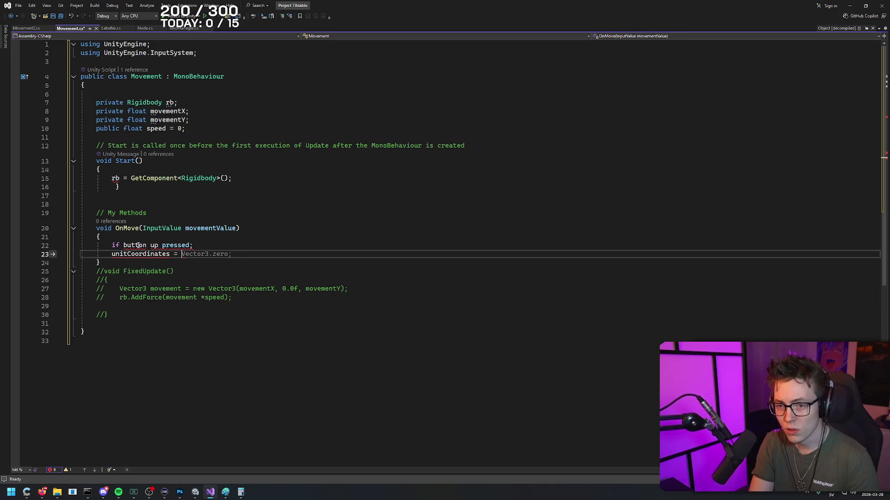
text(un)
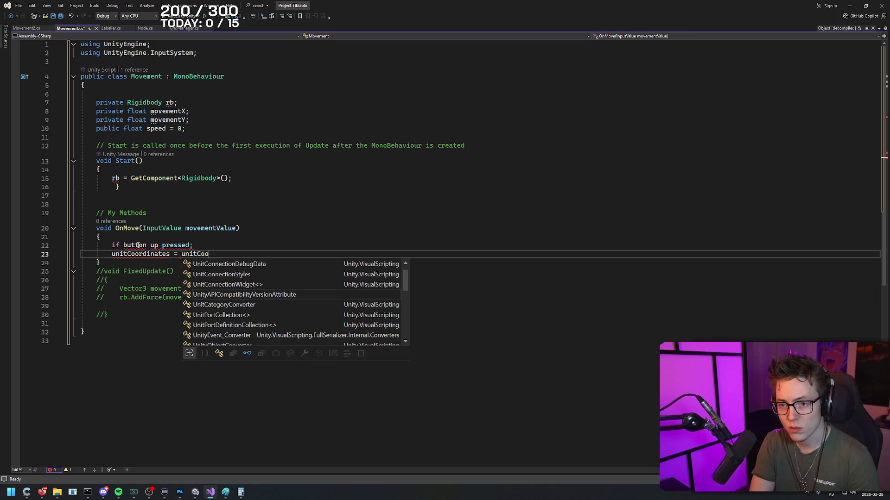
text(it)
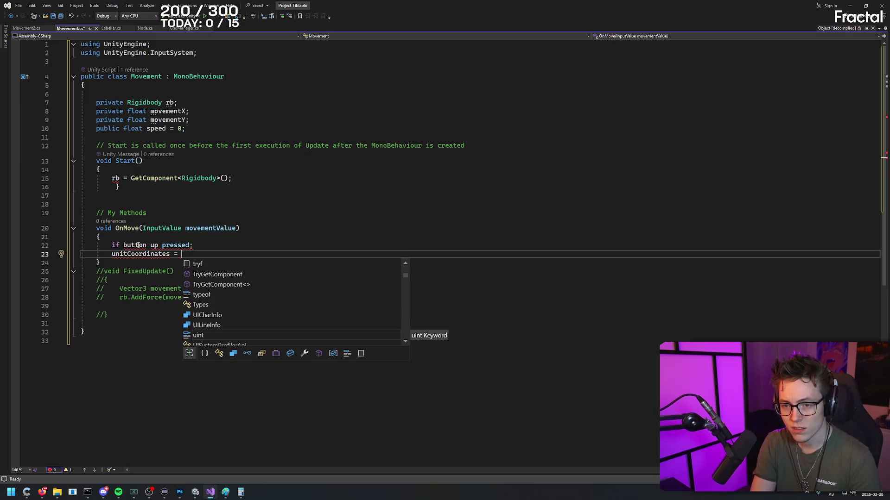
key(BackSpace)
text(tCoordinates)
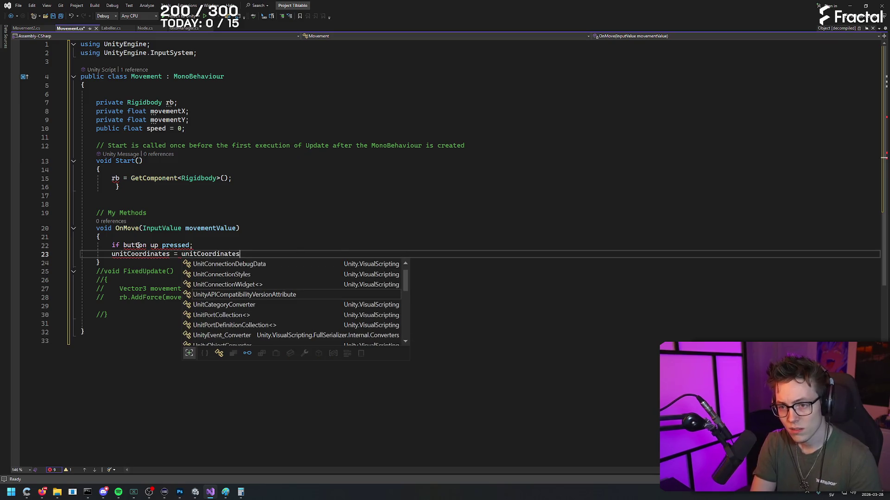
text(X,)
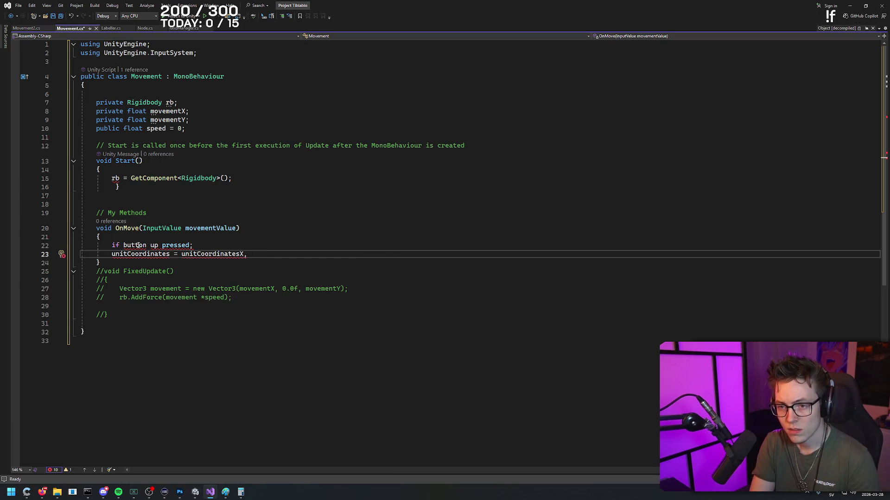
text( unitCoordinatesY, )
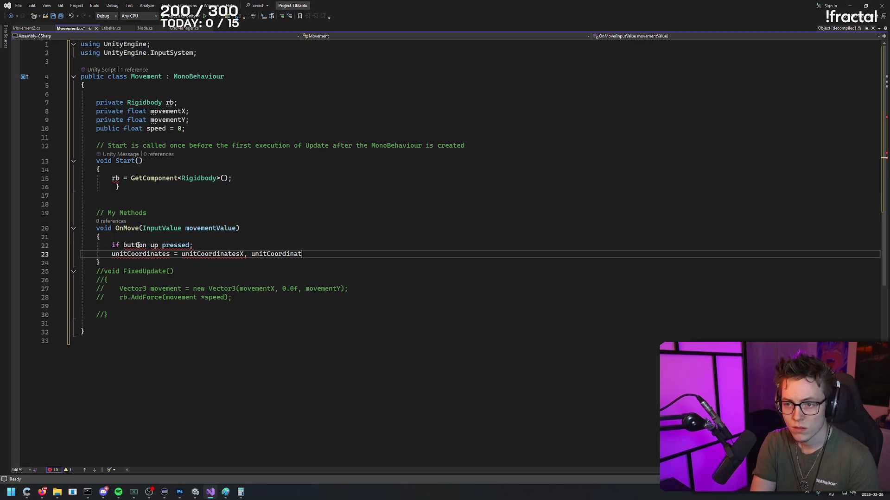
text(unitCoordinates)
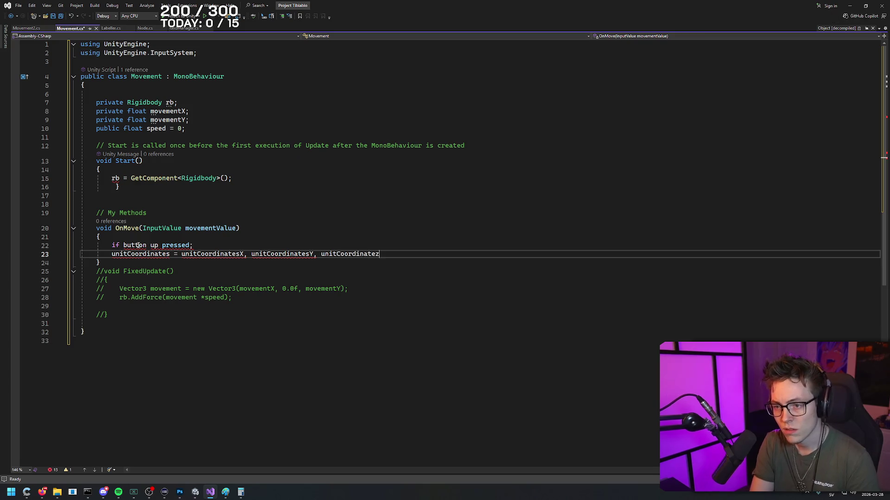
key(BackSpace)
text(sZ)
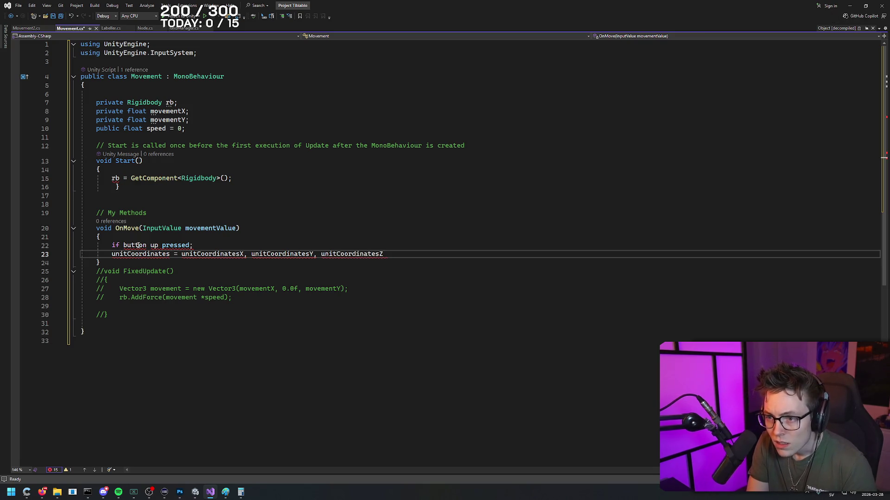
- Reorder the coordinates line to X, Z++, Y
key(shift+Left)
key(shift+Left)
key(shift+Left)
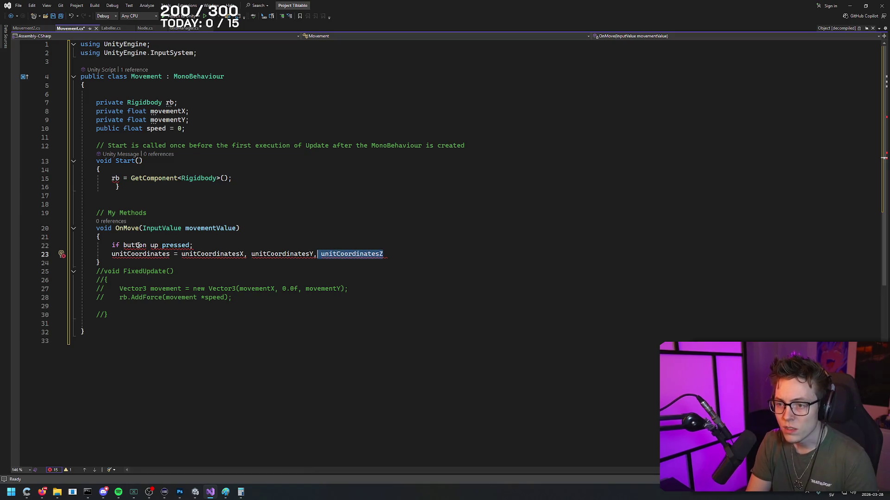
key(BackSpace)
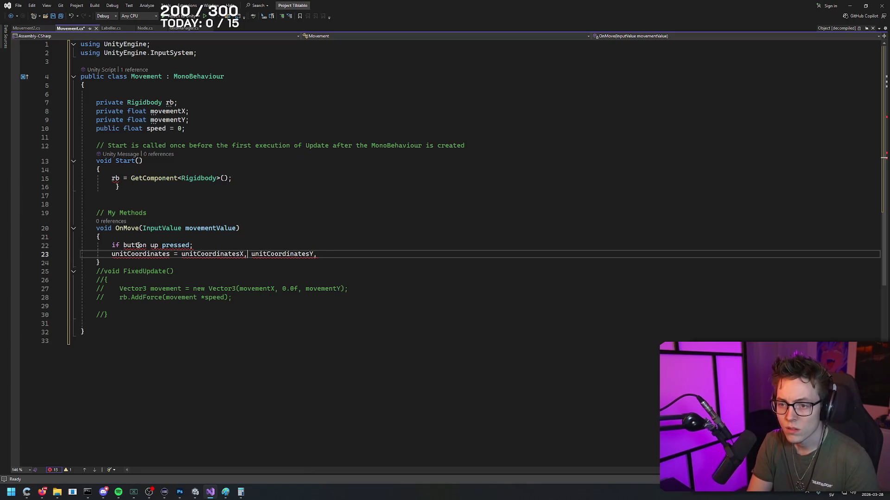
text(unitCoordinatesZ,)
text(,)
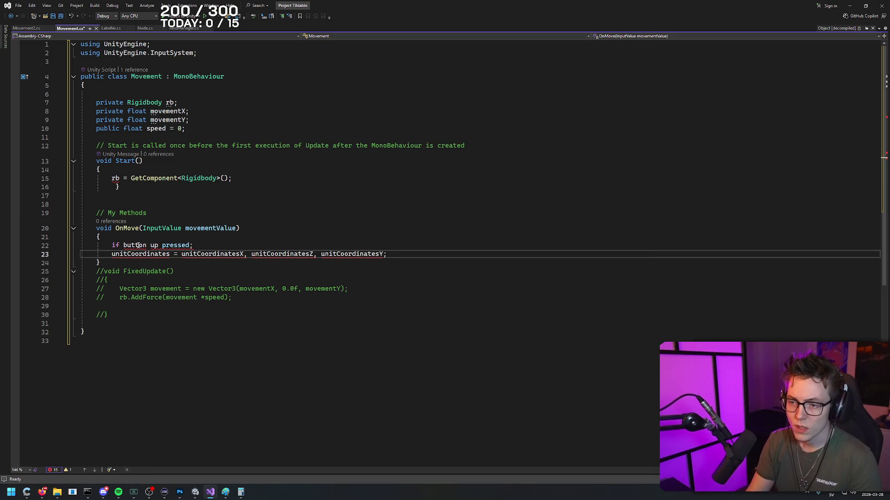
text(++)
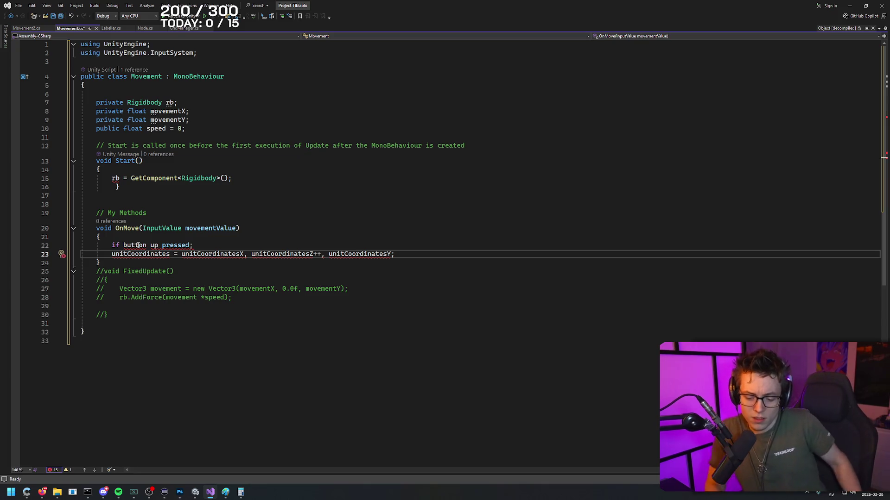
key(BackSpace)
key(BackSpace)
key(Down)
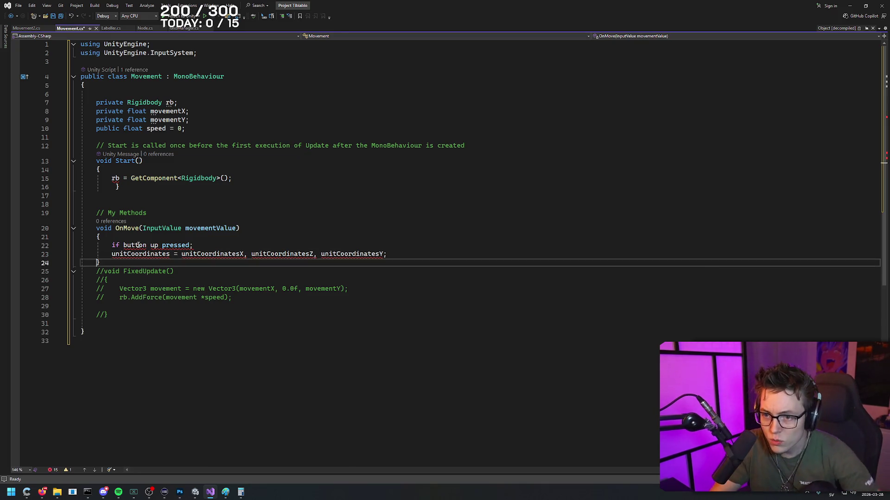
key(Up)
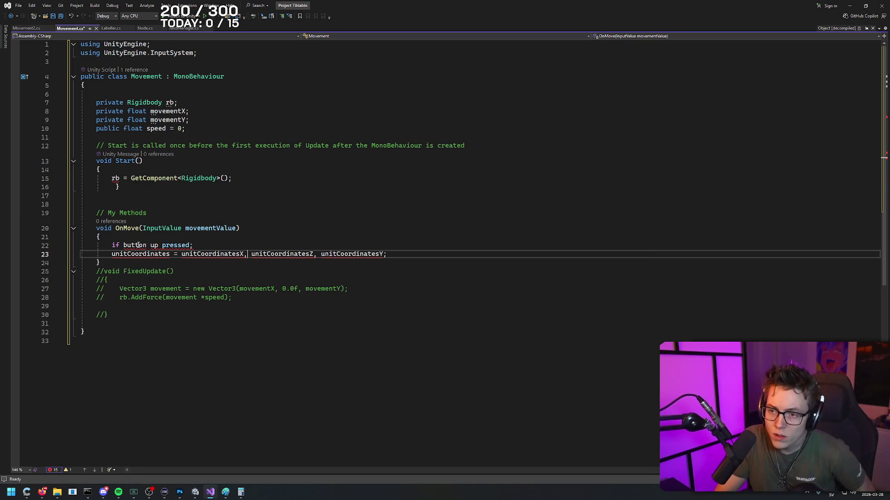
key(ctrl+Left)
key(Left)
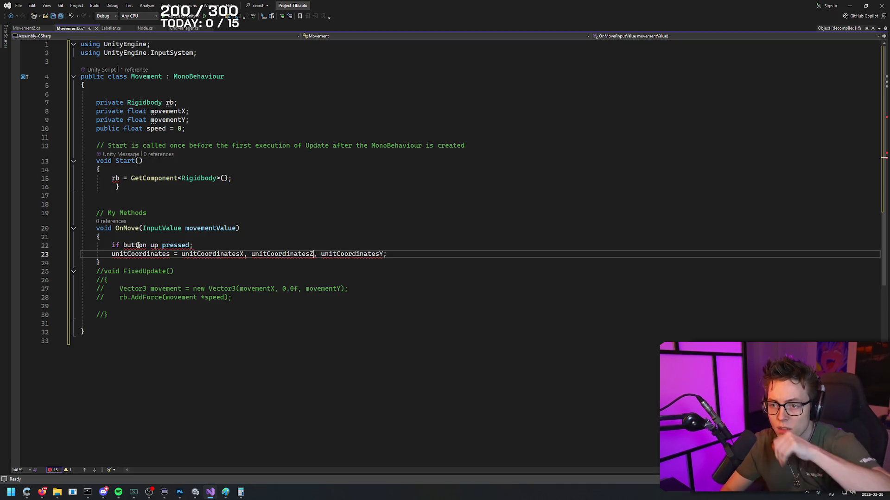
text(++)
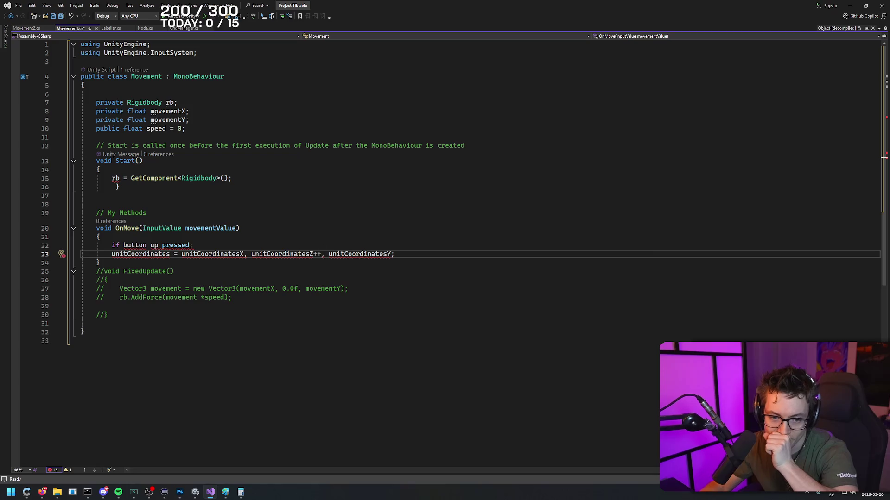
key(alt+Tab)
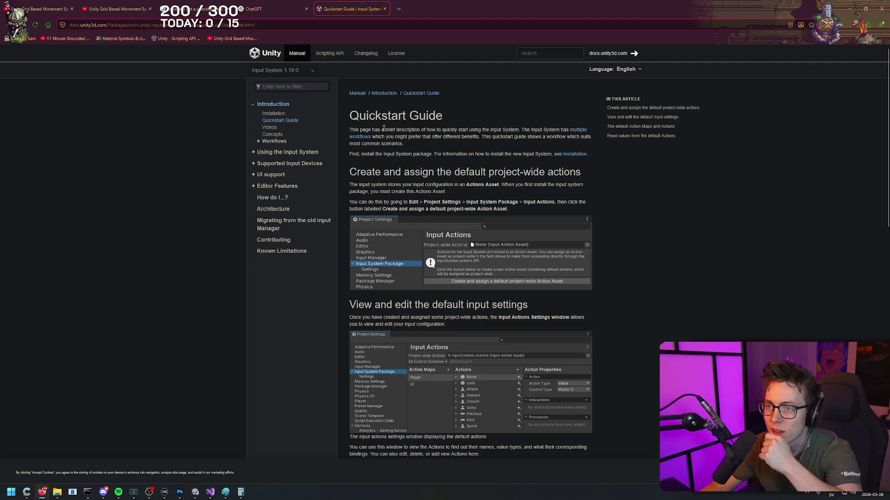
mouse_move(349, 116)
mouse_down()
mouse_move(545, 131)
mouse_move(589, 123)
mouse_move(591, 154)
mouse_up()
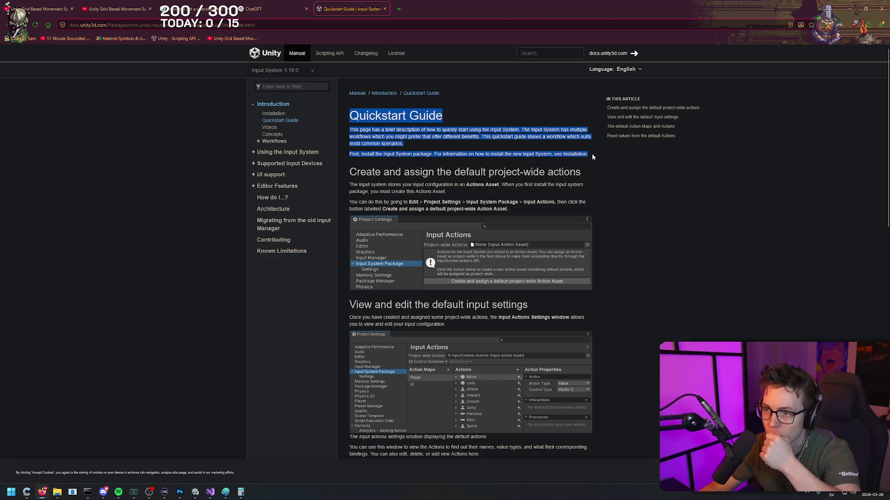
click(590, 162)
drag(351, 172, 460, 173)
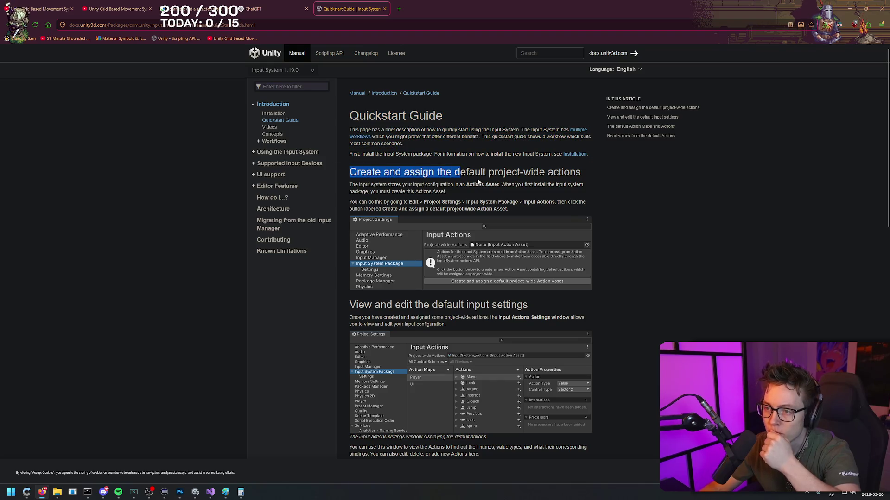
click(210, 492)
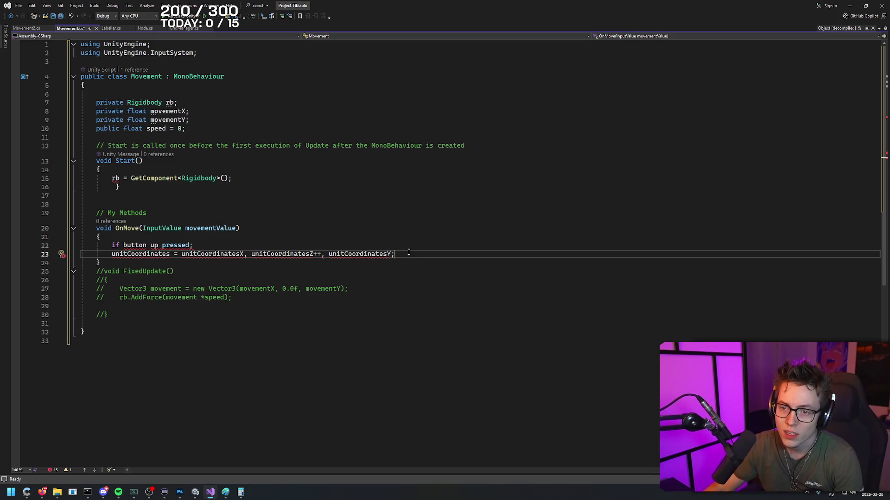
- Duplicate the up check and its coordinates line into four copies
drag(409, 252, 81, 244)
key(ctrl+c)
click(417, 254)
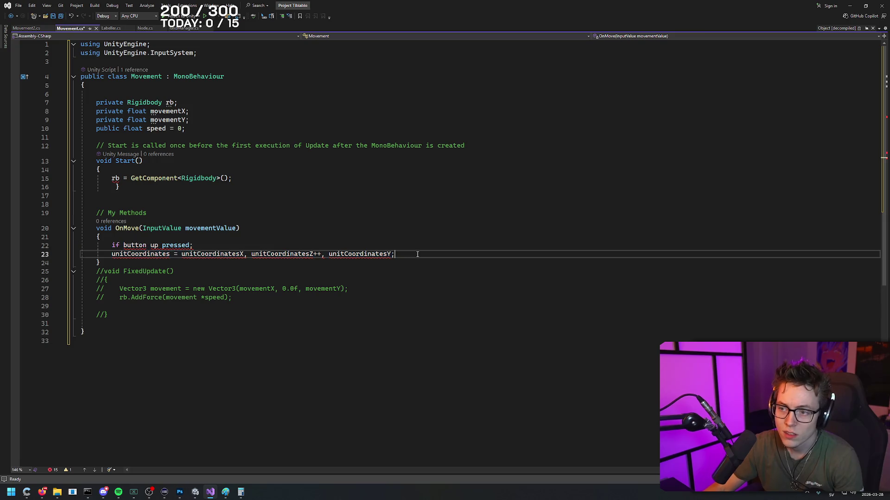
key(Return)
key(ctrl+v)
key(Return)
key(ctrl+v)
key(Return)
key(ctrl+v)
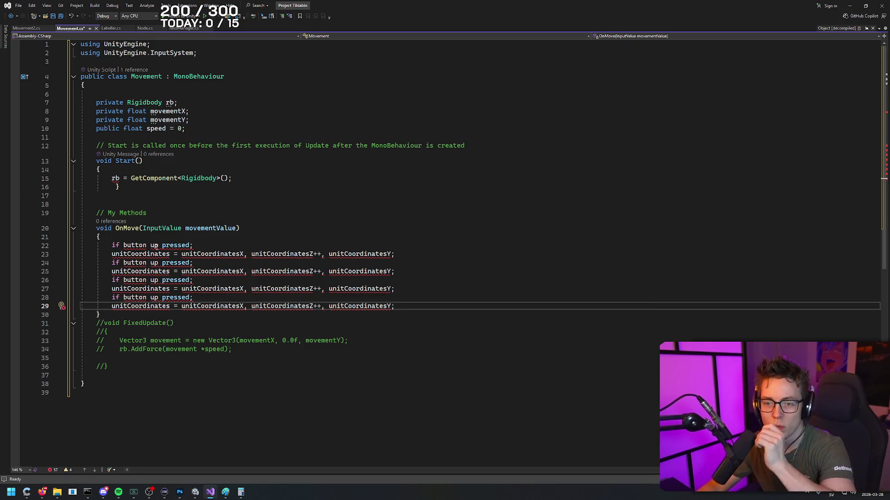
- Rename the second, third and fourth checks to down, left and right
click(153, 263)
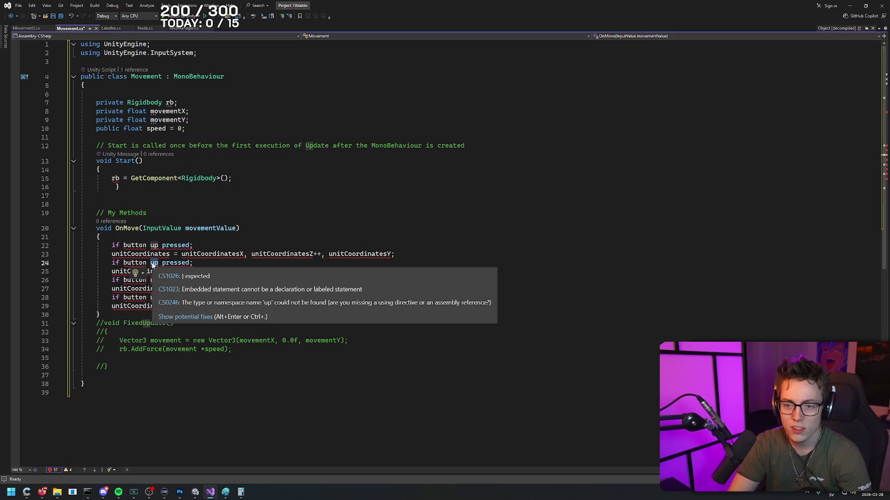
double_click(152, 262)
text(down)
key(Down)
key(Down)
key(Left)
key(Left)
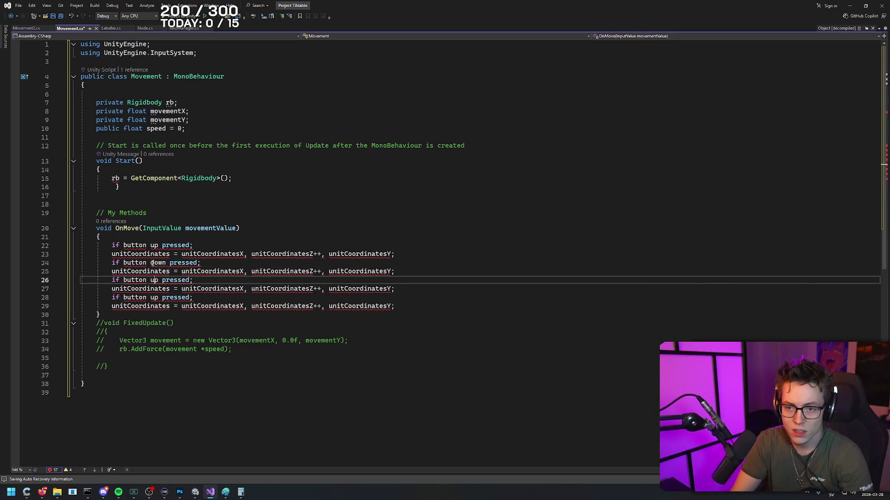
key(BackSpace)
key(BackSpace)
text(left)
key(Down)
key(Down)
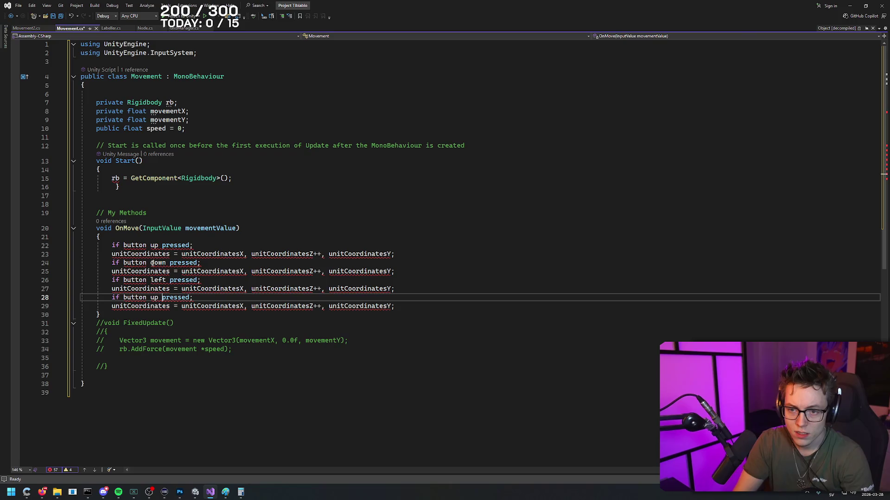
key(Left)
key(Left)
key(BackSpace)
key(BackSpace)
text(right)
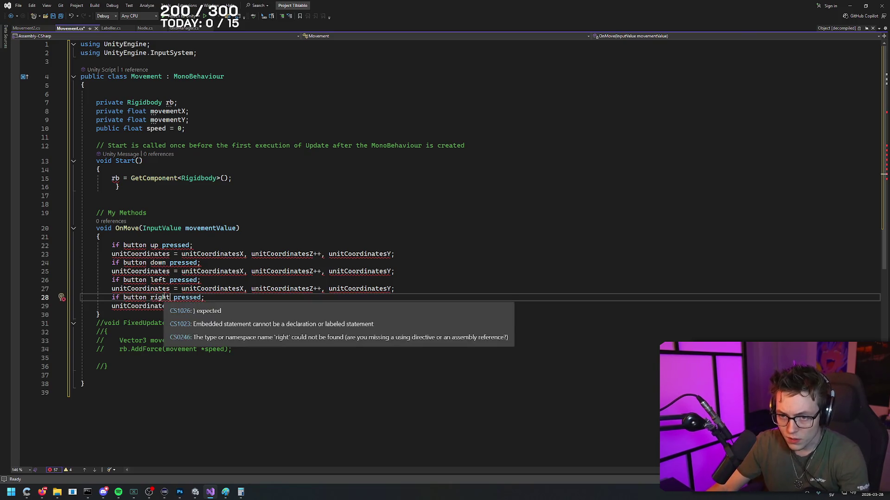
- Set the operators to Z-- for down, X-- for left and X++ for right
click(245, 307)
text(++)
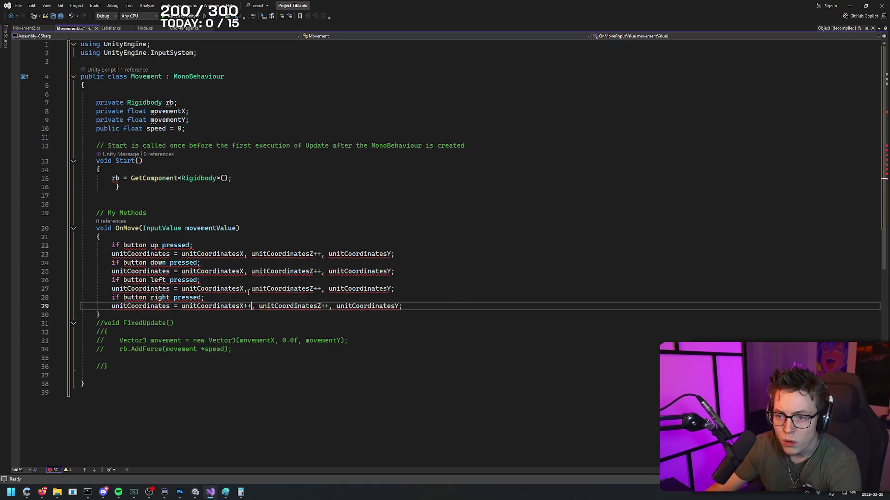
click(244, 289)
text(--)
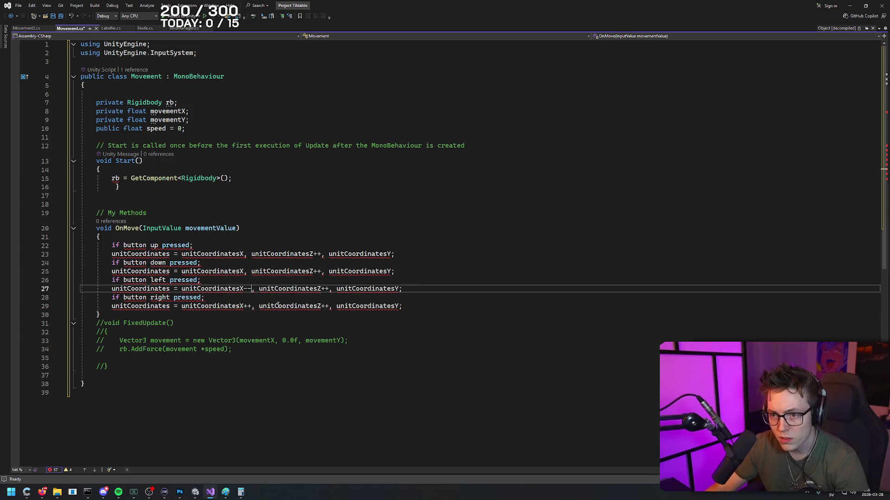
click(330, 307)
key(BackSpace)
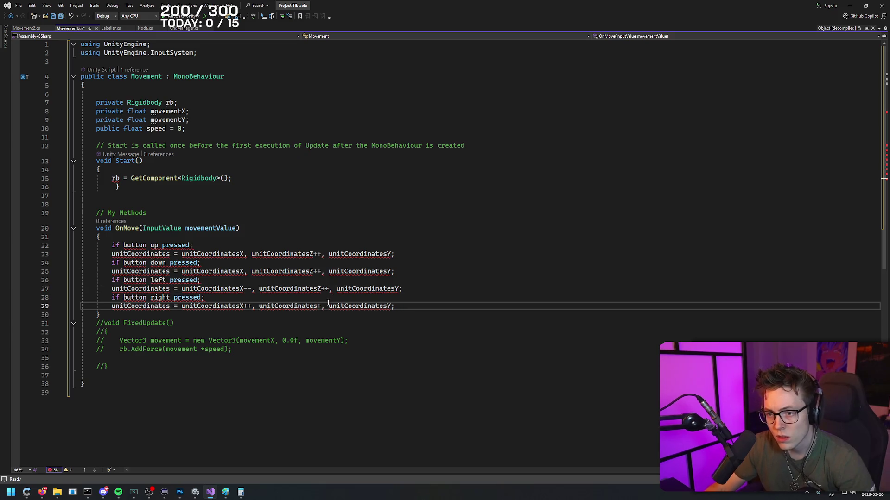
text(Z)
key(BackSpace)
click(325, 288)
key(BackSpace)
key(BackSpace)
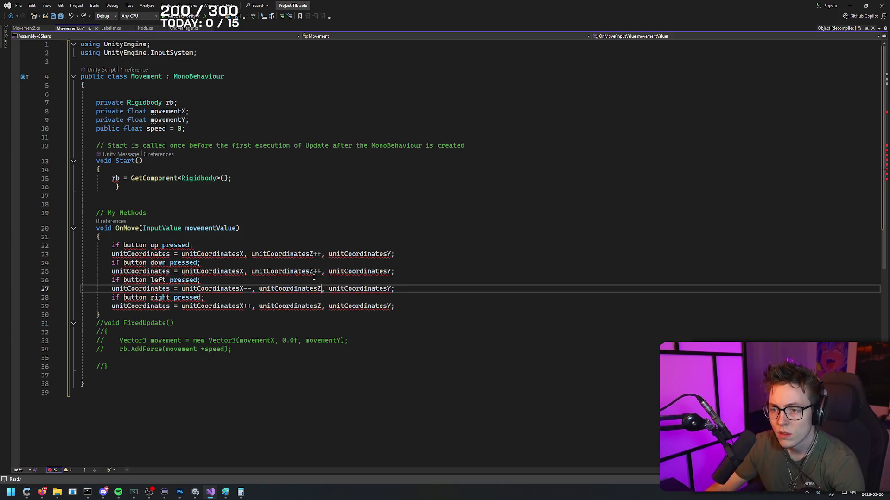
click(245, 271)
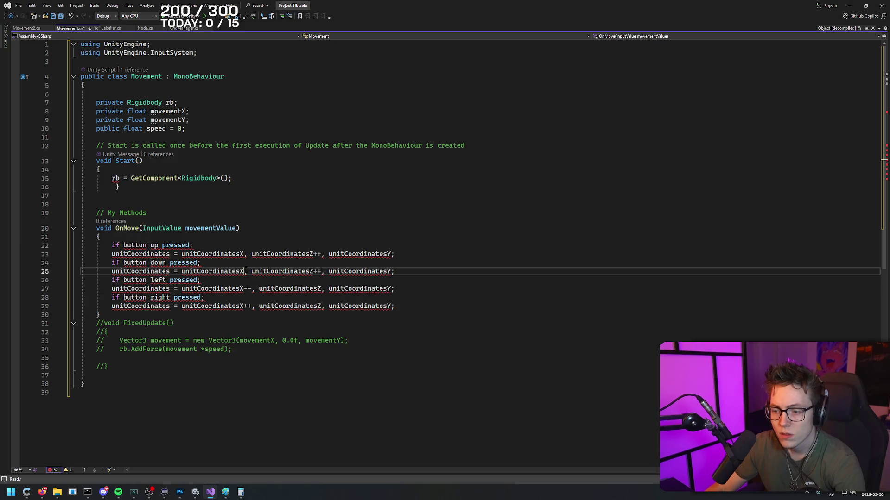
click(321, 271)
key(BackSpace)
key(BackSpace)
text(--)
click(367, 281)
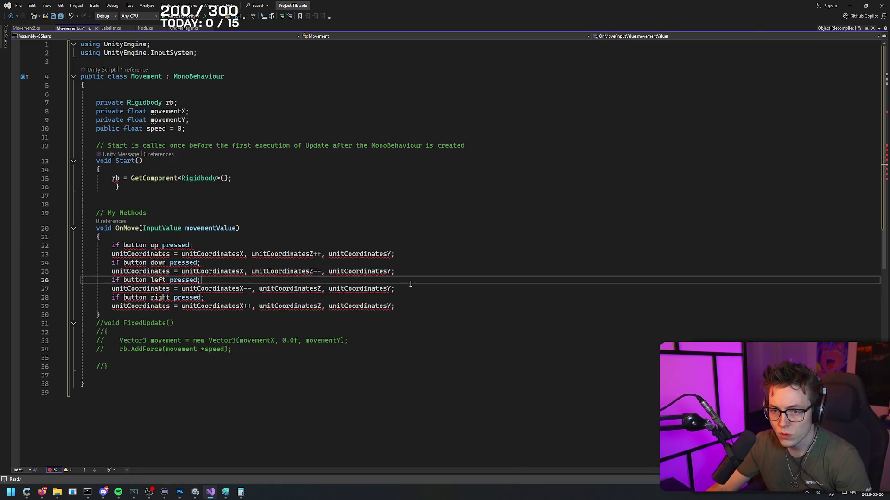
click(415, 306)
click(414, 315)
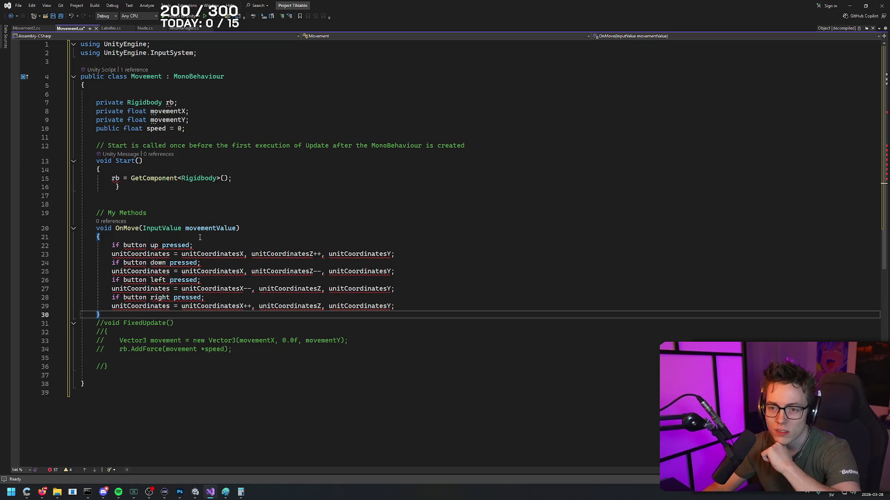
- Add blank lines at the top of OnMove, then draft and delete an 'if unitCoordinates' condition
click(286, 226)
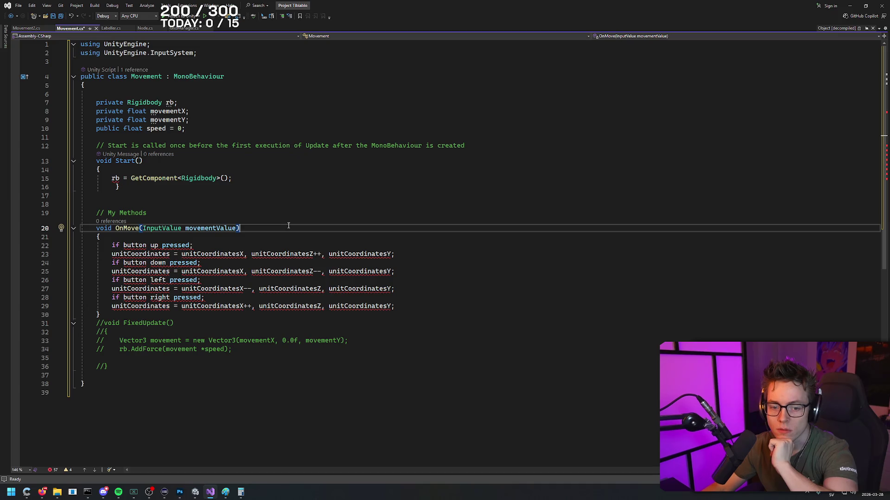
key(Down)
key(Return)
key(Return)
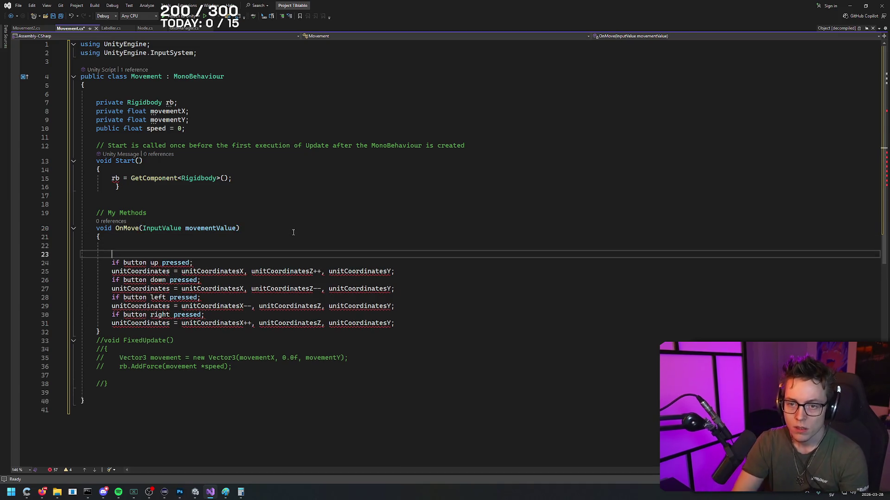
key(Up)
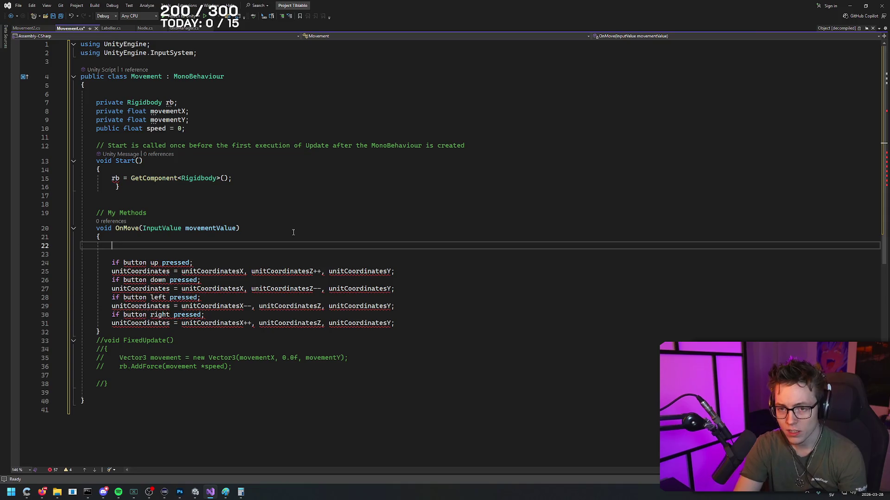
text(if )
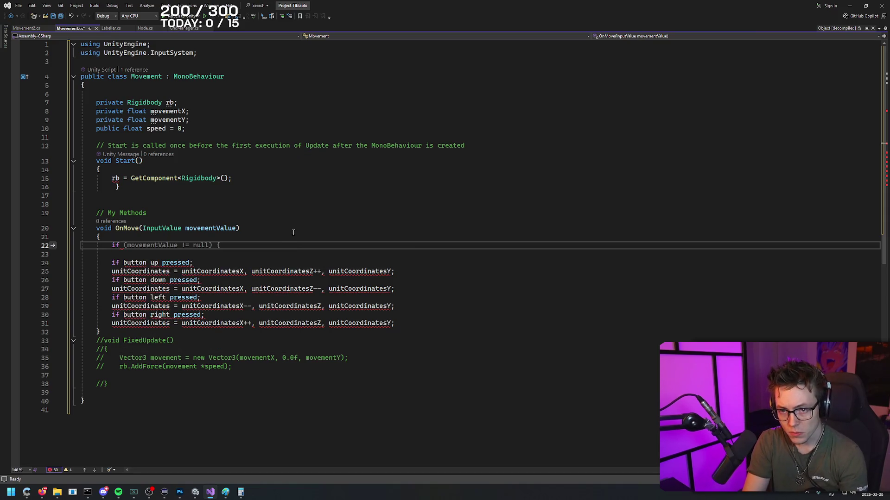
text(U)
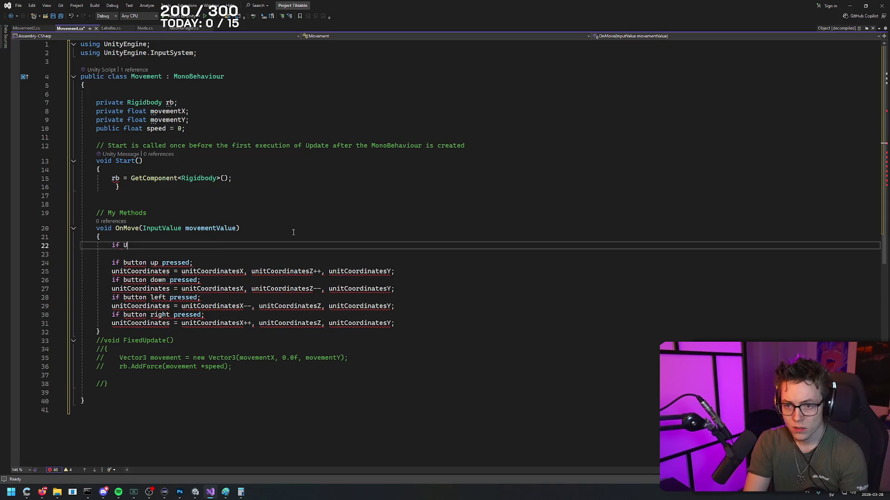
text(nit)
key(BackSpace)
key(BackSpace)
key(BackSpace)
text(unit)
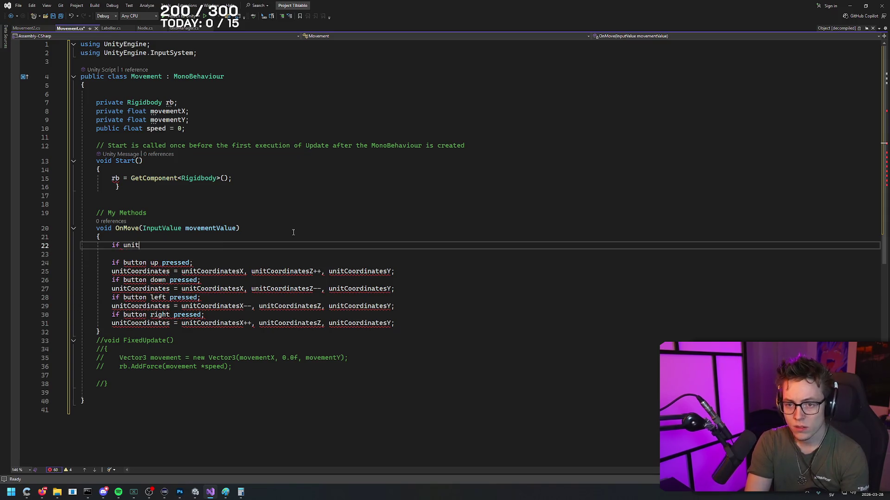
text(Coordinates)
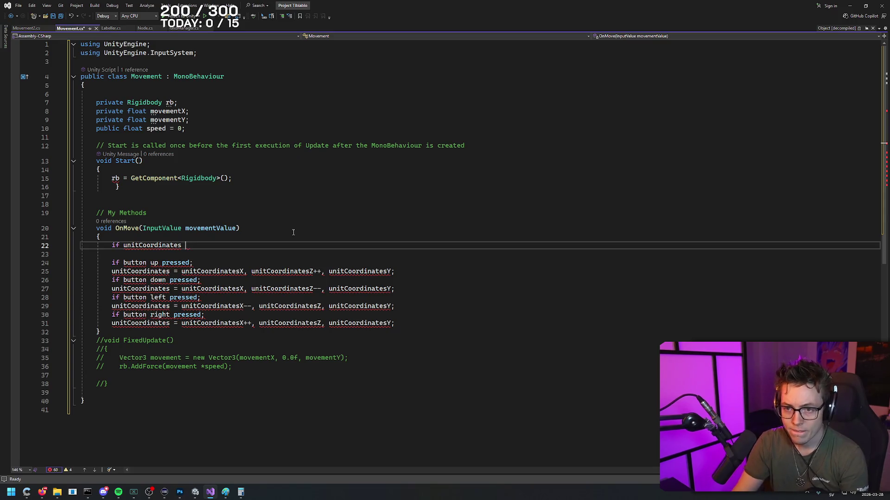
key(shift+Left)
key(shift+Left)
key(shift+Left)
key(ctrl+c)
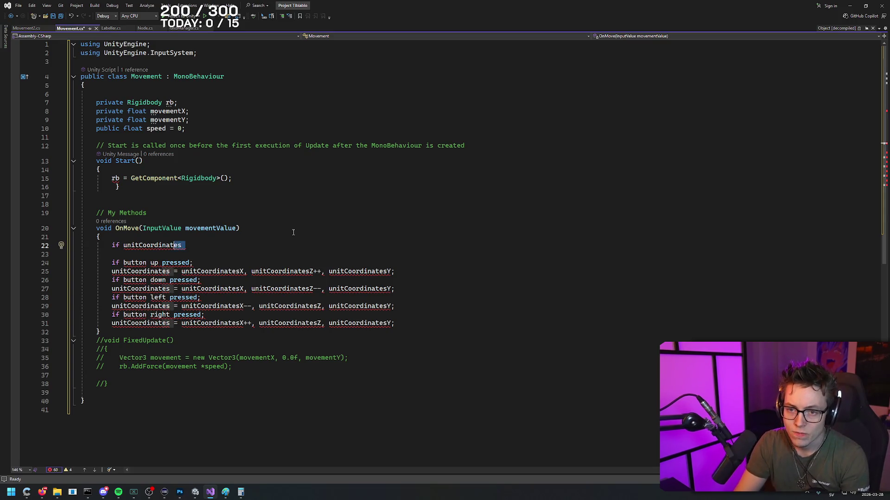
key(BackSpace)
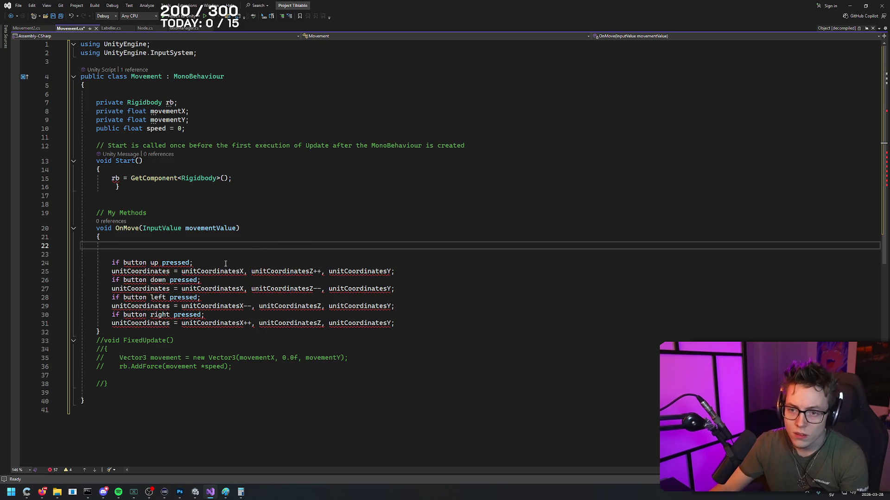
- Add the line 'if unitCoordinatesX++ = allowed' below the up check
click(225, 263)
key(Return)
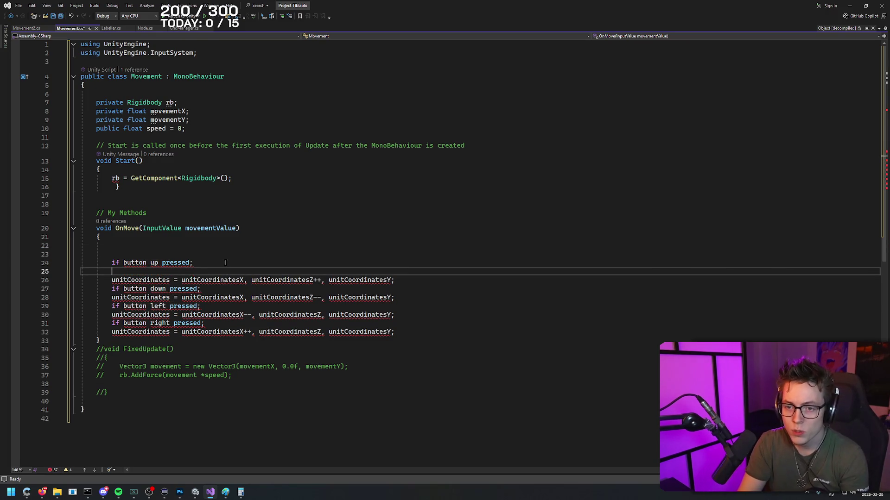
key(ctrl+v)
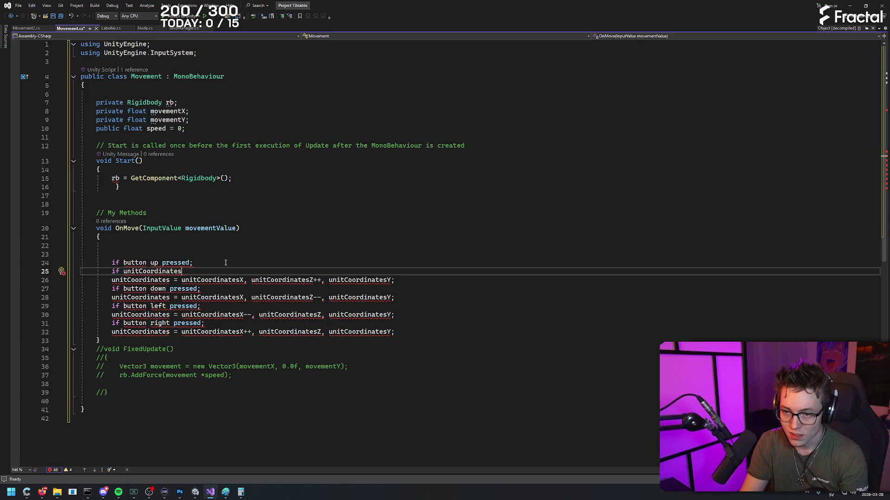
text(X)
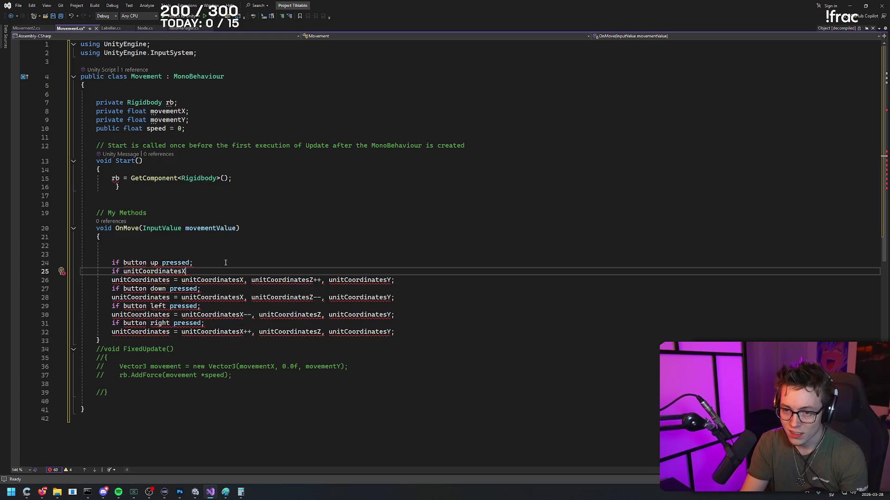
text(++= sc;)
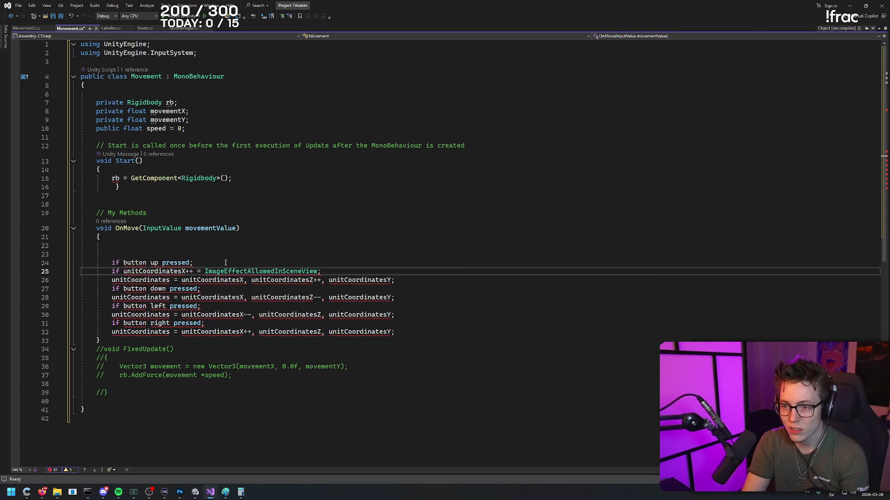
key(BackSpace)
key(BackSpace)
key(BackSpace)
key(BackSpace)
key(BackSpace)
key(BackSpace)
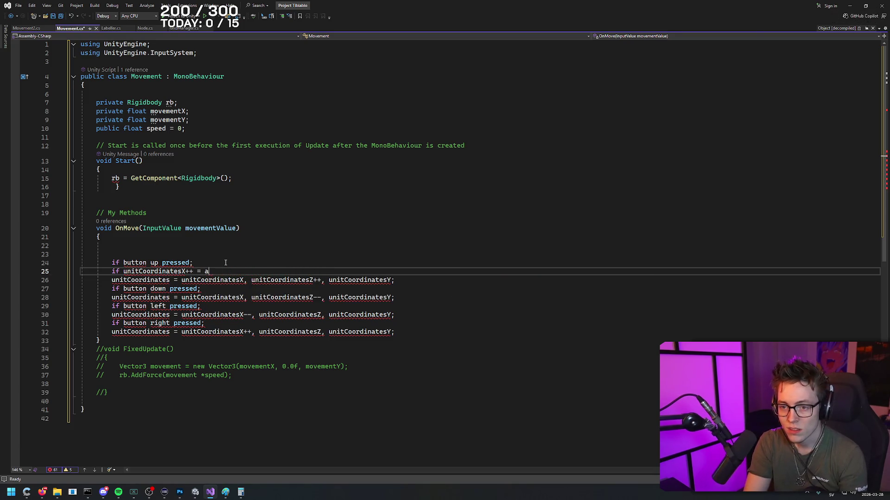
text(allowed)
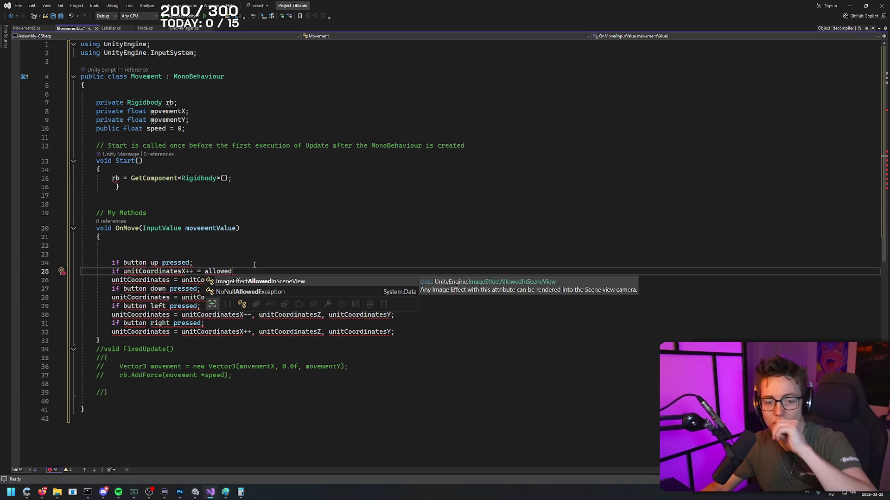
click(257, 254)
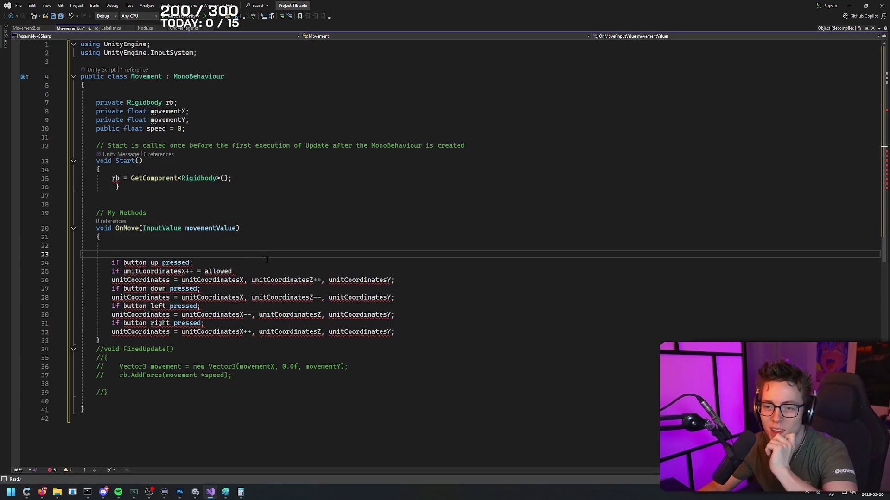
click(267, 260)
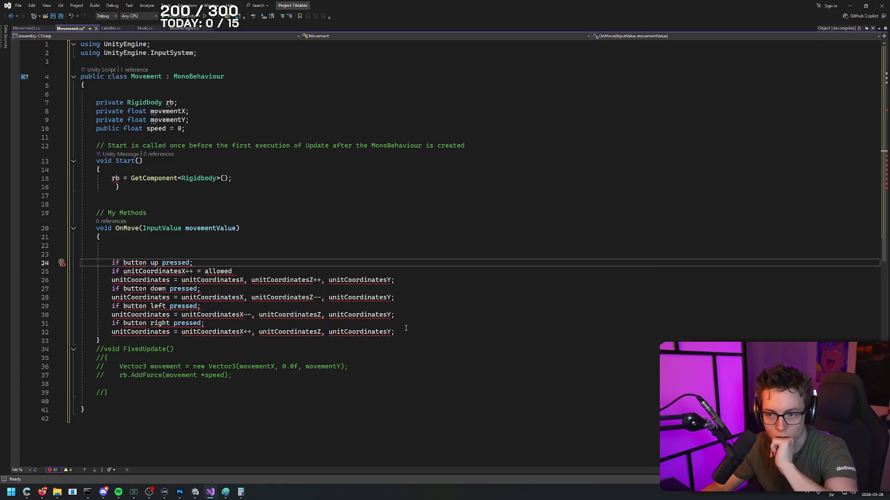
- Delete the draft direction-check code from OnMove
drag(102, 340, 81, 264)
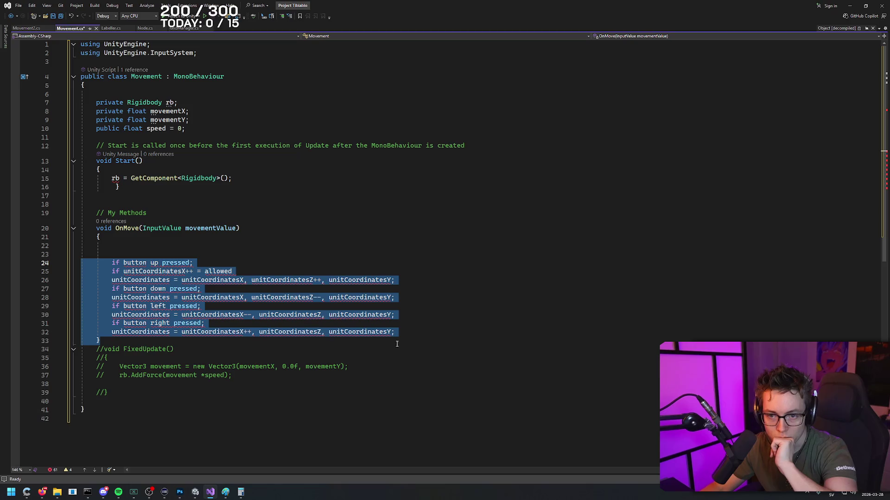
drag(398, 332, 45, 264)
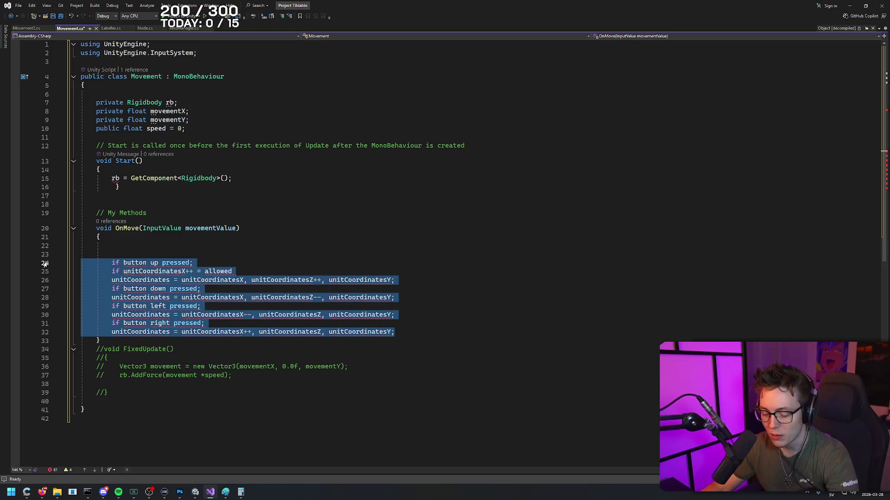
key(BackSpace)
key(BackSpace)
key(BackSpace)
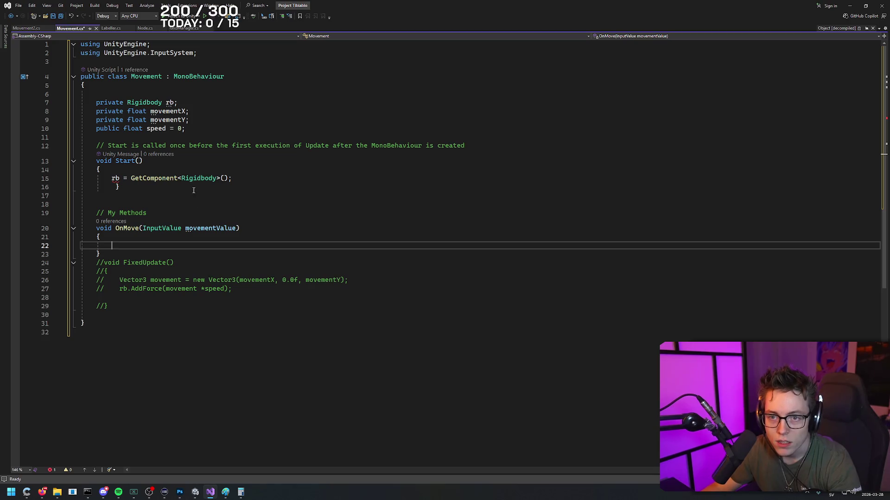
click(328, 204)
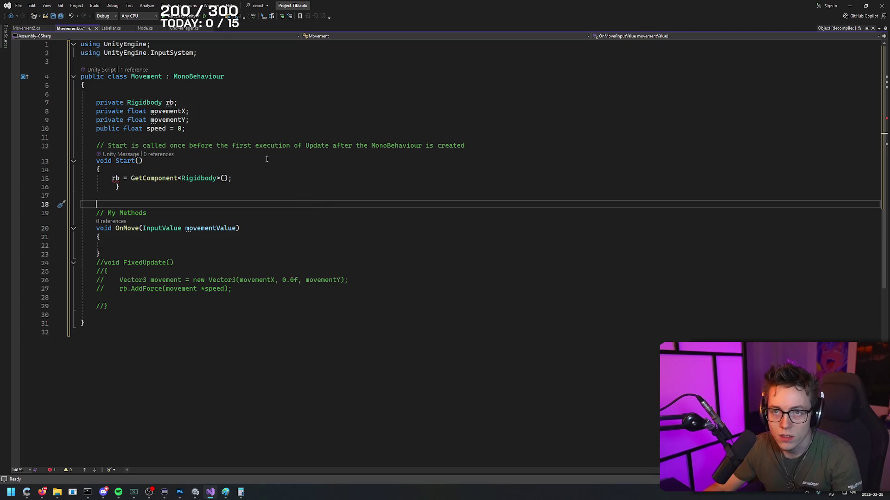
- Overwrite Movement.cs with the full code copied from Movement2.cs
key(ctrl+Tab)
key(ctrl+a)
key(ctrl+Tab)
click(257, 92)
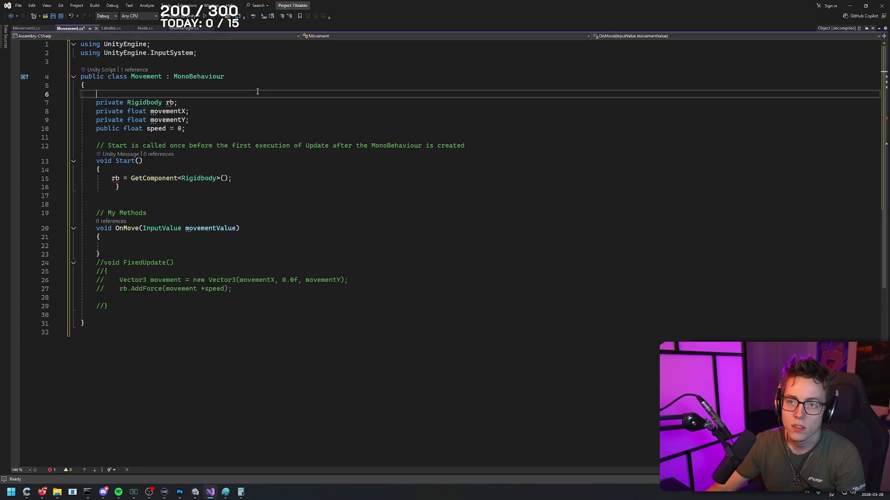
key(ctrl+a)
text(using UnityEngine; using UnityEngine.InputSystem;  public class Movement : MonoBehaviour {      private Rigidbody rb;     private float movementX;     private float movementY;     public float speed = 0;      // Start is called once before the first execution of Update after the MonoBehaviour is created     void Start()     {         rb = GetComponent<Rigidbody>();     }       // My Methods     void OnMove(InputValue movementValue)     {         Vector2 movementVector = movementValue.Get<Vector2>();          movementX = movementVector.x;         movementY = movementVector.y;     }     void FixedUpdate()     {         Vector3 movement = new Vector3(movementX, 0.0f, movementY);         rb.AddForce(movement * speed);      }  })
click(208, 114)
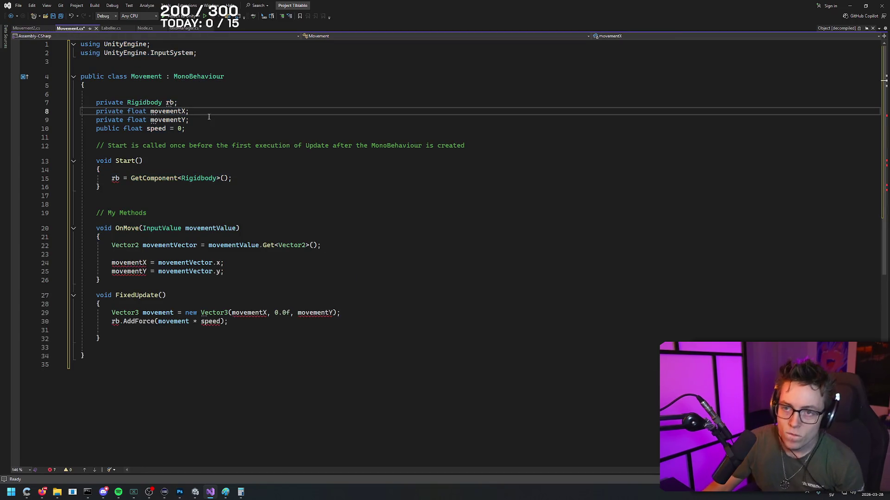
click(203, 116)
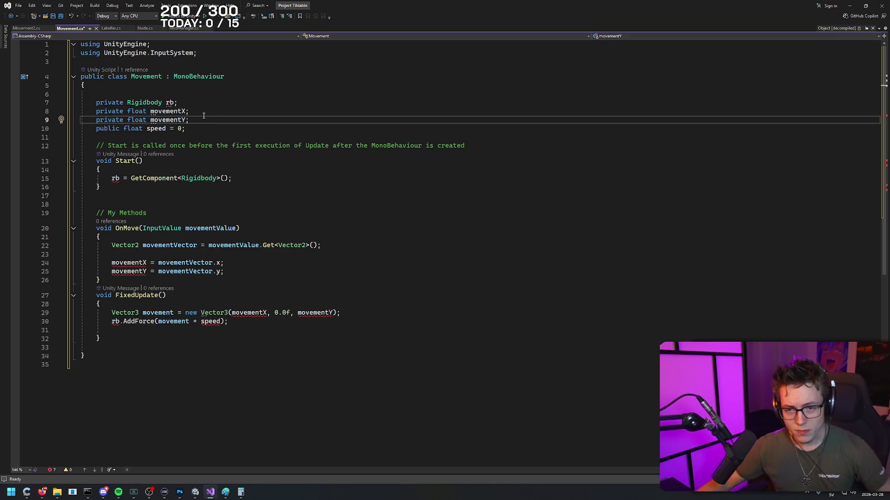
right_click(486, 2)
- Switch from Visual Studio to the browser showing the Input System Quickstart Guide
right_click(441, 2)
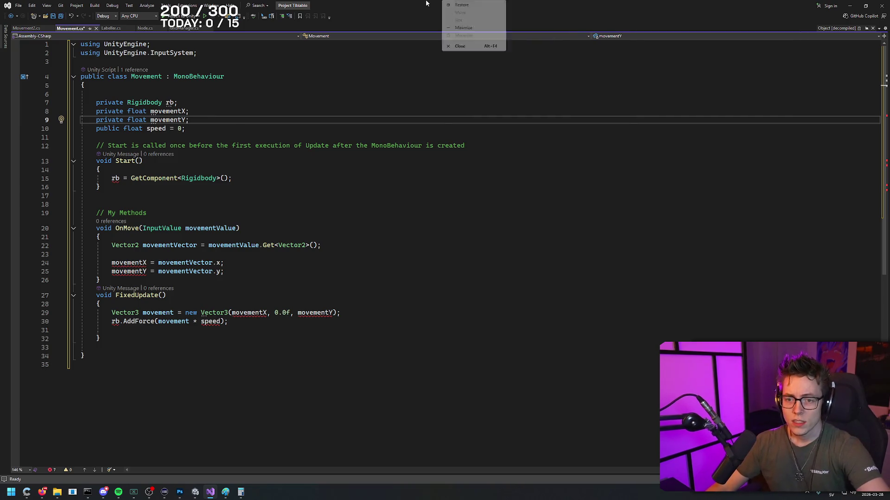
click(426, 3)
mouse_move(41, 492)
click(30, 451)
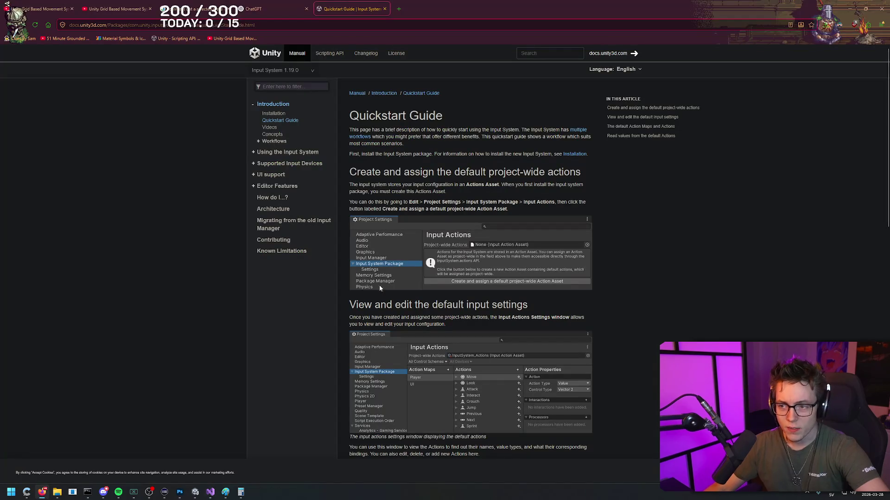
right_click(638, 188)
right_click(529, 97)
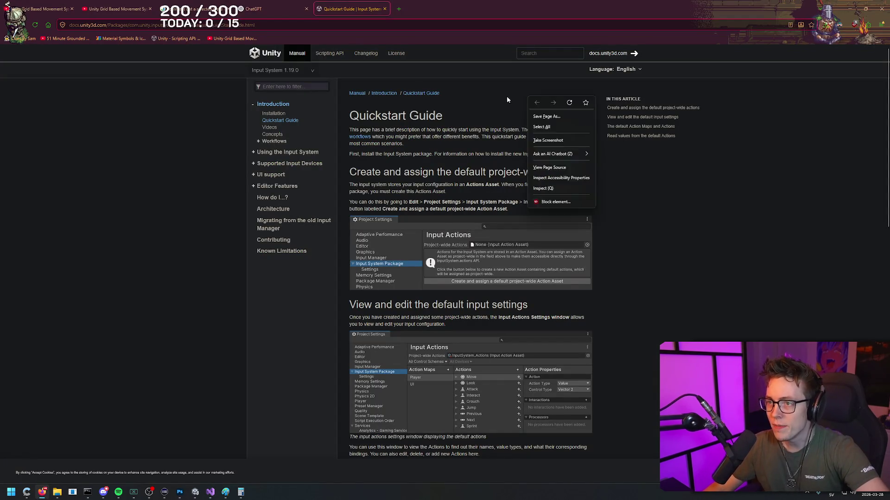
right_click(472, 102)
key(Escape)
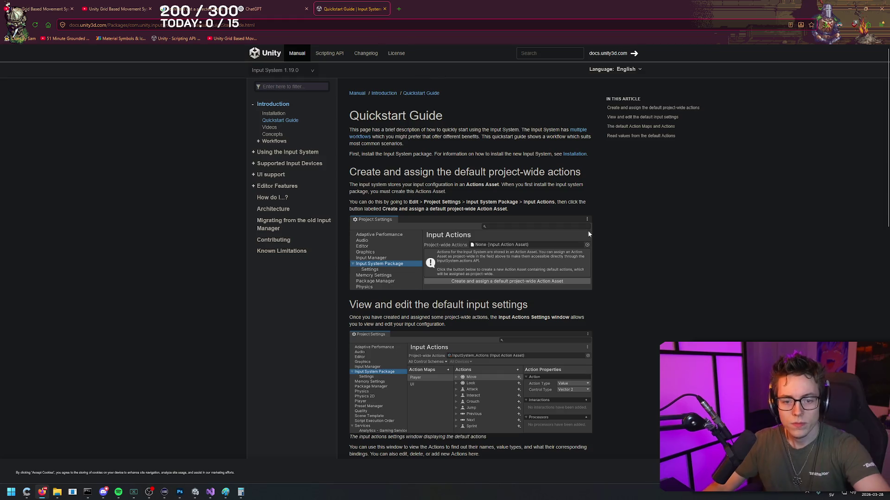
- Read the 'Read values from the default Actions' example, then open the Videos page
scroll(641, 250, down, 3)
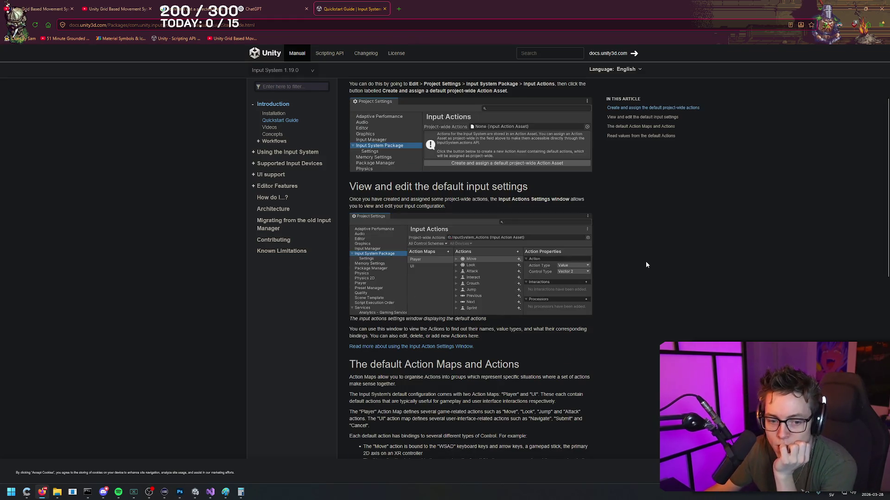
scroll(643, 260, down, 3)
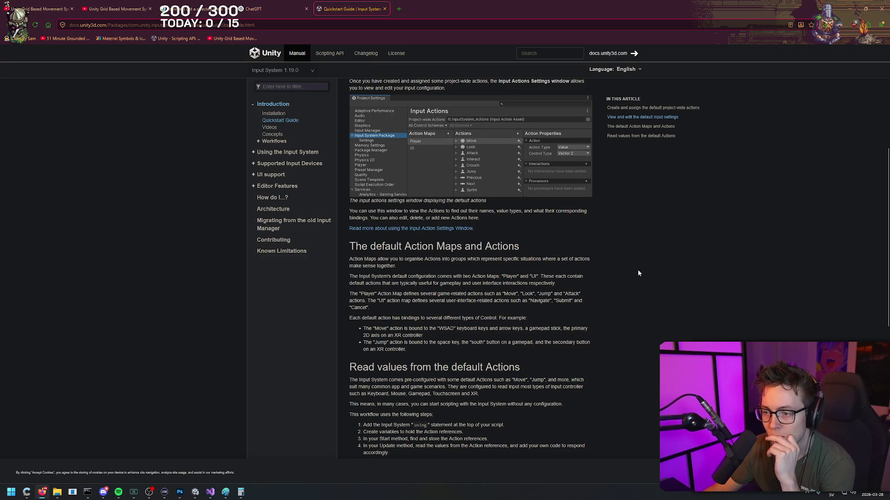
scroll(644, 288, down, 1)
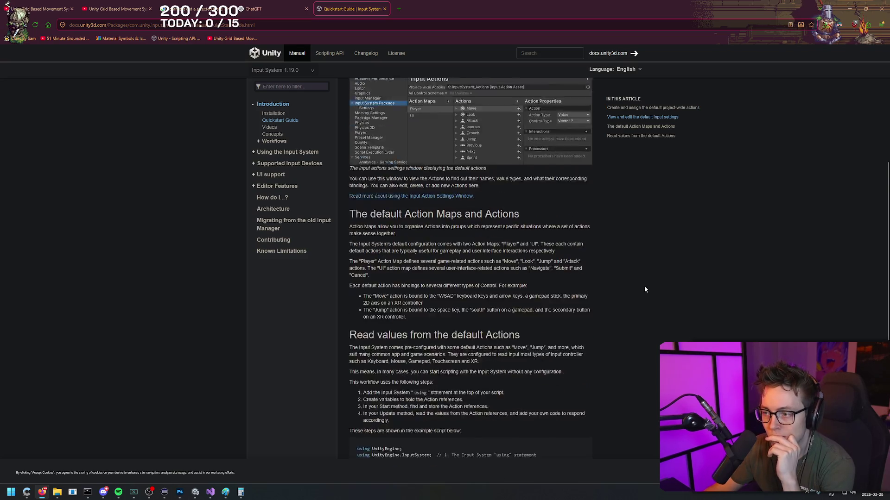
scroll(644, 289, down, 1)
scroll(649, 296, down, 3)
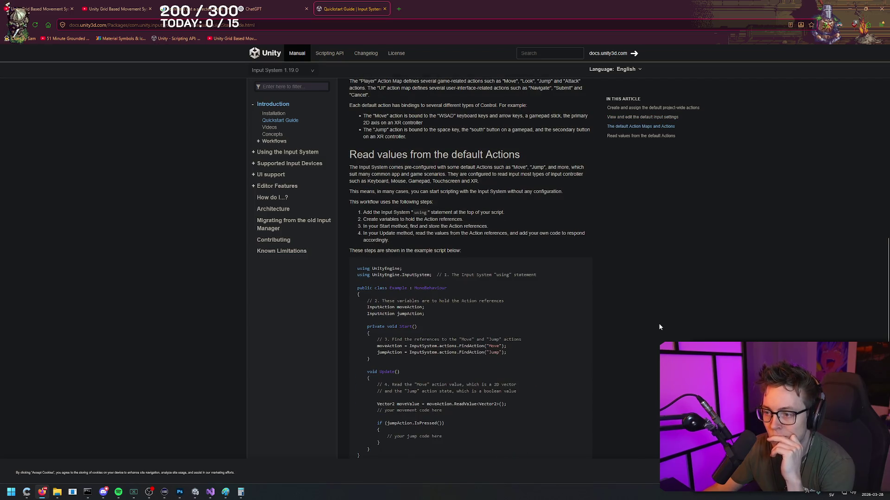
click(214, 491)
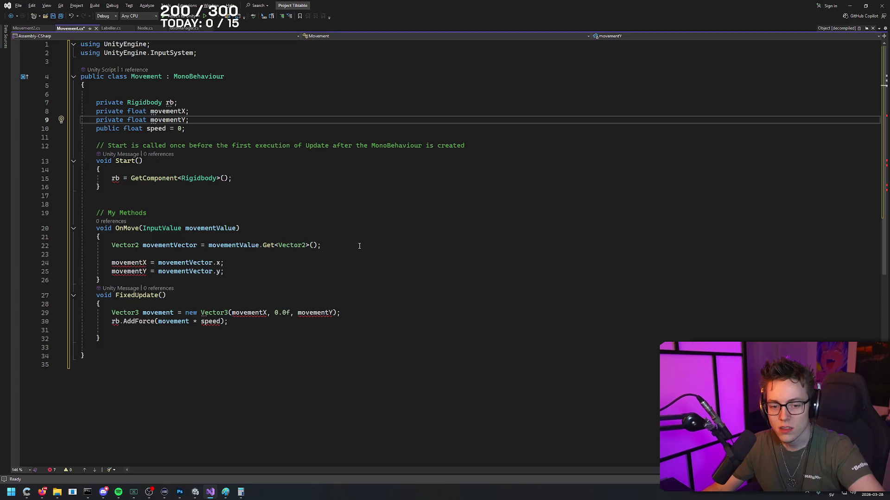
key(alt+Tab)
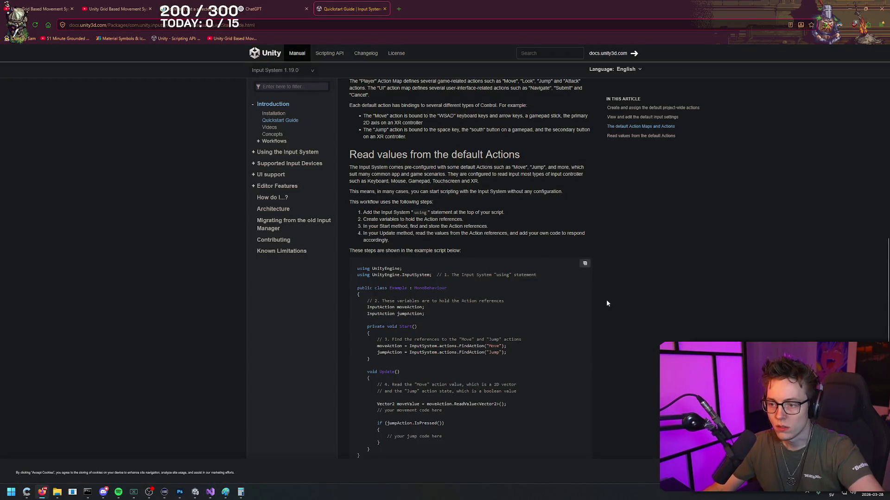
scroll(632, 302, down, 2)
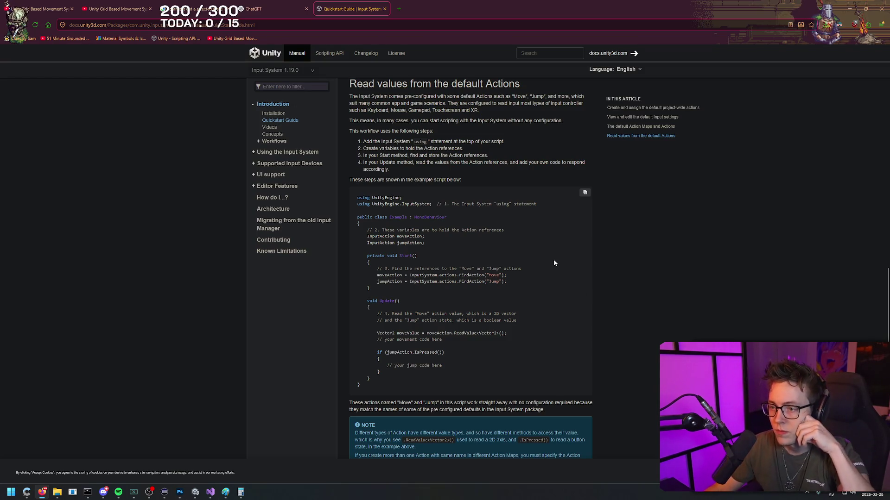
scroll(554, 263, down, 2)
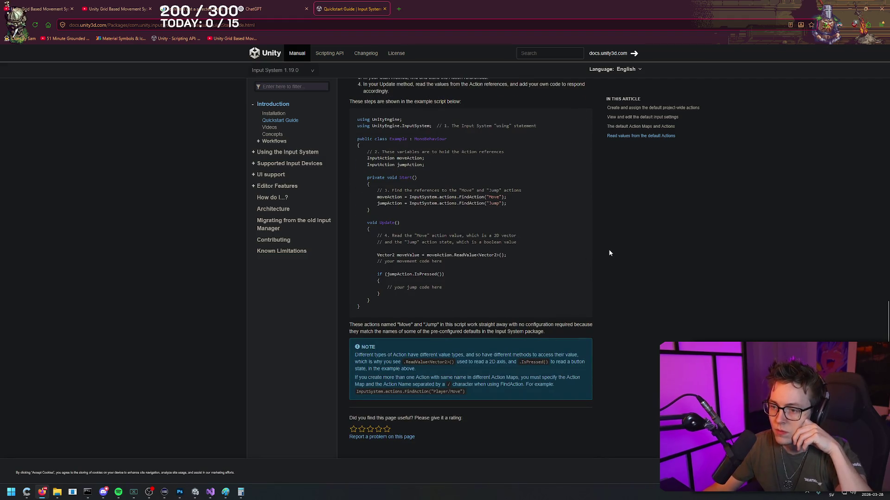
scroll(609, 253, up, 4)
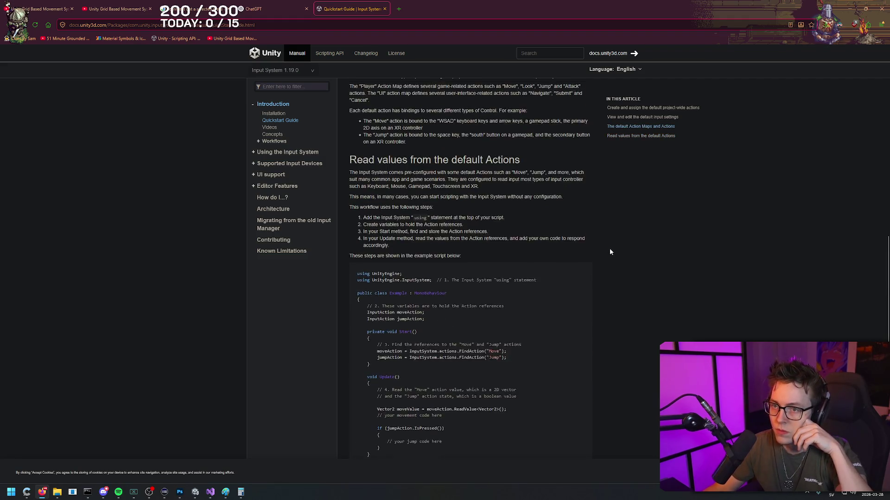
click(278, 120)
click(270, 128)
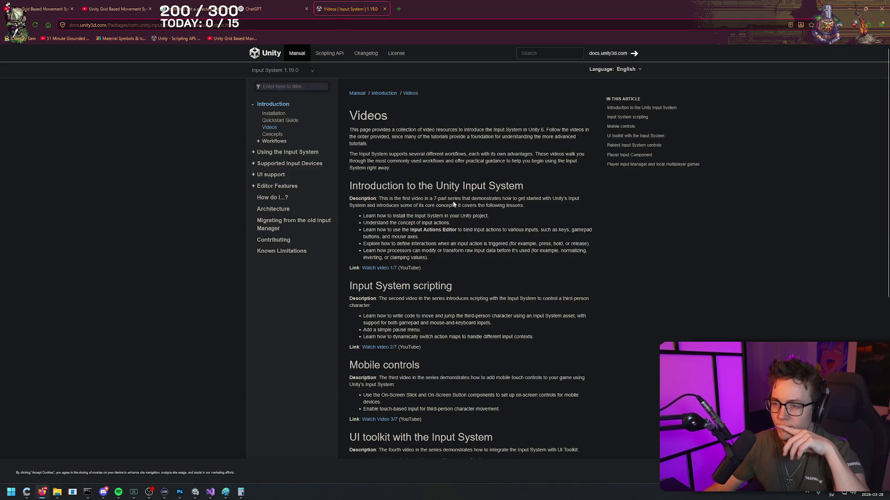
- Open the 'Input System in Unity 6 (1/7): Input Action Editor' video, then return to Unity
click(389, 268)
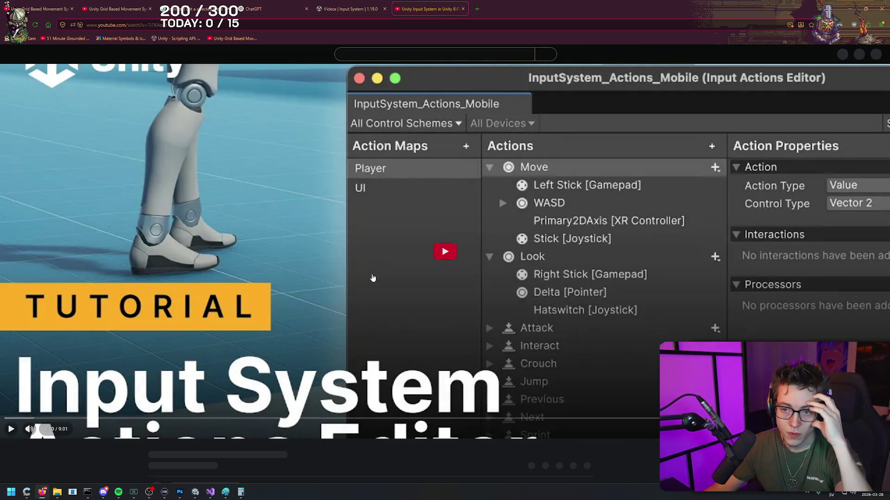
right_click(283, 455)
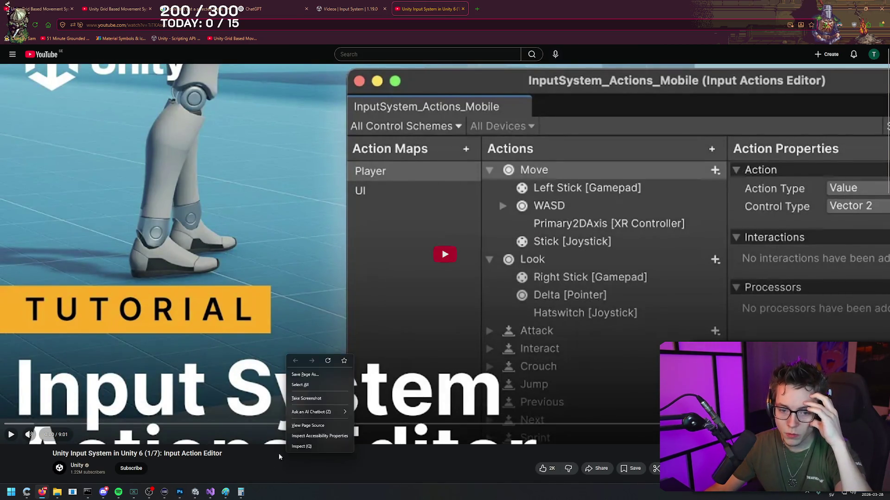
click(269, 455)
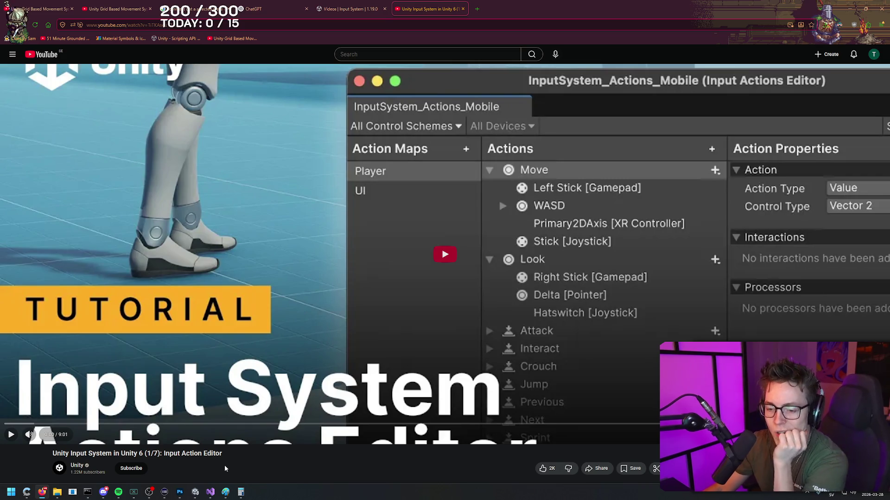
mouse_move(195, 492)
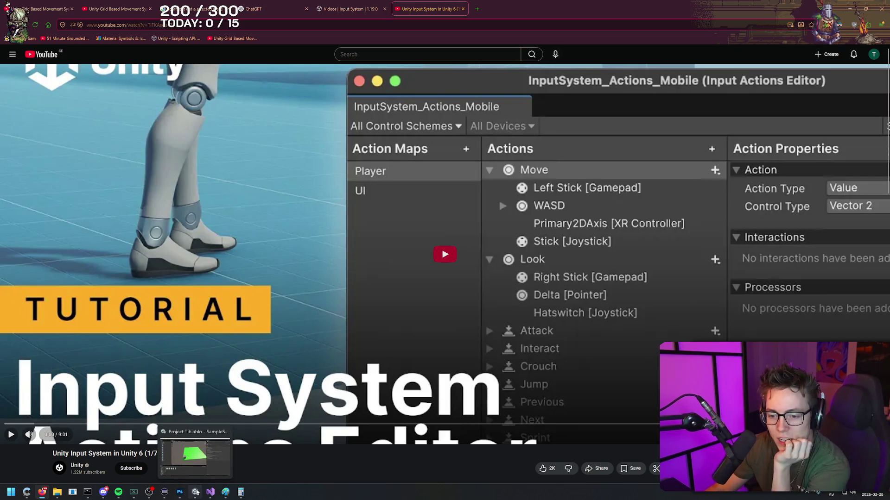
click(195, 462)
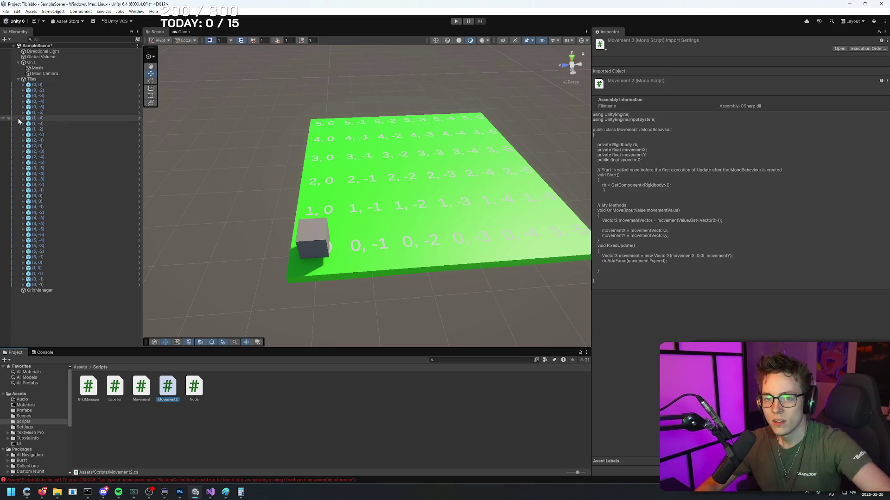
- Collapse the Tiles group in the Hierarchy and orbit the Scene view around the tile grid
click(43, 79)
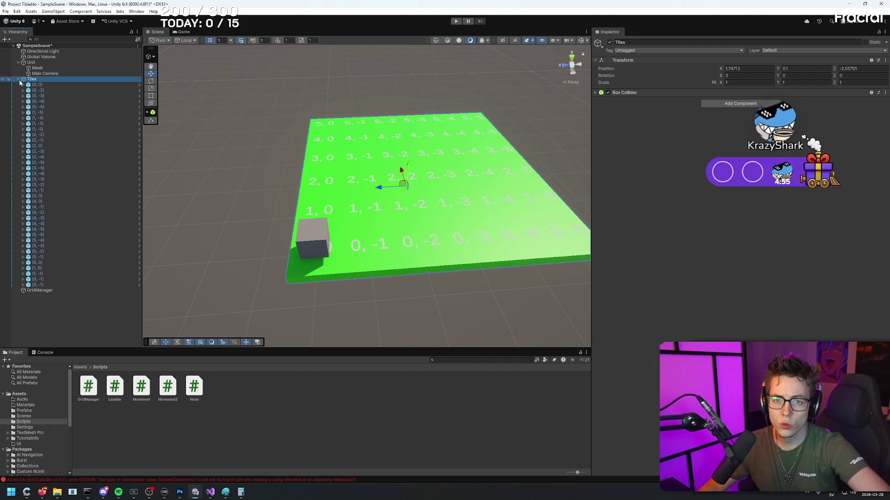
key(Left)
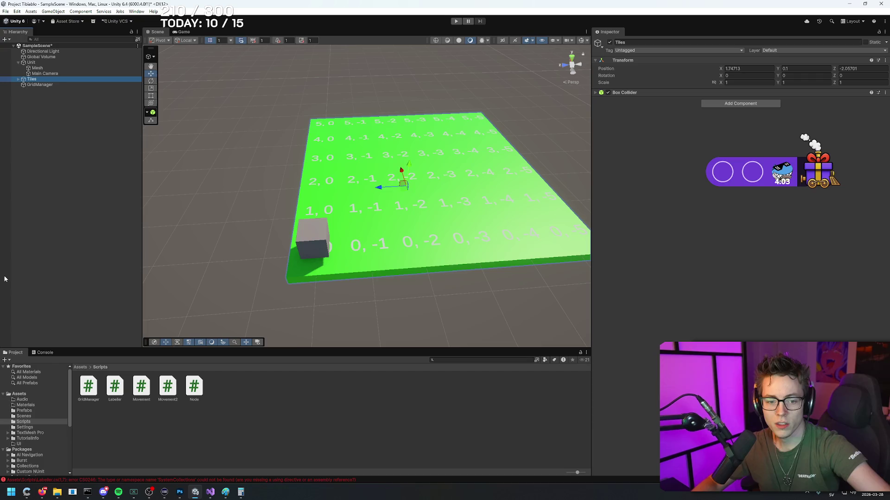
mouse_move(514, 121)
mouse_down()
mouse_move(475, 185)
mouse_move(459, 186)
mouse_up()
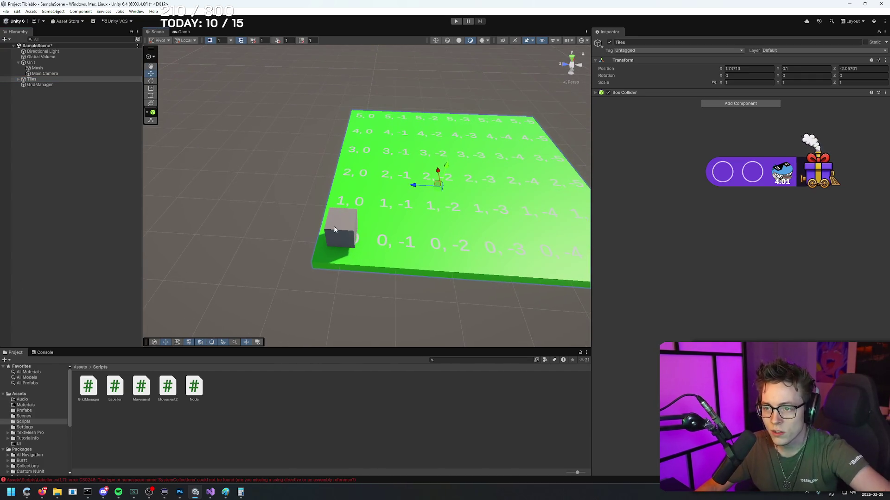
- Drag the unit's cube up from the 0,0 tile onto the 2,0 tile (X -11.93, Z -0.006)
click(345, 227)
mouse_move(355, 227)
mouse_down()
mouse_move(356, 188)
mouse_move(389, 100)
mouse_move(361, 203)
mouse_move(396, 206)
mouse_move(396, 113)
mouse_move(393, 222)
mouse_move(395, 111)
mouse_move(391, 213)
mouse_move(393, 118)
mouse_move(381, 220)
mouse_move(388, 191)
mouse_up()
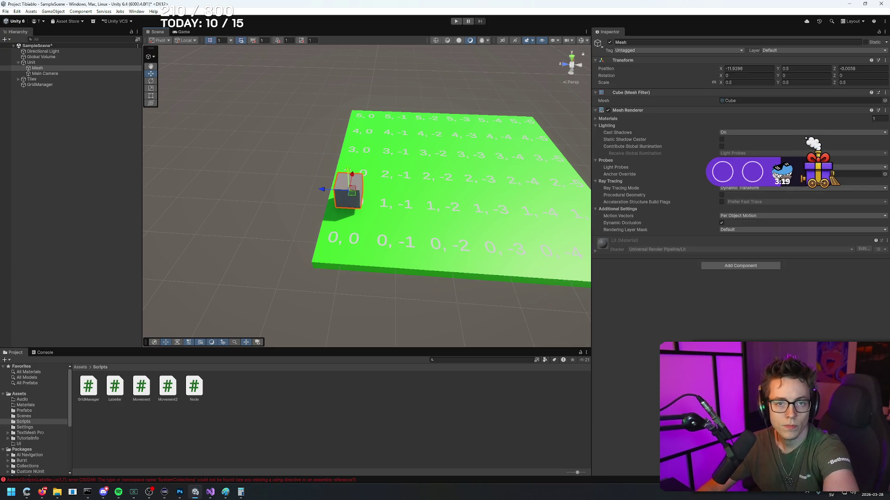
key(alt+Tab)
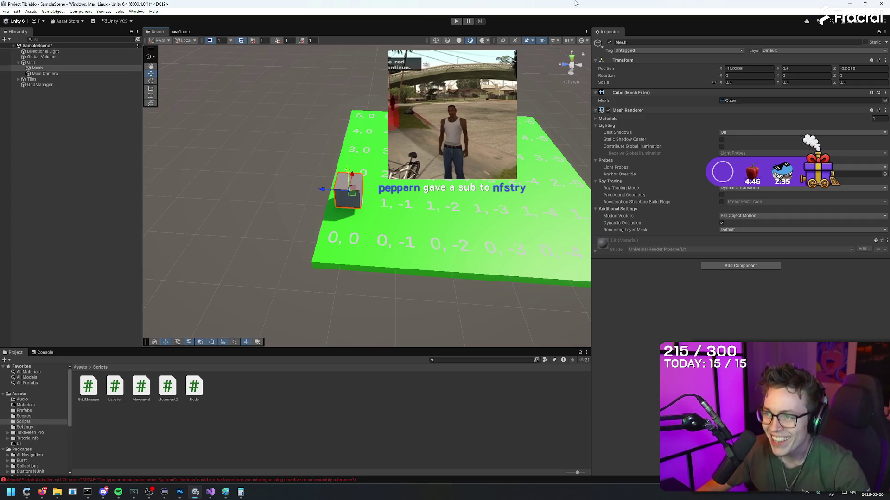
right_click(481, 2)
click(432, 3)
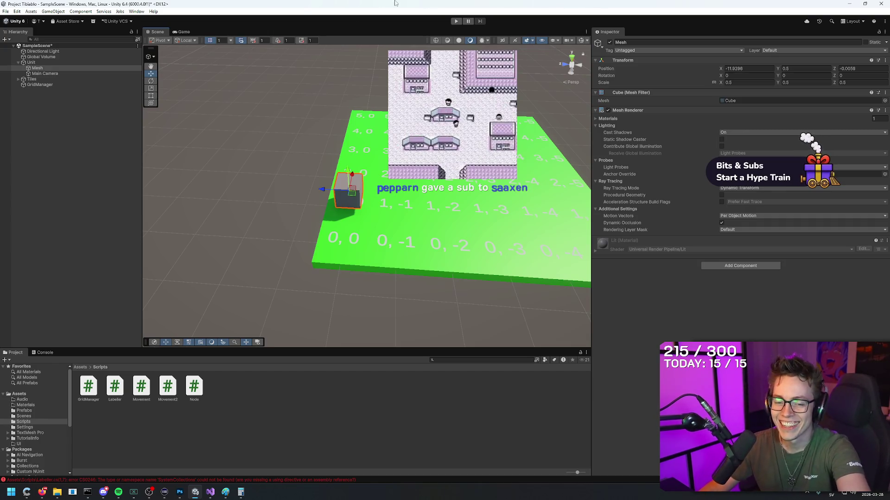
right_click(422, 4)
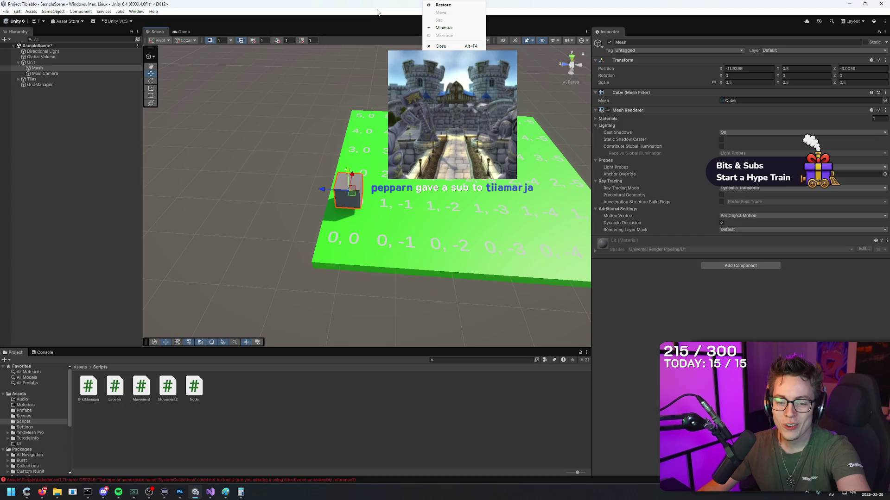
click(370, 4)
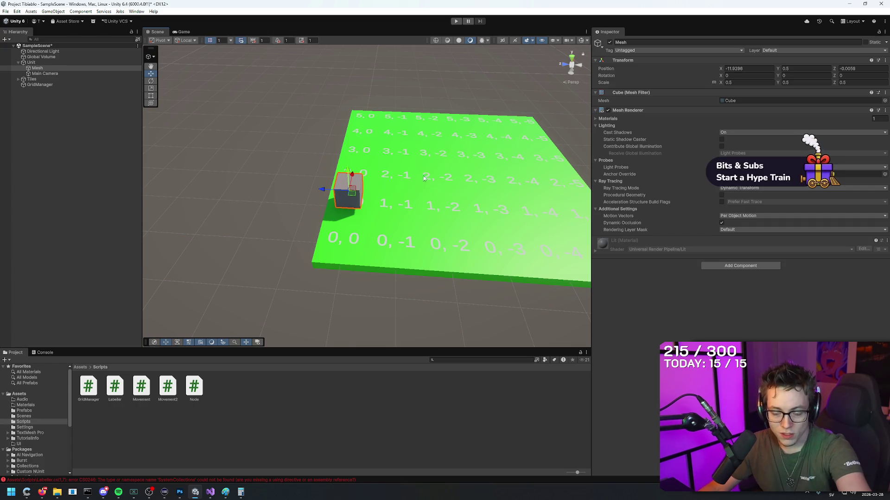
mouse_move(423, 176)
mouse_down()
mouse_move(444, 93)
mouse_move(461, 88)
mouse_move(464, 96)
mouse_up()
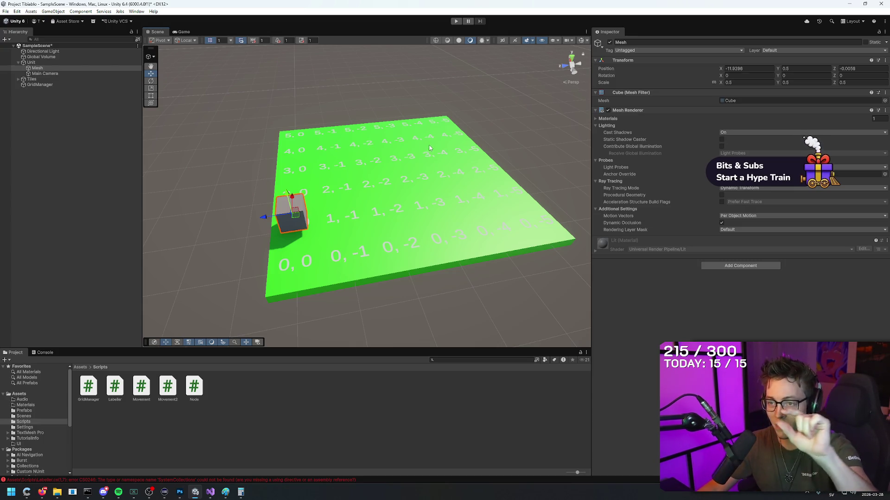
mouse_move(416, 132)
mouse_down()
mouse_move(387, 107)
mouse_move(536, 139)
mouse_up()
scroll(539, 138, down, 2)
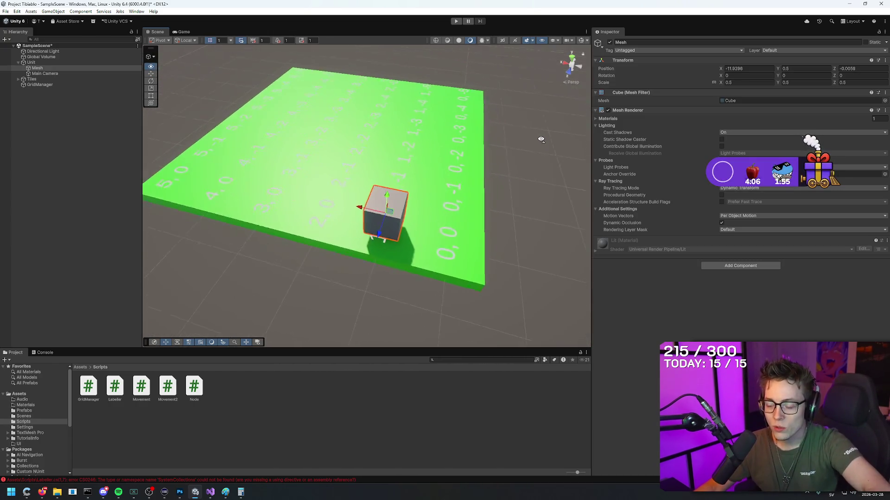
scroll(539, 139, up, 5)
scroll(515, 174, down, 4)
mouse_move(515, 174)
mouse_down()
mouse_move(449, 145)
mouse_move(542, 210)
mouse_move(529, 187)
mouse_move(537, 215)
mouse_move(346, 162)
mouse_move(353, 128)
mouse_move(474, 135)
mouse_move(522, 113)
mouse_move(512, 138)
mouse_move(513, 220)
mouse_move(502, 199)
mouse_move(459, 208)
mouse_up()
scroll(537, 215, up, 5)
scroll(536, 216, down, 5)
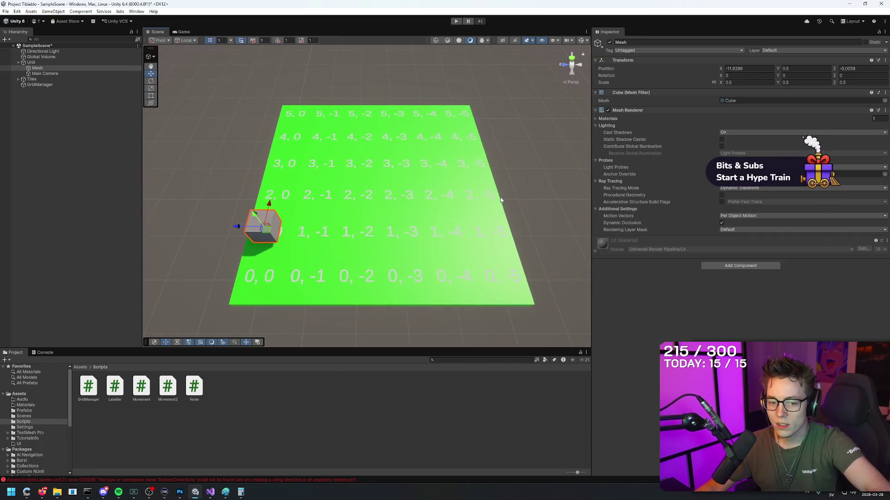
- In the browser, go from the Input System Videos tab to the Quickstart Guide page
click(43, 494)
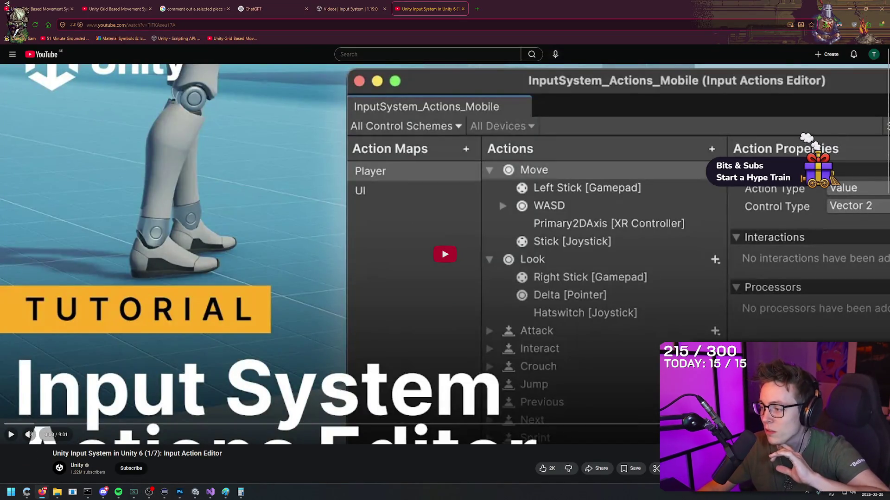
click(351, 9)
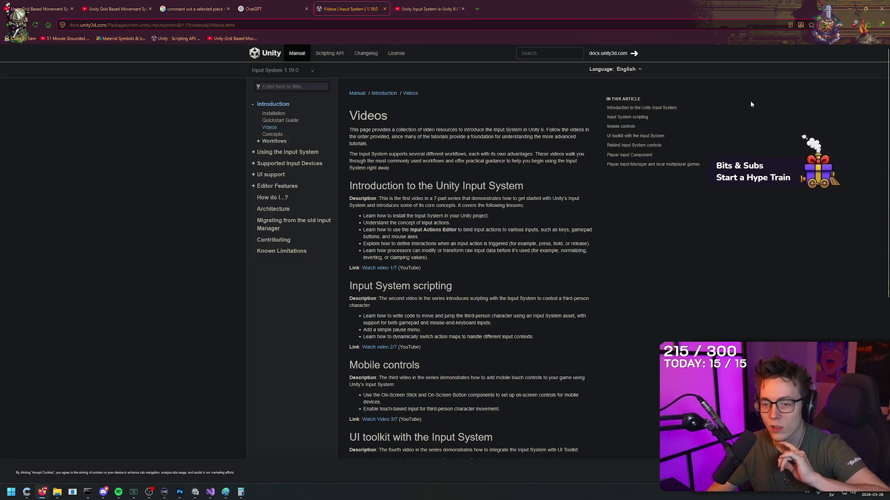
right_click(407, 100)
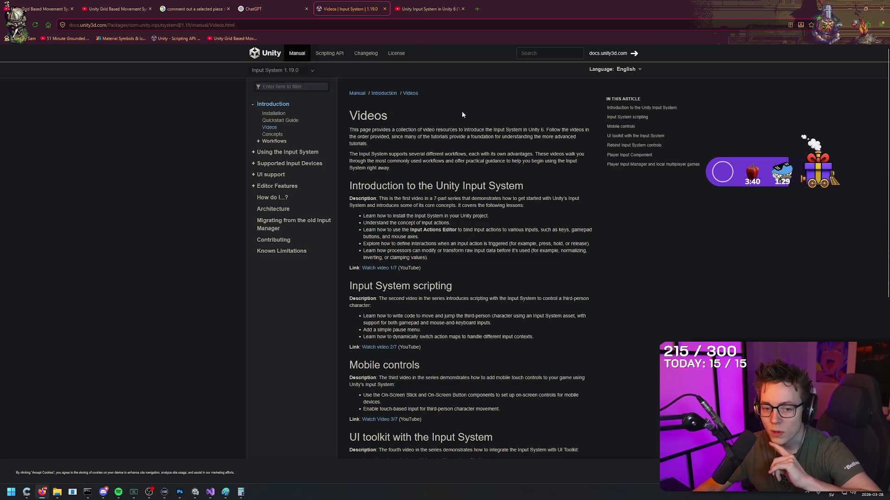
click(280, 120)
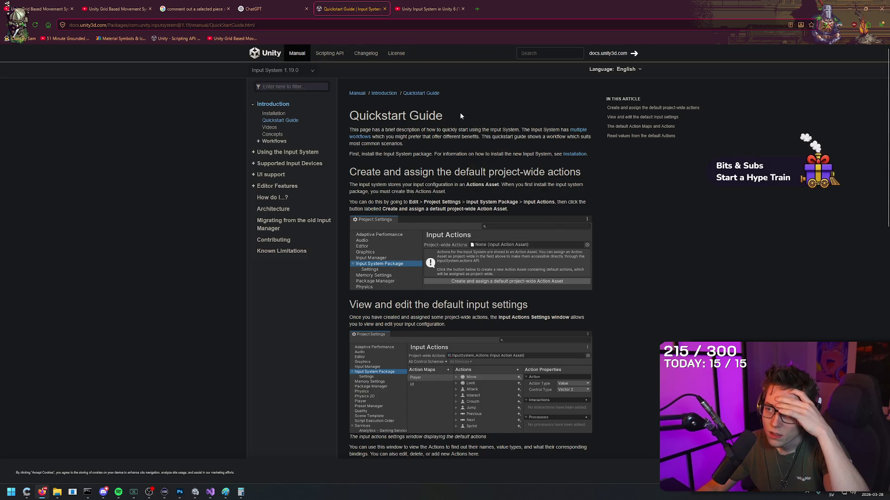
- Scroll to 'Read values from the default Actions' and highlight its heading and intro sentence
scroll(474, 203, down, 4)
scroll(474, 203, down, 6)
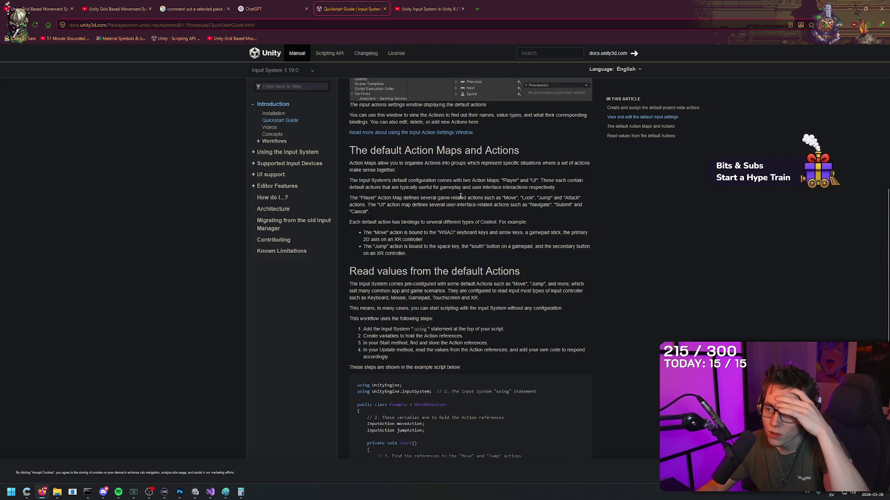
scroll(618, 280, down, 2)
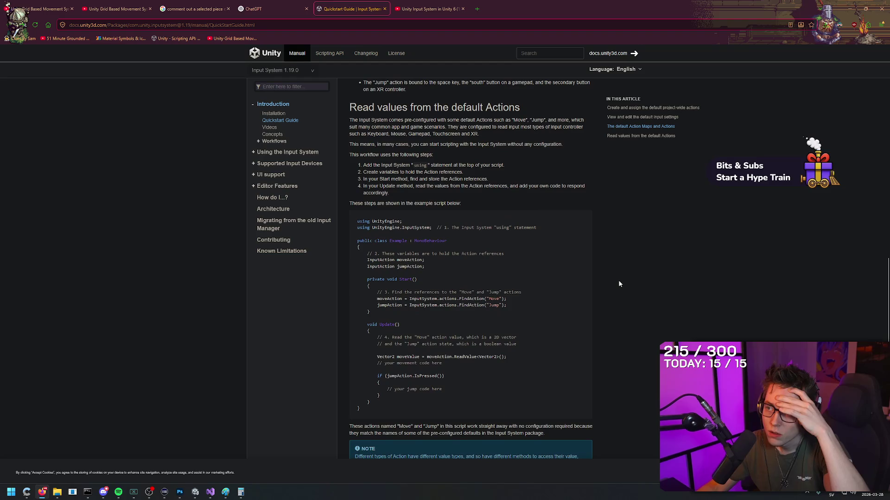
scroll(618, 277, up, 1)
scroll(618, 277, down, 1)
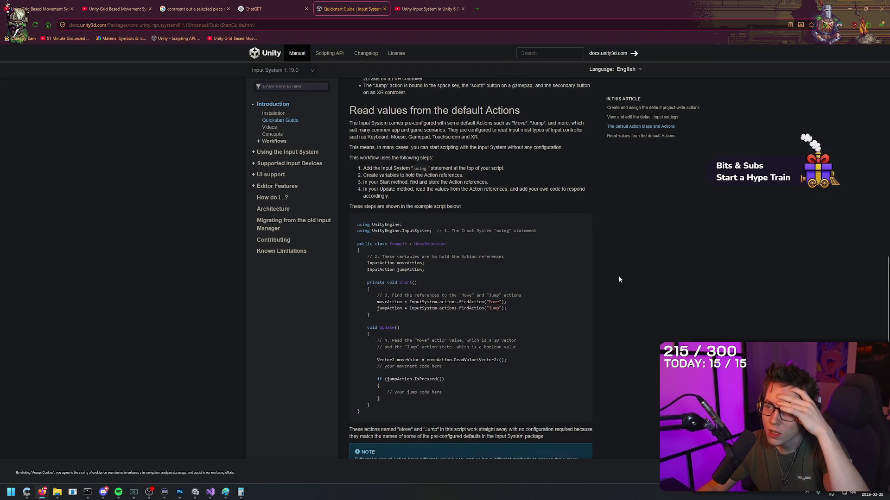
mouse_move(349, 107)
mouse_down()
mouse_move(501, 109)
mouse_move(448, 127)
mouse_move(422, 119)
mouse_move(588, 123)
mouse_move(480, 134)
mouse_move(403, 126)
mouse_move(427, 117)
mouse_move(492, 109)
mouse_move(523, 126)
mouse_move(586, 130)
mouse_move(378, 144)
mouse_move(561, 144)
mouse_move(443, 152)
mouse_move(404, 165)
mouse_move(509, 167)
mouse_move(369, 172)
mouse_move(462, 172)
mouse_up()
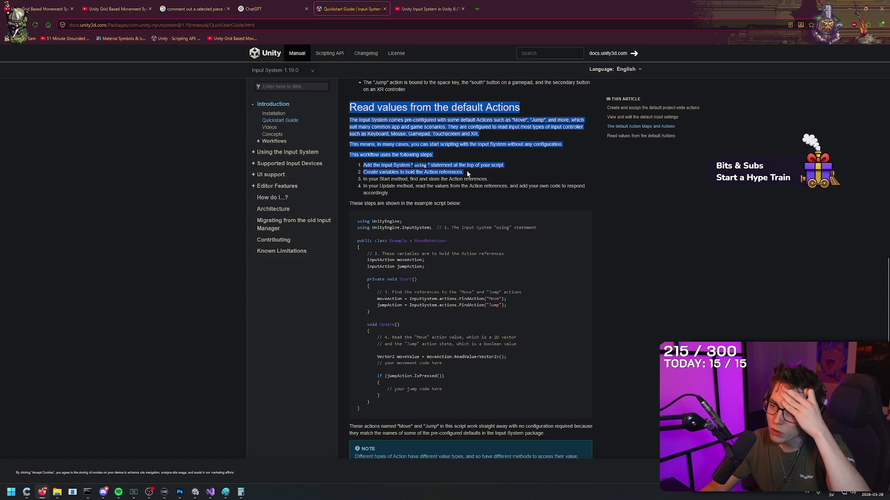
- Highlight the moveAction and jumpAction lines and step 3, then return to Movement.cs
drag(425, 266, 365, 260)
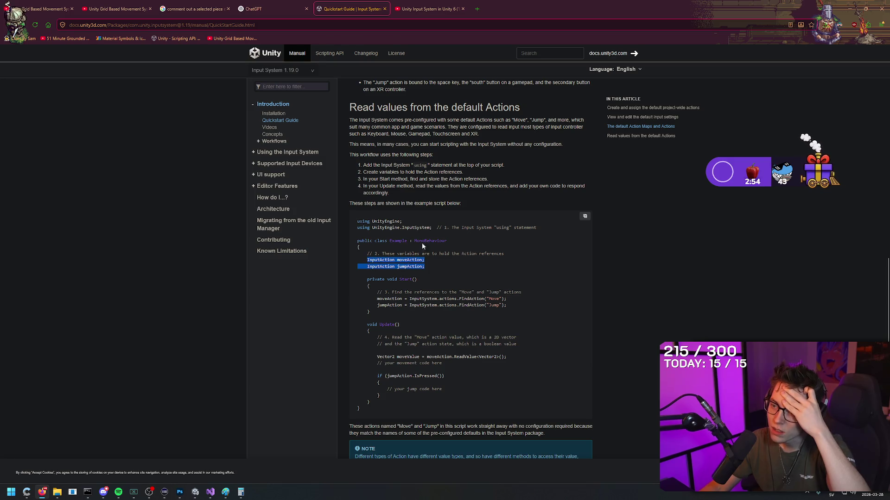
drag(427, 261, 396, 260)
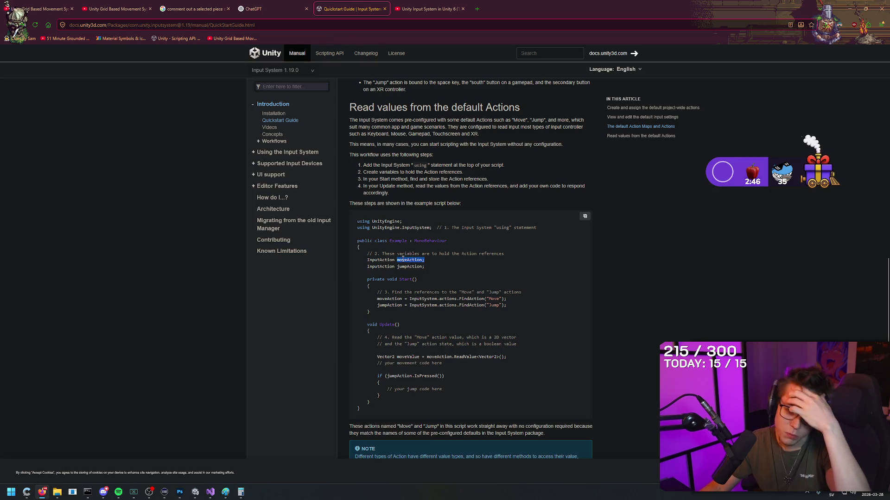
click(477, 169)
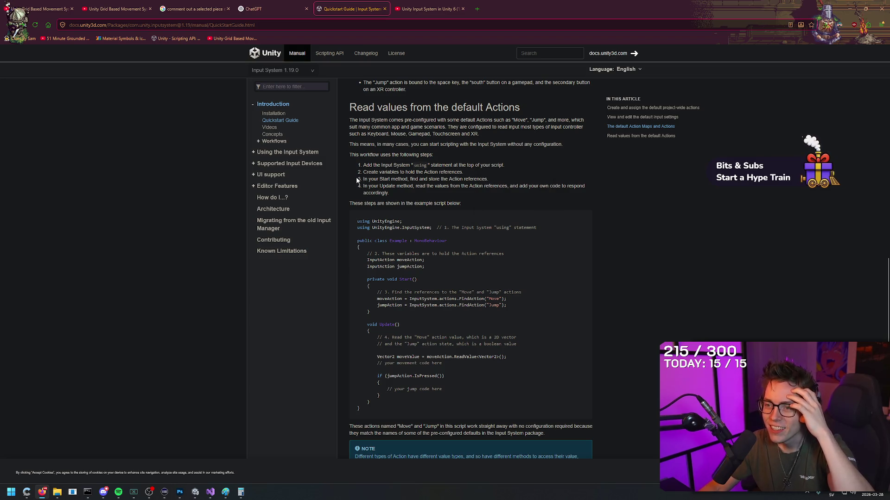
drag(357, 179, 490, 180)
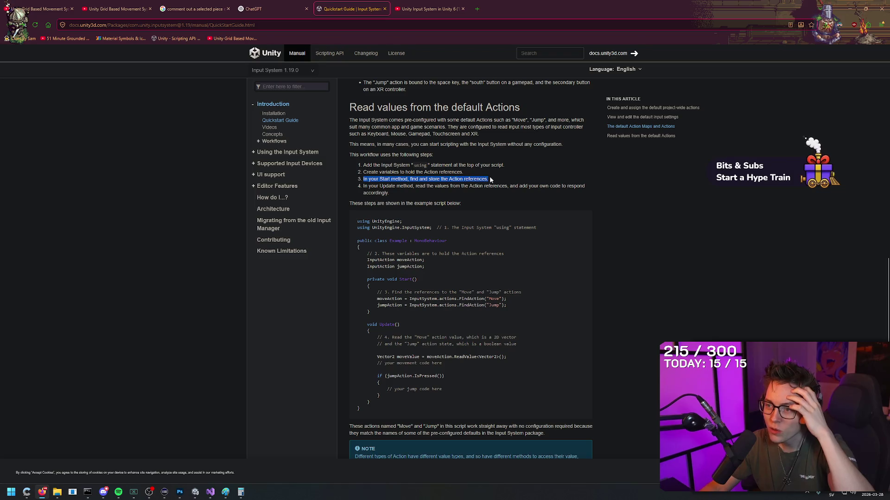
click(376, 183)
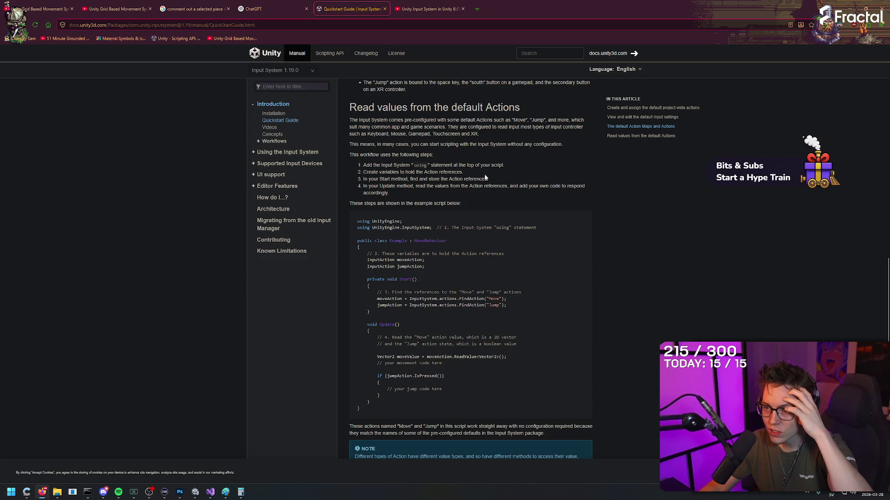
right_click(547, 168)
click(528, 162)
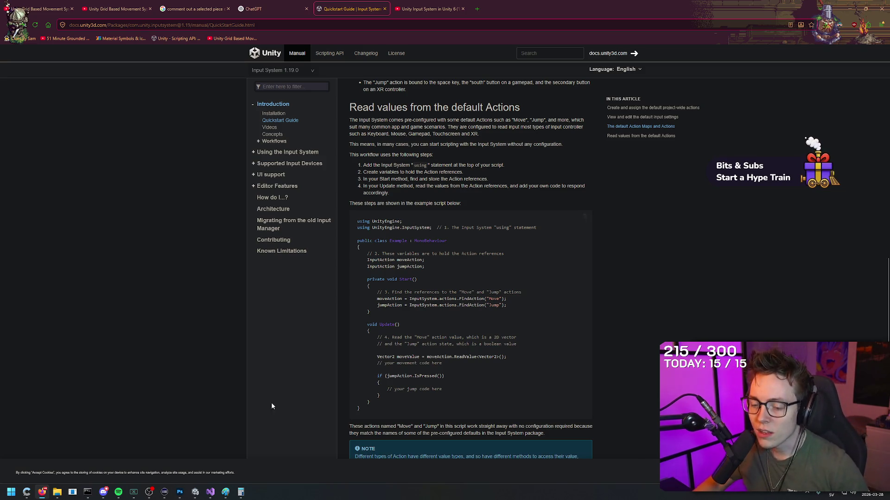
click(210, 492)
- Step through the movementX and movementY declarations in Movement.cs without editing
key(Up)
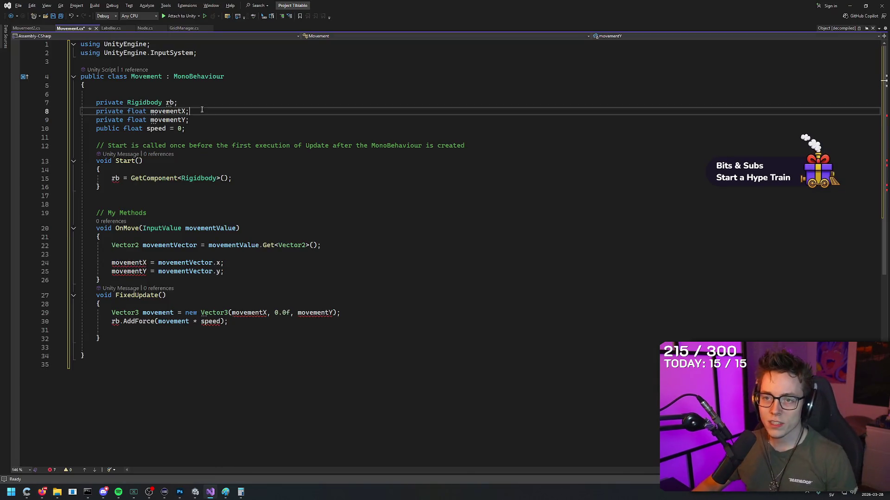
key(Down)
key(Up)
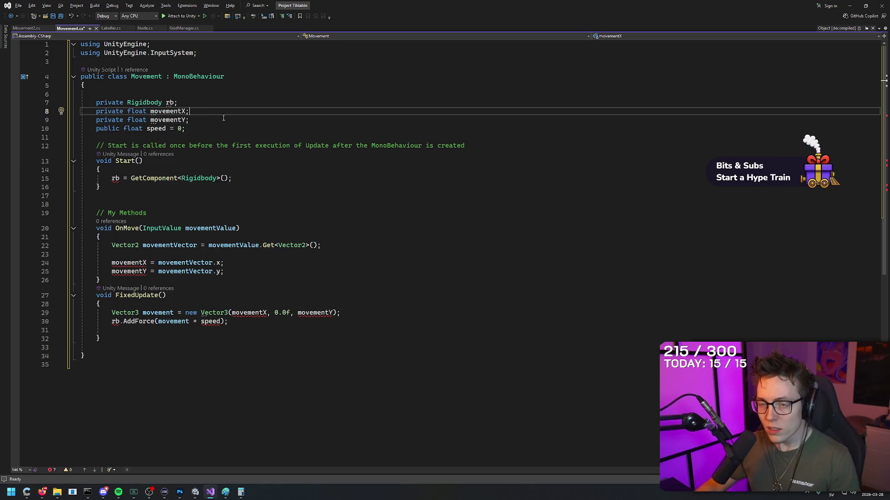
key(Down)
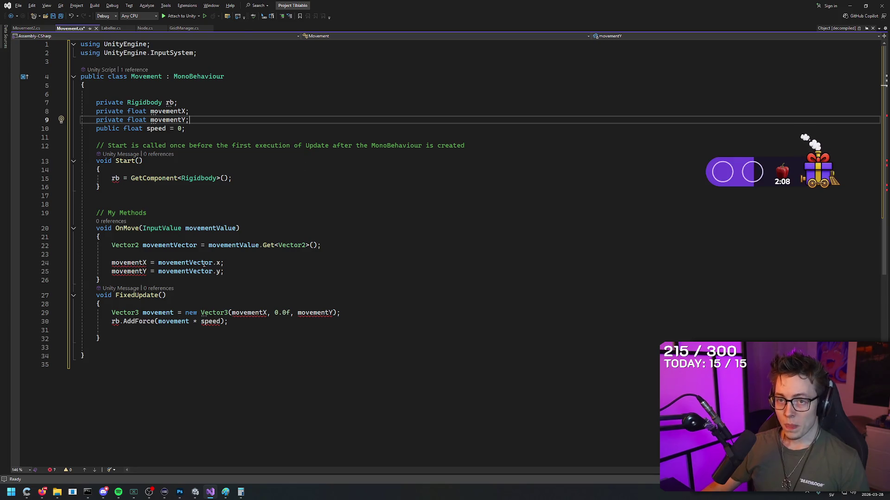
- Back in Unity, orbit the scene and select the (0,-5) tile
click(195, 492)
mouse_move(417, 232)
mouse_down()
mouse_move(365, 298)
mouse_move(460, 252)
mouse_move(427, 234)
mouse_move(419, 183)
mouse_move(425, 260)
mouse_move(433, 266)
mouse_move(438, 254)
mouse_up()
click(423, 259)
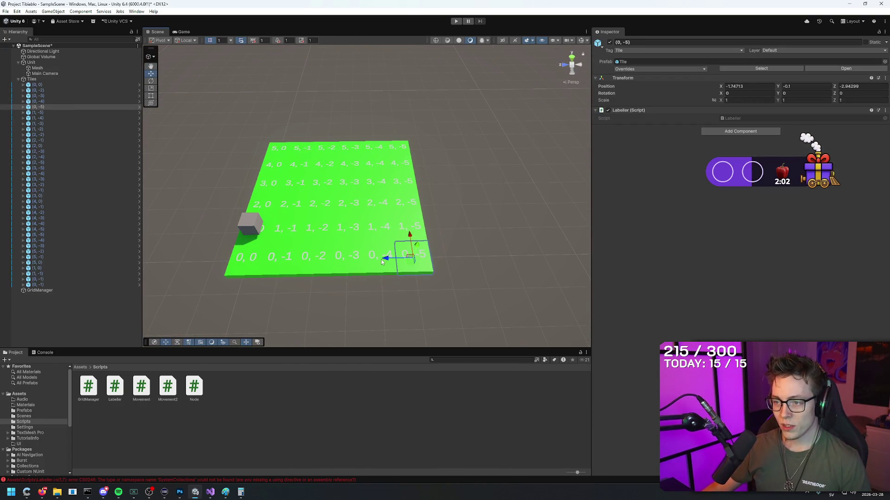
- Drag tile (0,-5) off the grid along Z and back, then try entering Play mode
mouse_move(381, 259)
mouse_down()
mouse_move(517, 253)
mouse_move(496, 173)
mouse_move(508, 130)
mouse_move(482, 157)
mouse_move(497, 224)
mouse_move(480, 202)
mouse_move(408, 214)
mouse_move(448, 206)
mouse_up()
scroll(488, 205, down, 5)
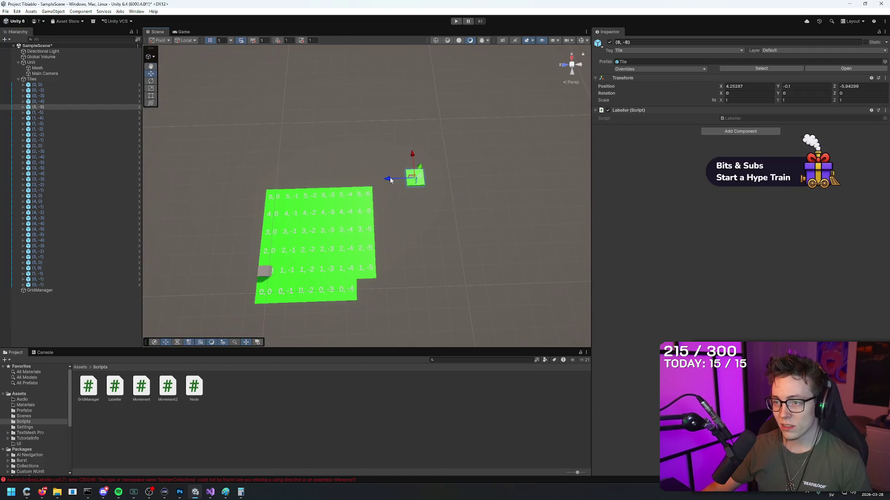
mouse_move(392, 180)
mouse_down()
mouse_move(339, 182)
mouse_move(364, 273)
mouse_move(296, 311)
mouse_move(355, 283)
mouse_move(381, 285)
mouse_move(281, 242)
mouse_move(292, 254)
mouse_move(298, 324)
mouse_move(293, 254)
mouse_move(390, 101)
mouse_up()
scroll(381, 286, up, 5)
scroll(288, 248, down, 5)
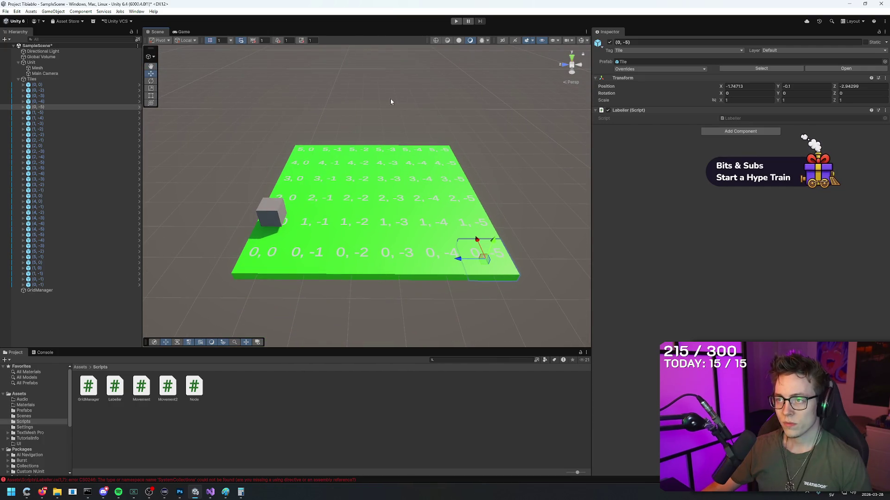
click(456, 21)
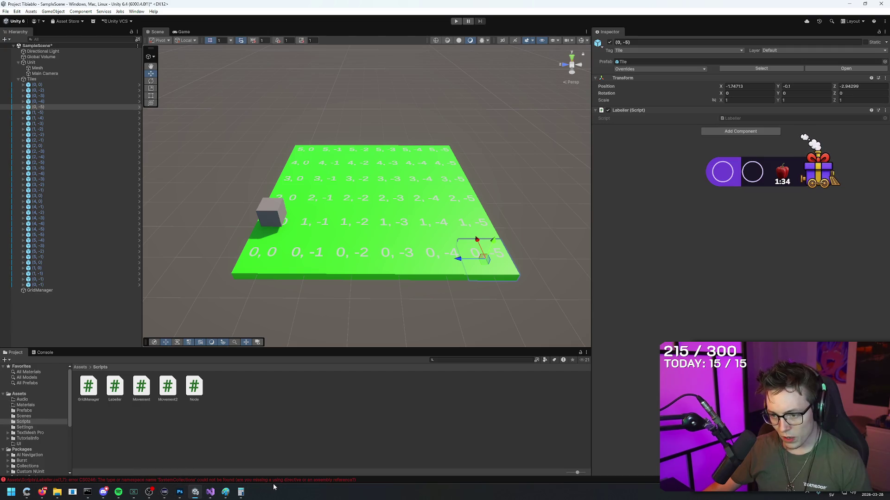
- Select the Tiles group in the Hierarchy and collapse its child tiles
click(55, 293)
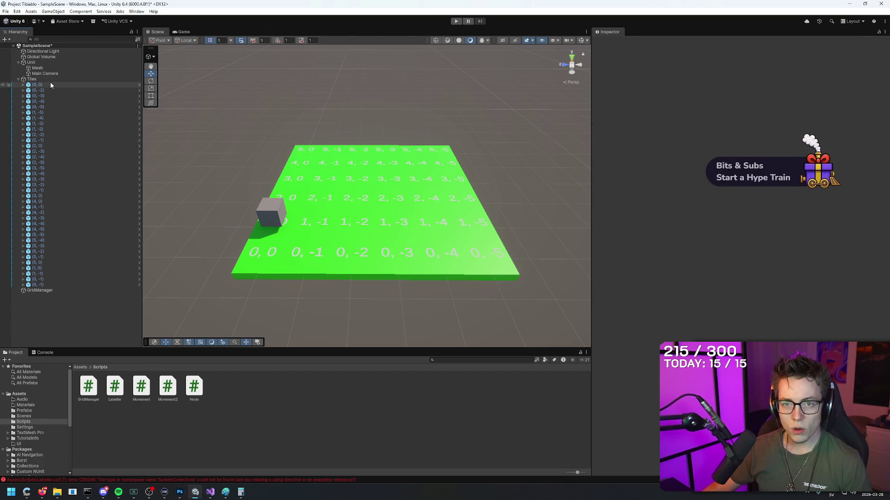
click(32, 80)
click(17, 80)
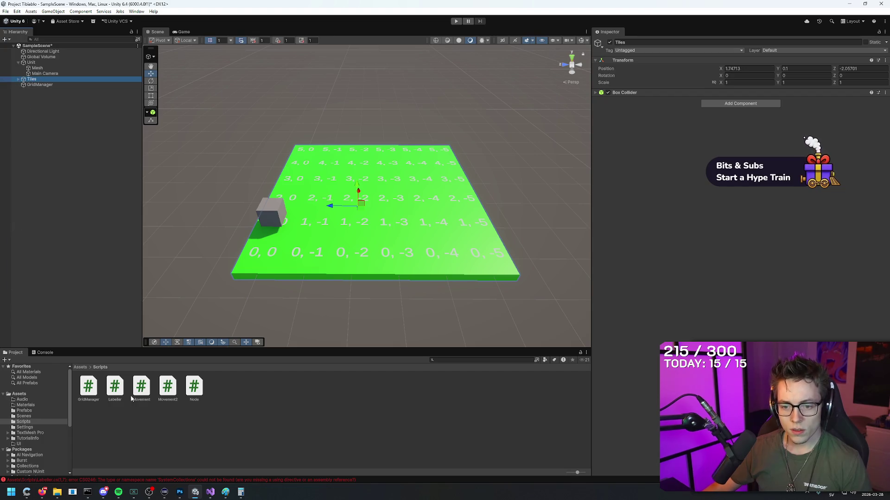
- In Labeller.cs, delete the broken System.Collections using lines found via 'systemcolle', then save
double_click(116, 387)
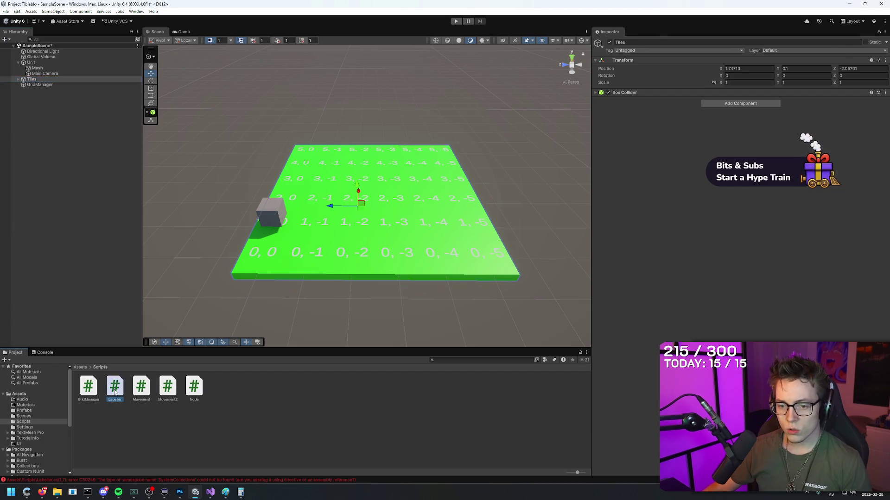
click(313, 221)
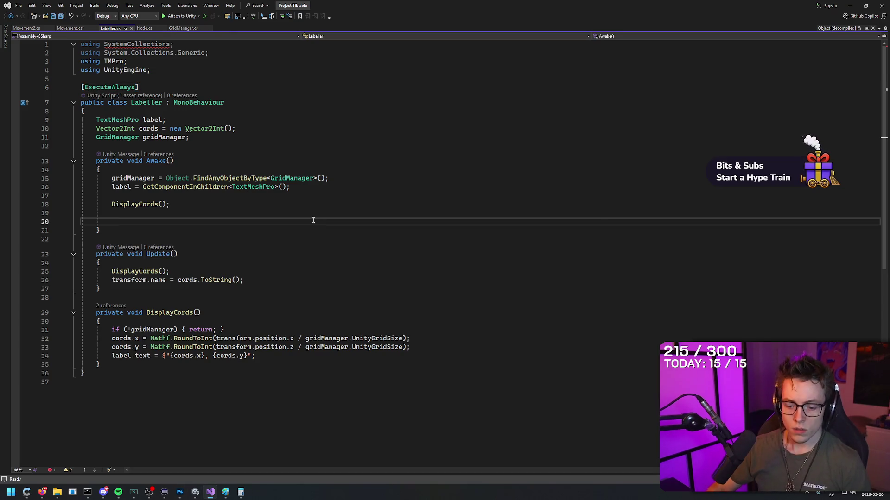
key(ctrl+f)
text(systemcolle)
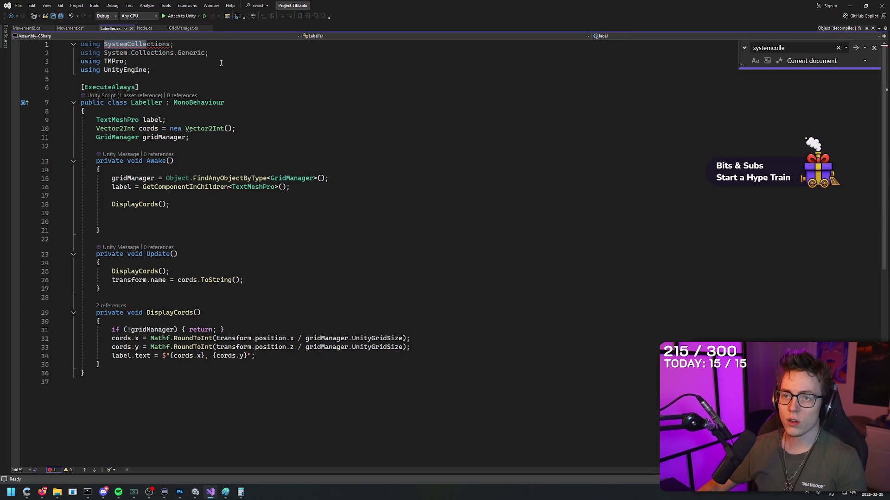
drag(81, 44, 80, 61)
key(Delete)
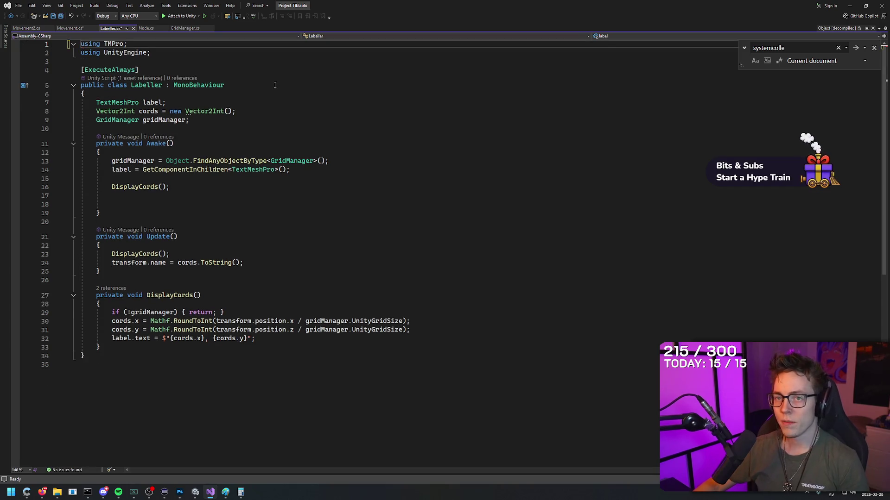
click(275, 85)
key(ctrl+s)
key(alt+Tab)
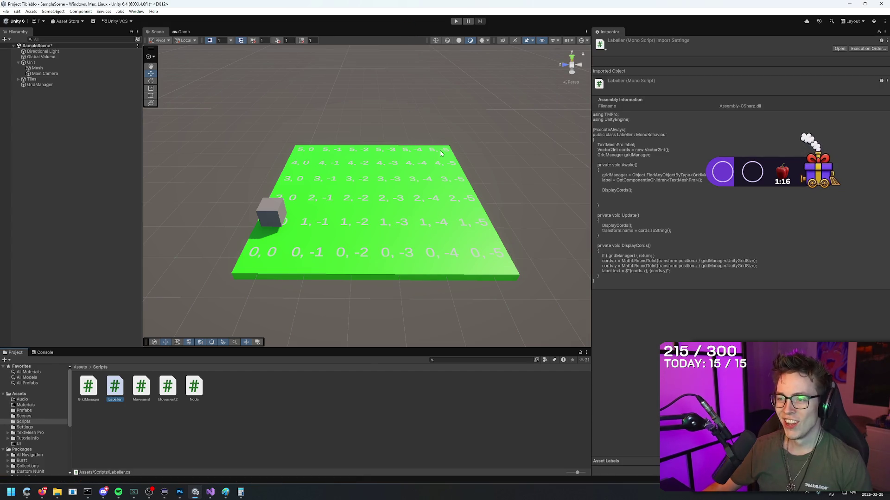
- Shift the (5,-5) tile one unit along X in the Scene view
scroll(435, 139, up, 5)
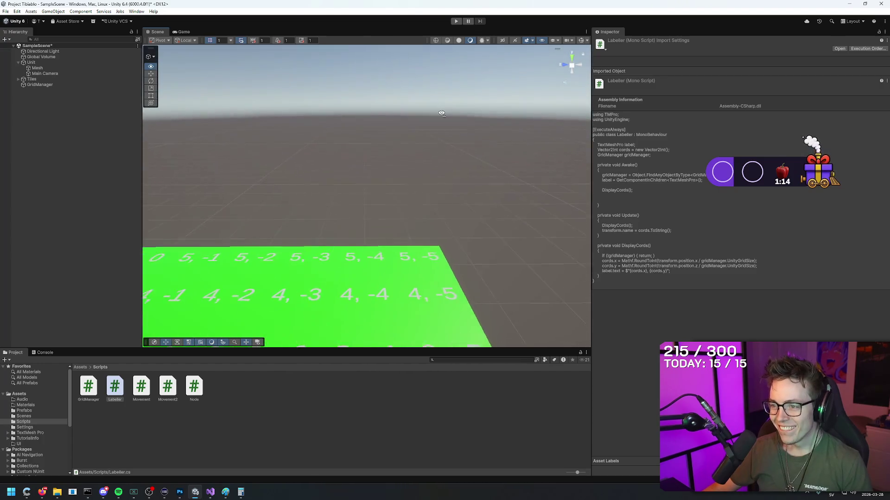
click(380, 240)
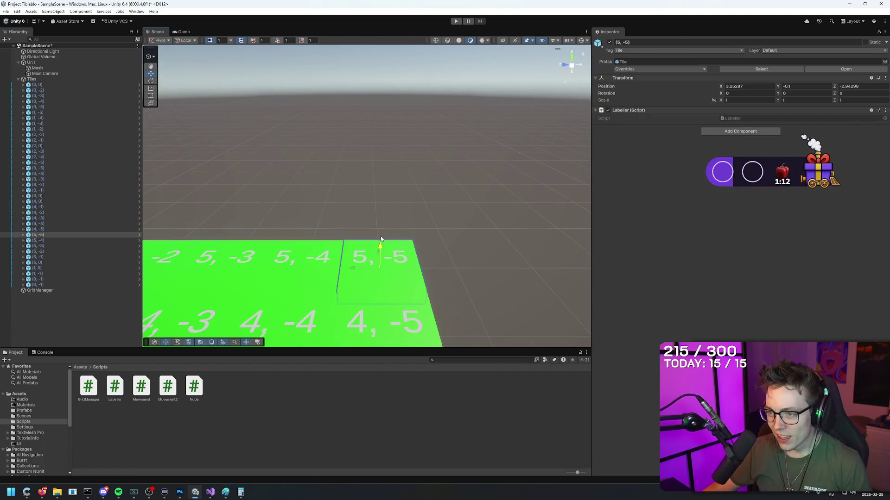
mouse_move(380, 238)
mouse_down()
mouse_move(377, 210)
mouse_move(453, 228)
mouse_move(490, 257)
mouse_move(376, 217)
mouse_move(376, 245)
mouse_move(482, 204)
mouse_move(454, 246)
mouse_move(469, 261)
mouse_move(461, 245)
mouse_move(459, 254)
mouse_up()
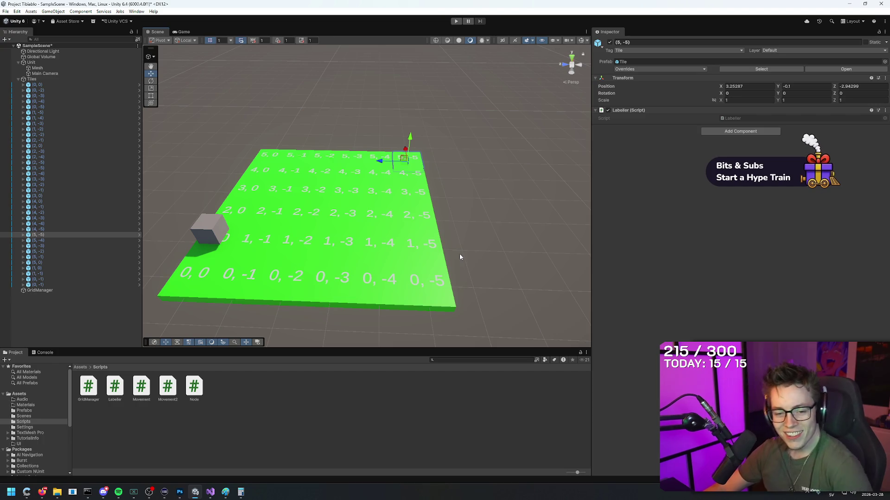
- Review Labeller's Awake method, gridManager references and the DisplayCords() call
key(alt+Tab)
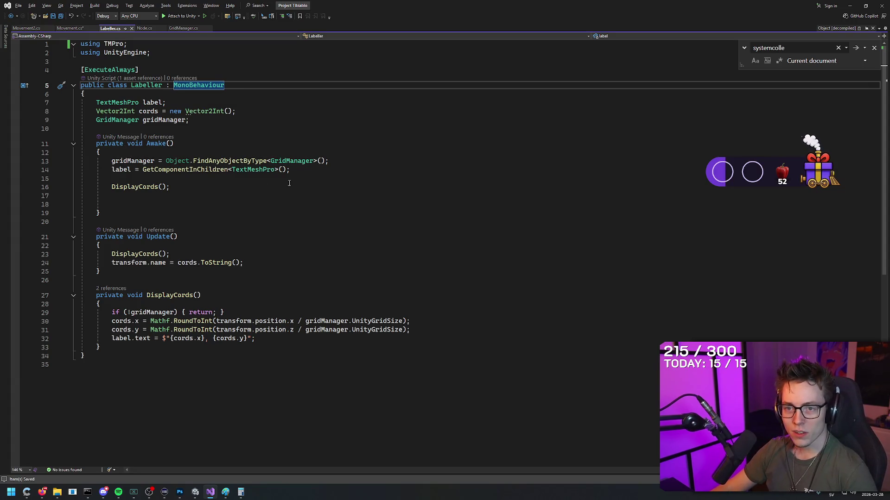
click(188, 162)
double_click(148, 161)
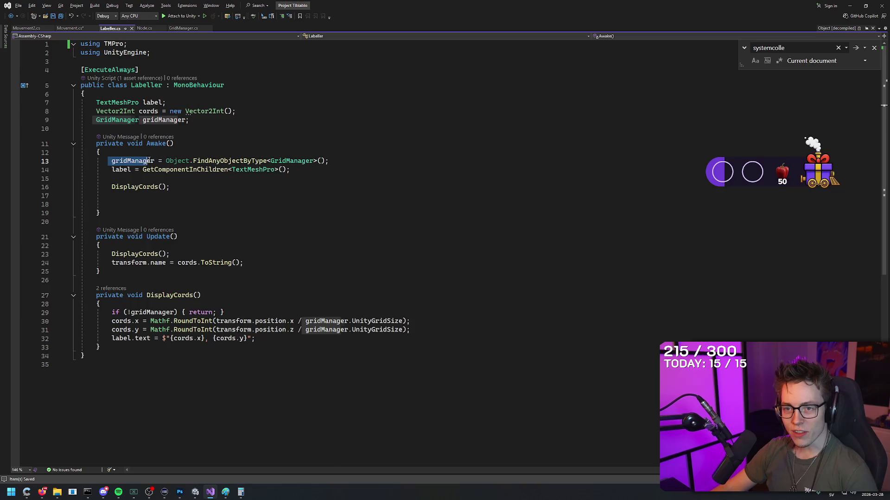
click(391, 185)
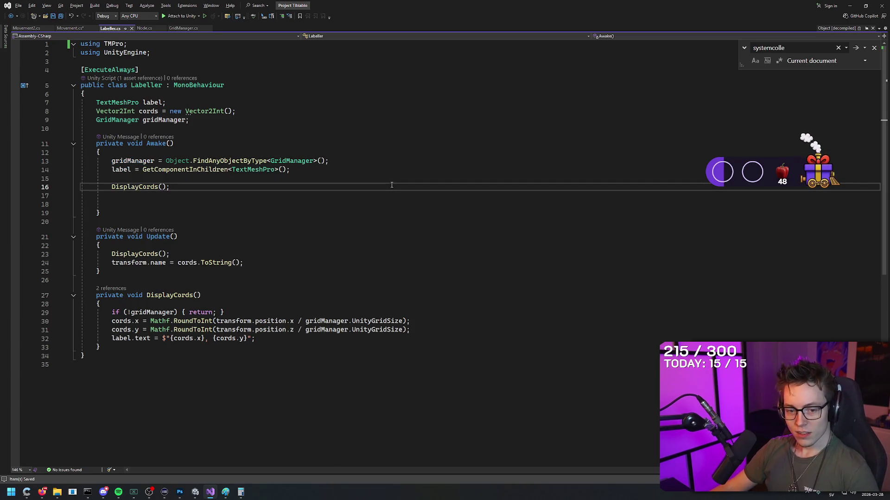
key(alt+Tab)
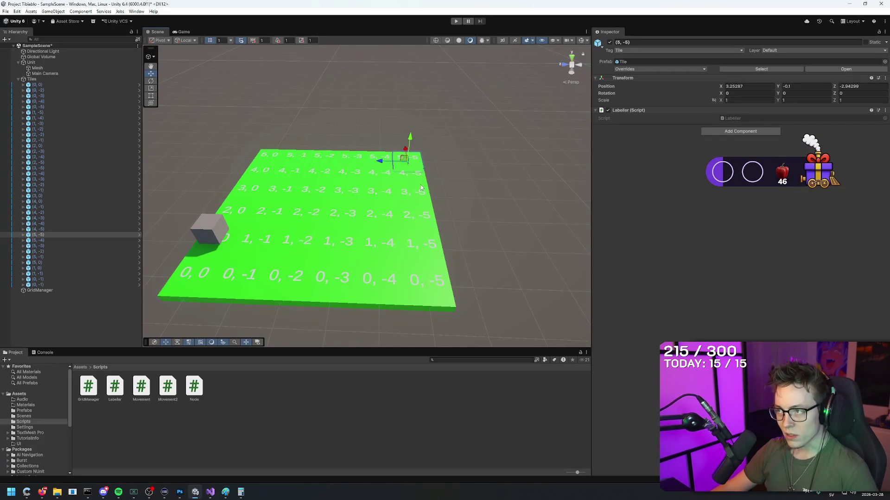
- Select the cube unit's Mesh and add the Movement2 script as a component
mouse_move(459, 195)
mouse_down()
mouse_move(472, 193)
mouse_move(478, 208)
mouse_up()
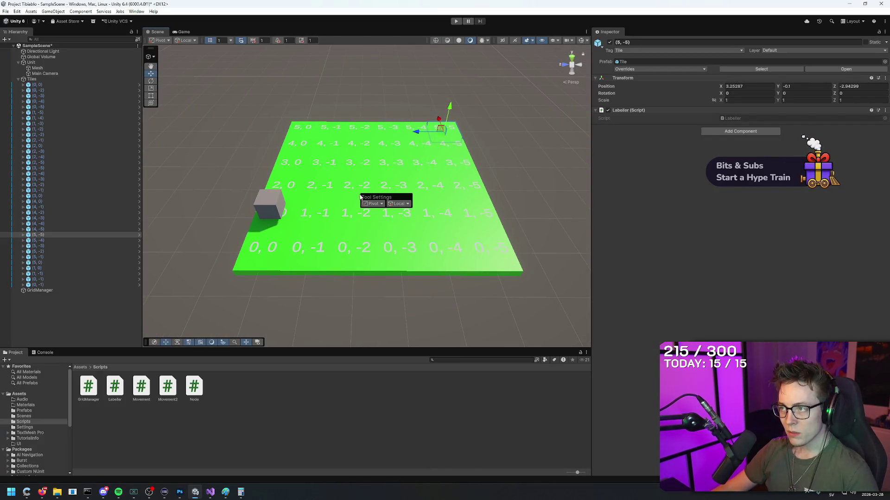
click(276, 206)
drag(276, 207, 341, 214)
scroll(348, 215, up, 3)
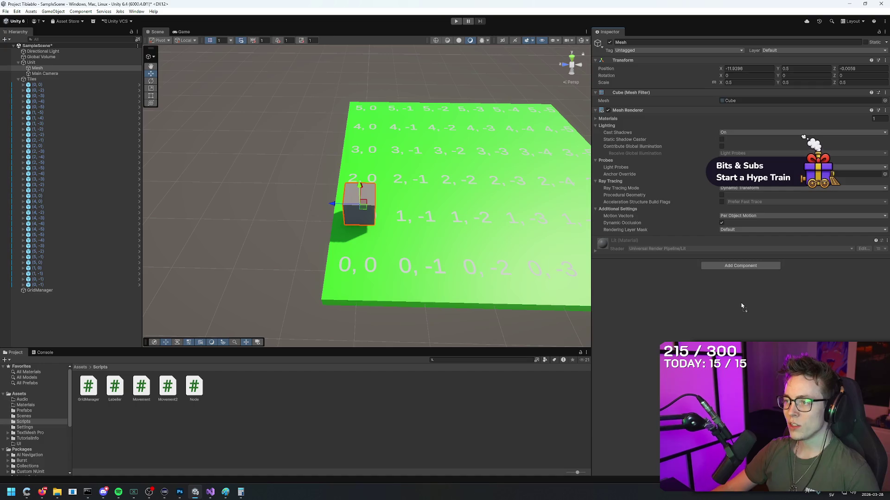
drag(741, 306, 741, 302)
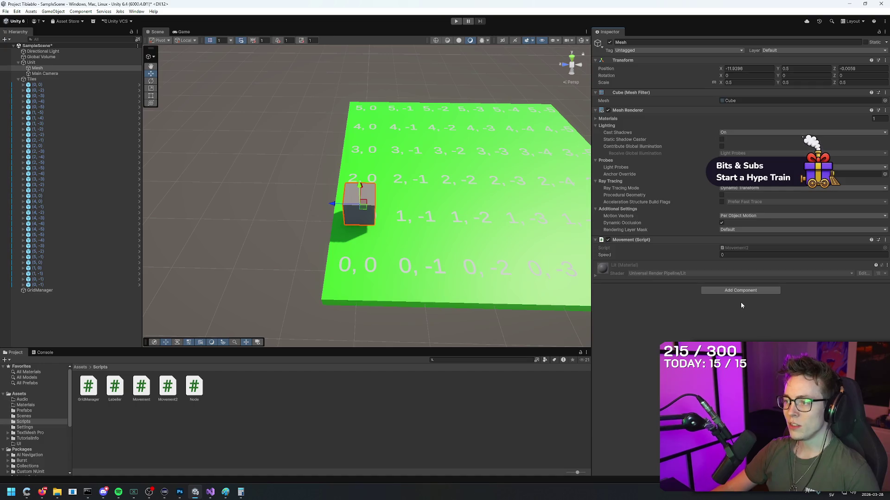
- Run and stop Play mode, then remove the Movement (Script) component from the Mesh
click(456, 22)
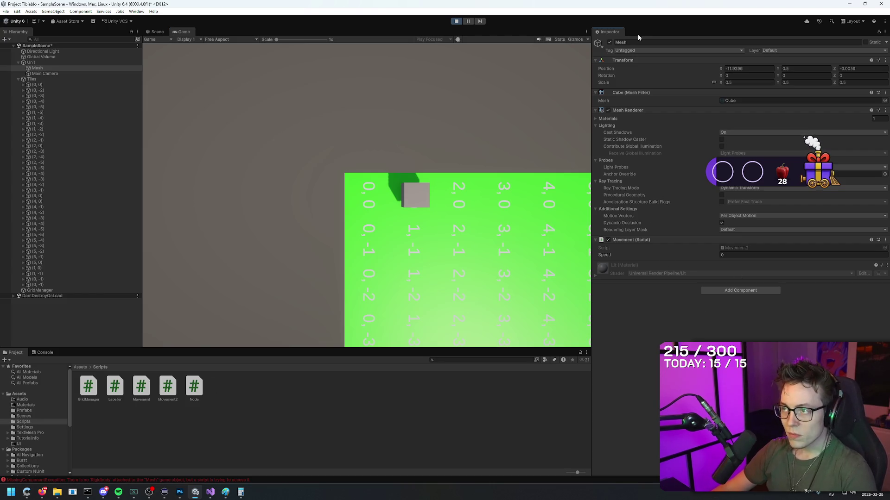
click(456, 21)
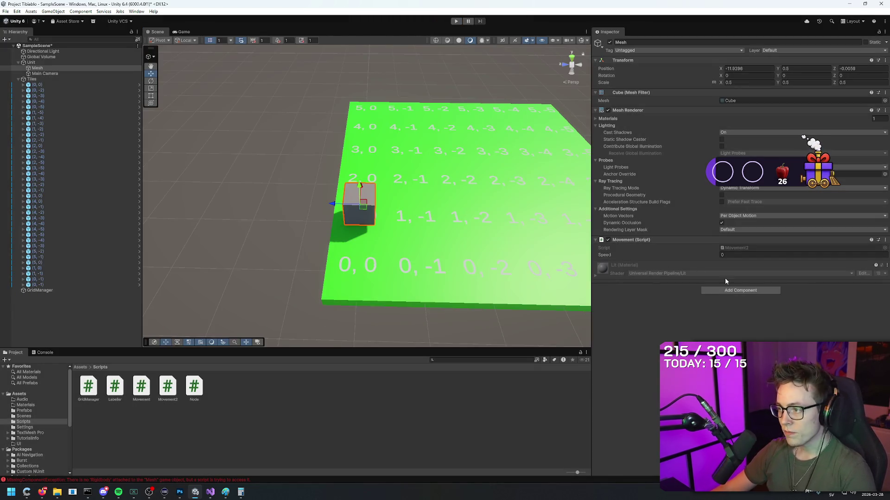
click(884, 240)
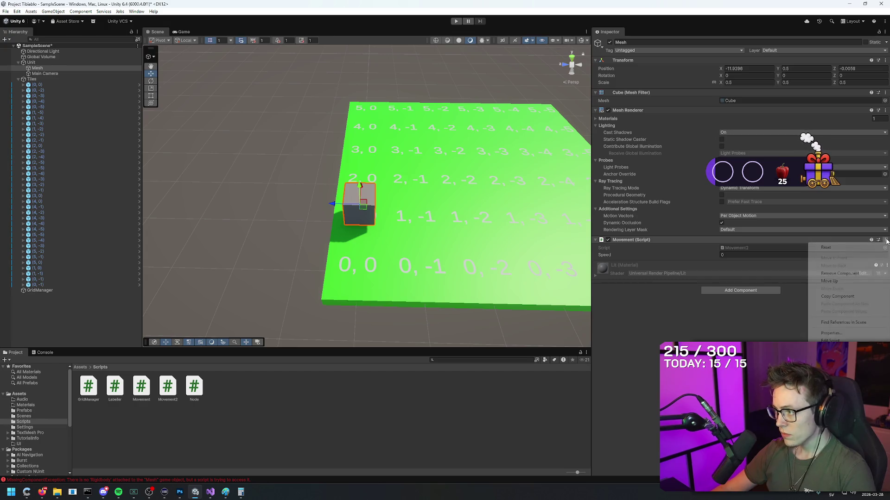
click(840, 273)
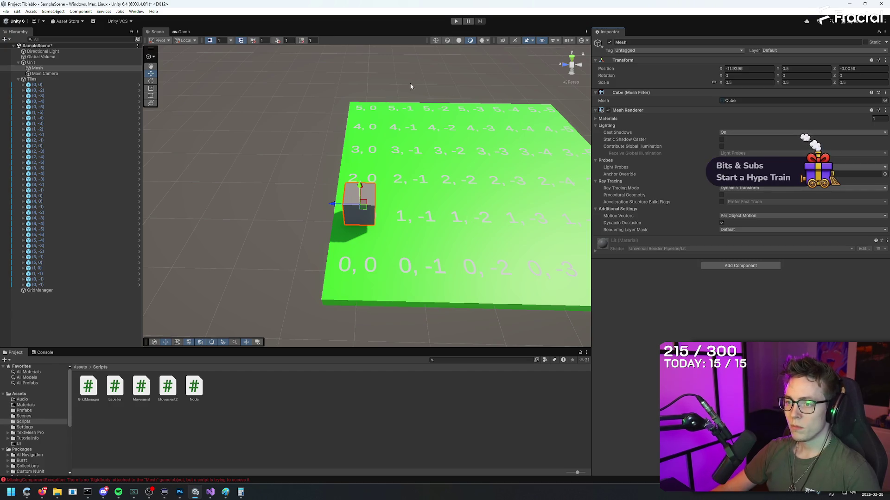
key(alt+Tab)
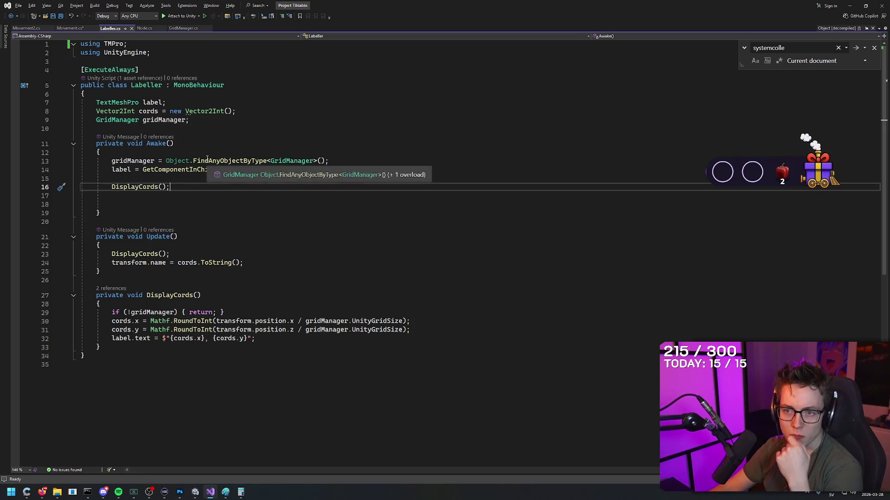
- Switch to the Movement.cs tab and save the script
key(Up)
key(Up)
key(Up)
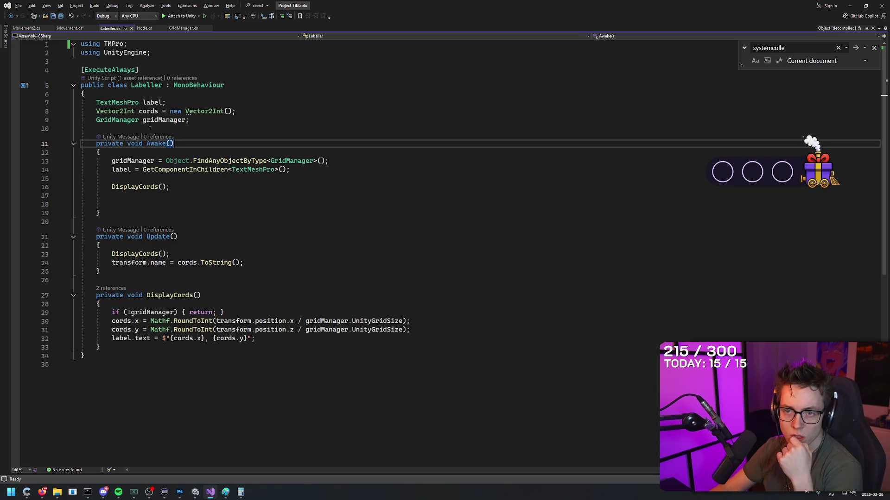
click(71, 28)
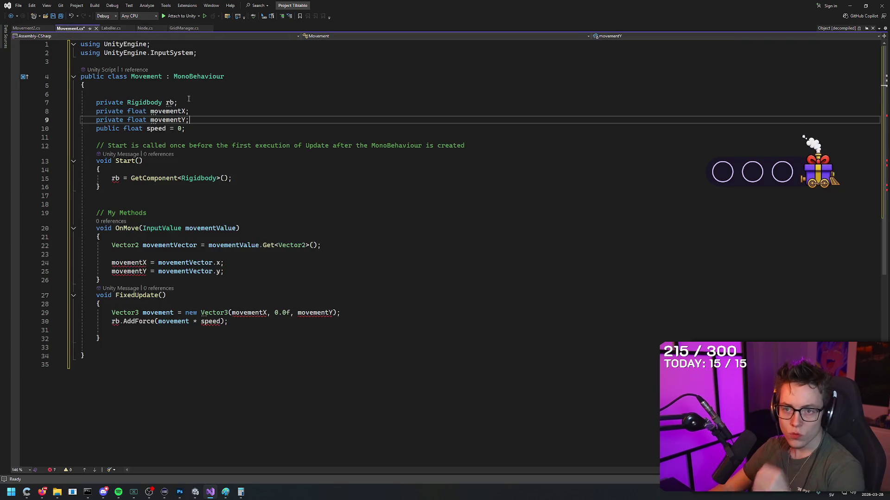
key(ctrl+s)
- Review the Rigidbody field and the movementX and movementY declarations
click(189, 100)
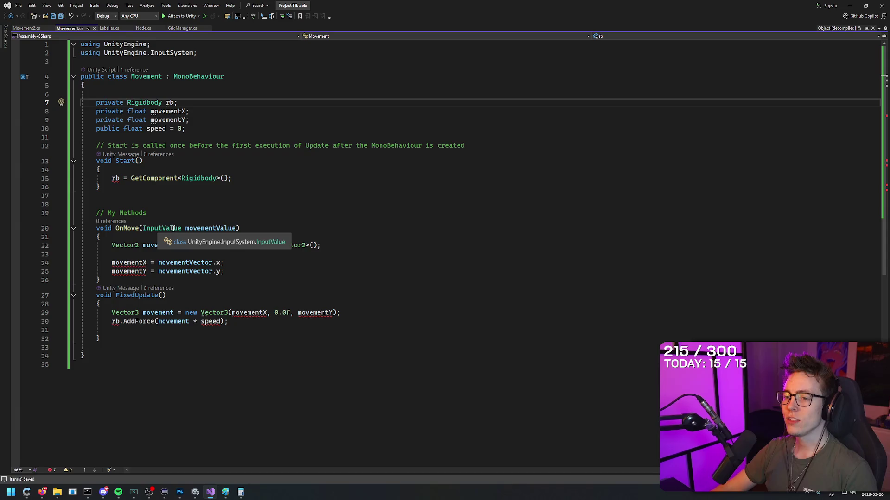
click(193, 120)
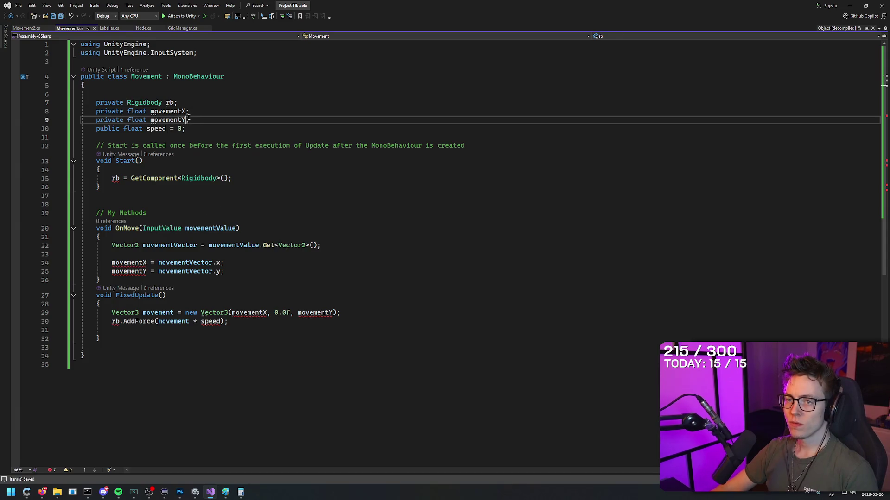
click(196, 112)
key(Down)
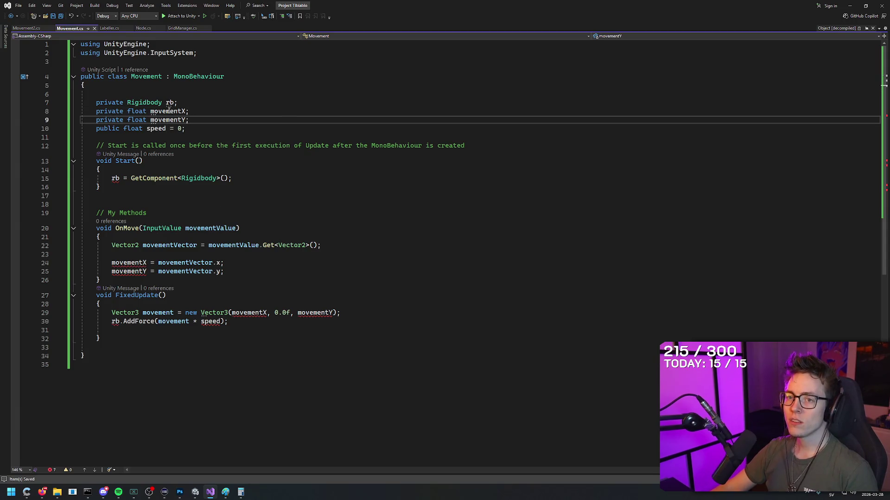
mouse_move(169, 111)
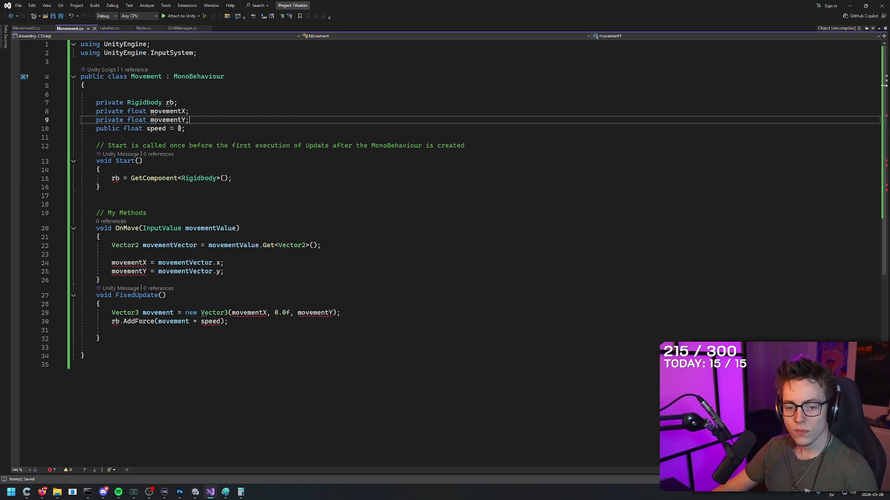
key(Up)
key(Up)
key(Down)
key(Down)
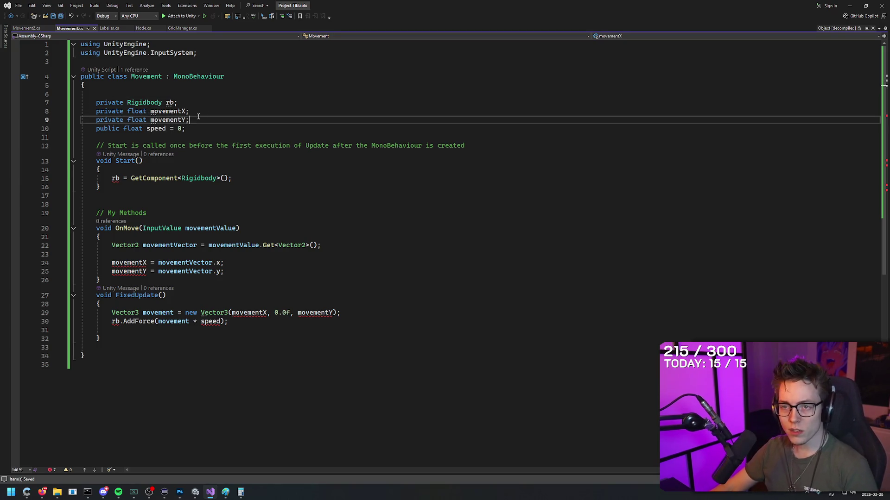
key(Up)
key(Up)
key(Down)
key(Down)
key(Down)
key(Up)
key(Up)
key(Up)
key(Down)
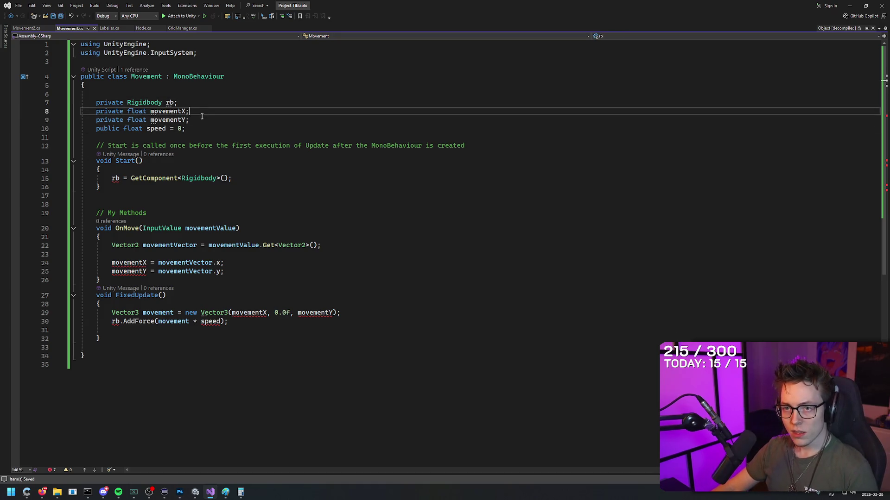
key(Down)
key(Down)
- Trace movementX/movementY through FixedUpdate's Vector3, OnMove and AddForce lines
click(269, 313)
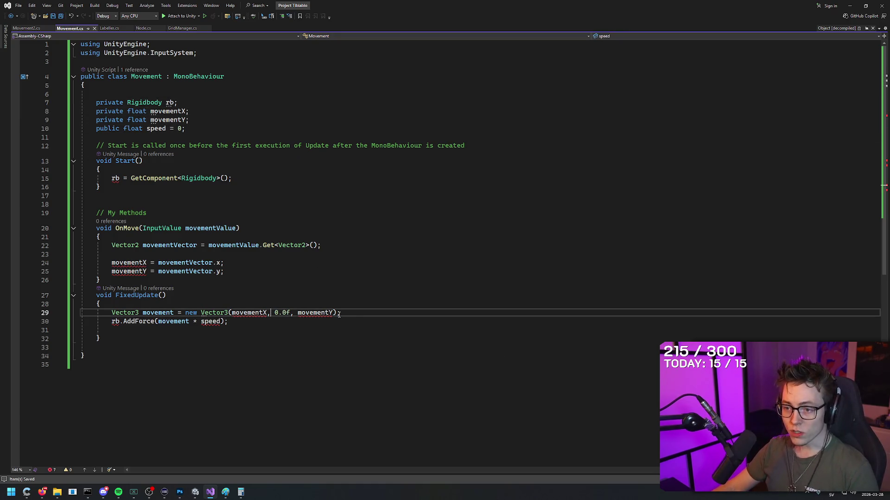
click(252, 312)
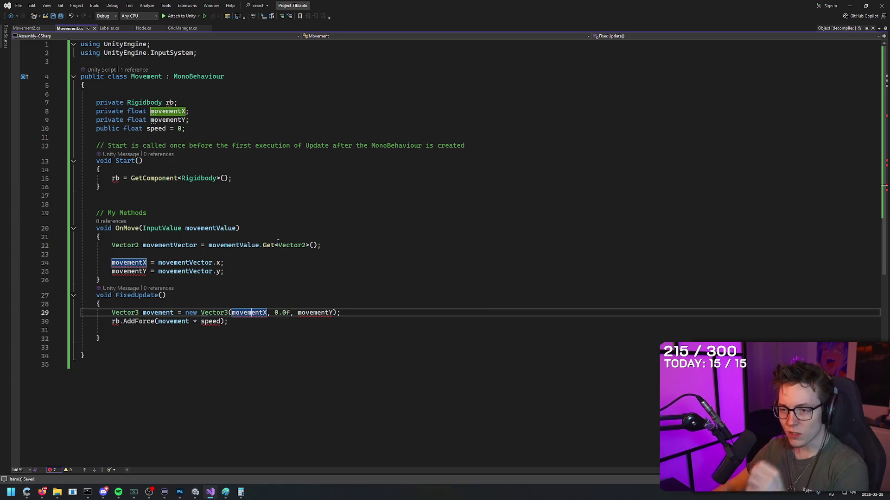
click(270, 254)
key(Down)
key(Down)
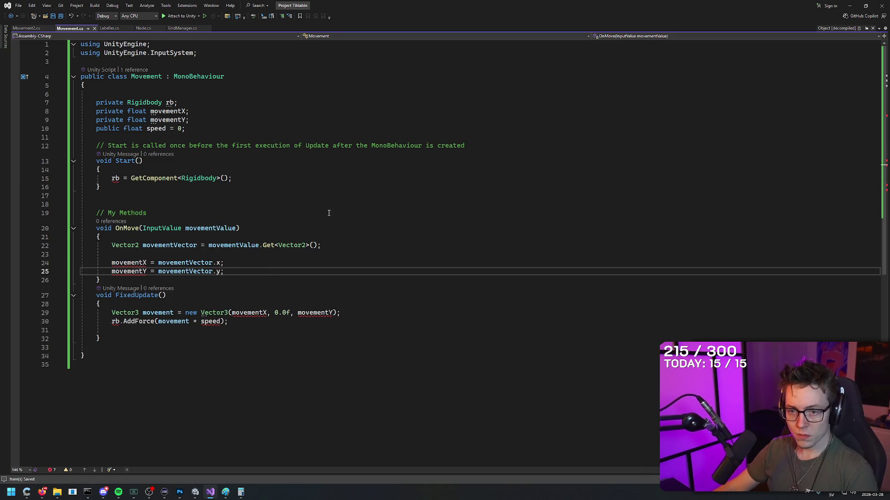
click(179, 325)
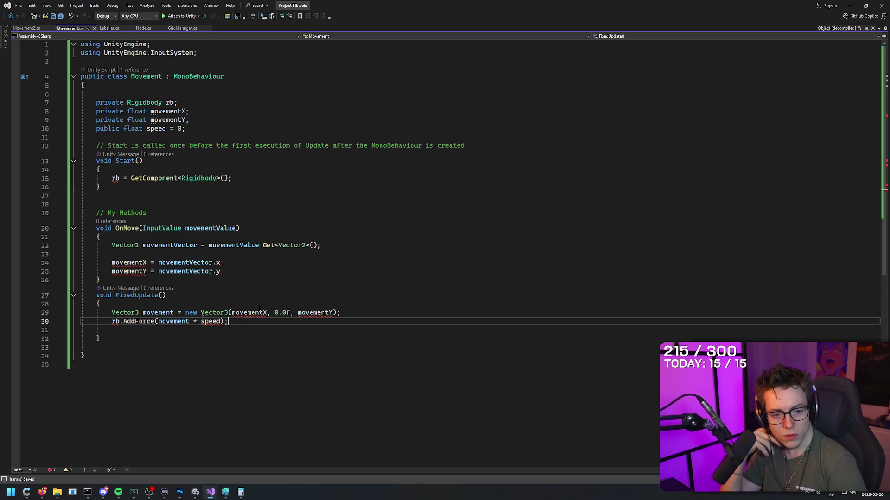
key(alt+Tab)
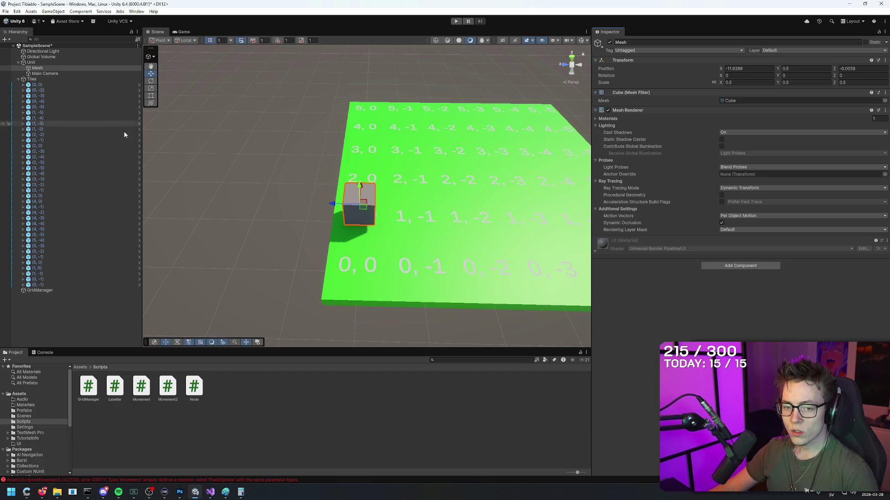
- Show the top-level Assets folder, then switch to the browser's Quickstart Guide
click(80, 367)
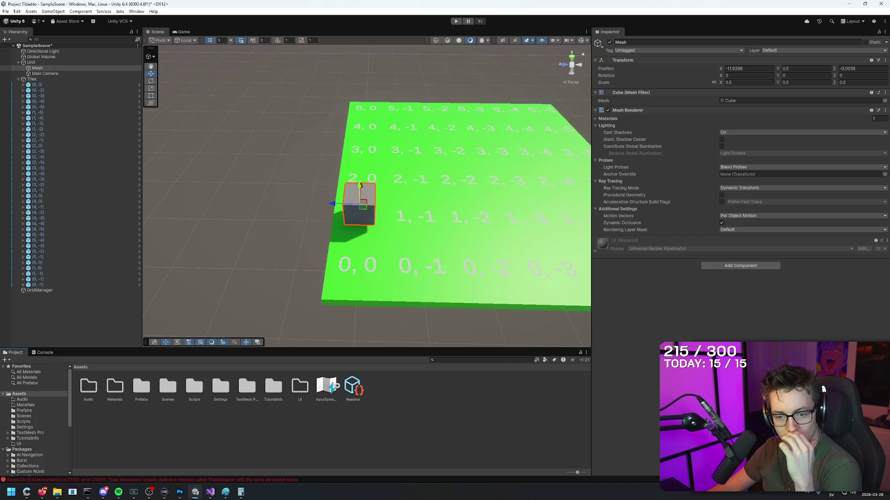
click(42, 492)
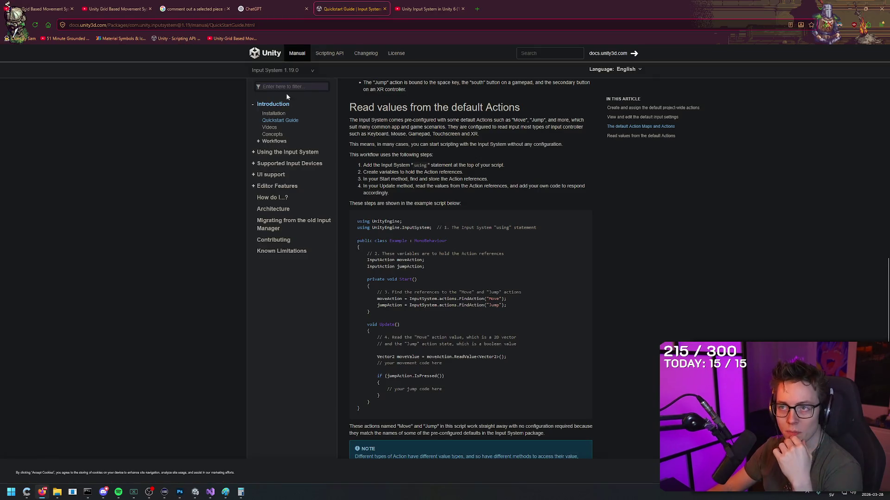
- Copy the Input System quickstart Example script from the documentation page
scroll(422, 148, up, 15)
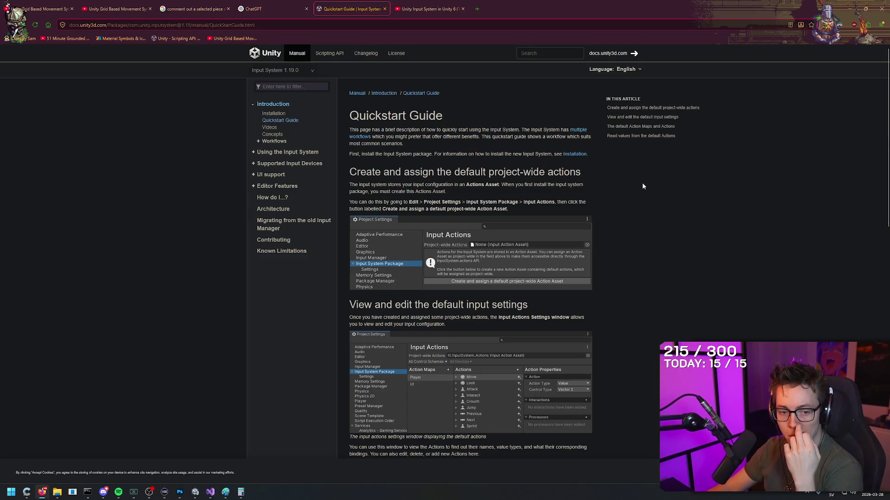
scroll(642, 186, down, 15)
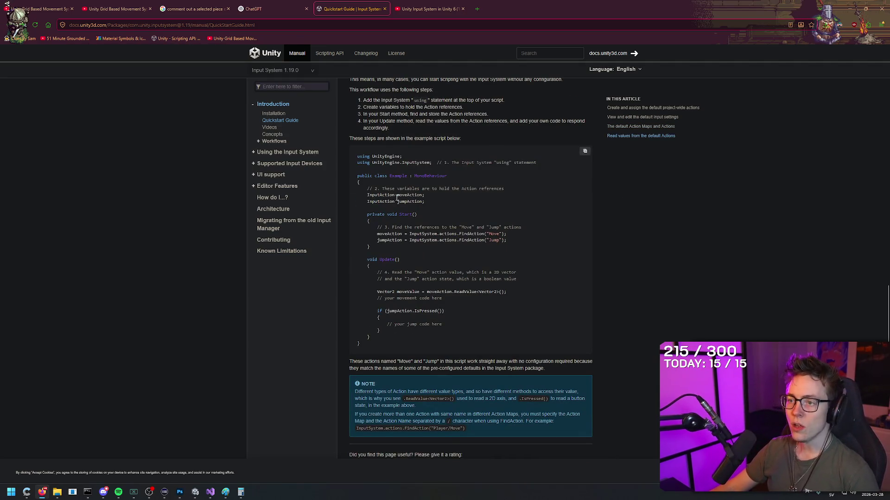
key(alt+Tab)
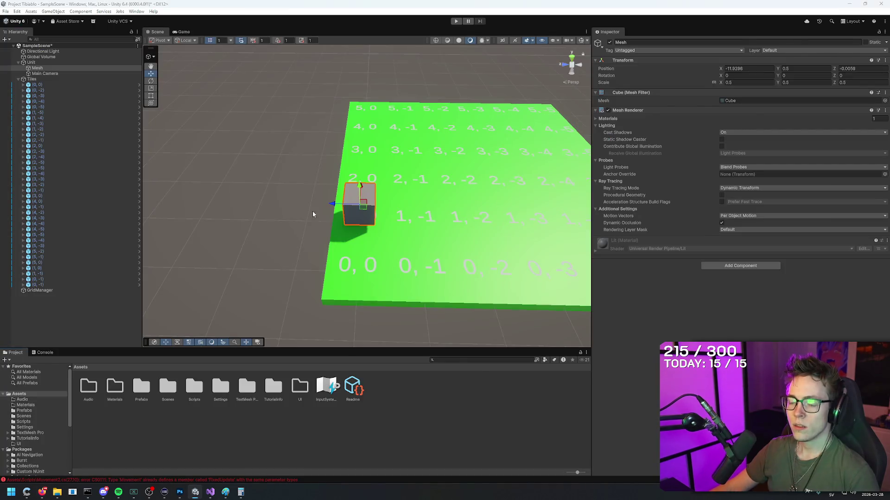
key(alt+Tab)
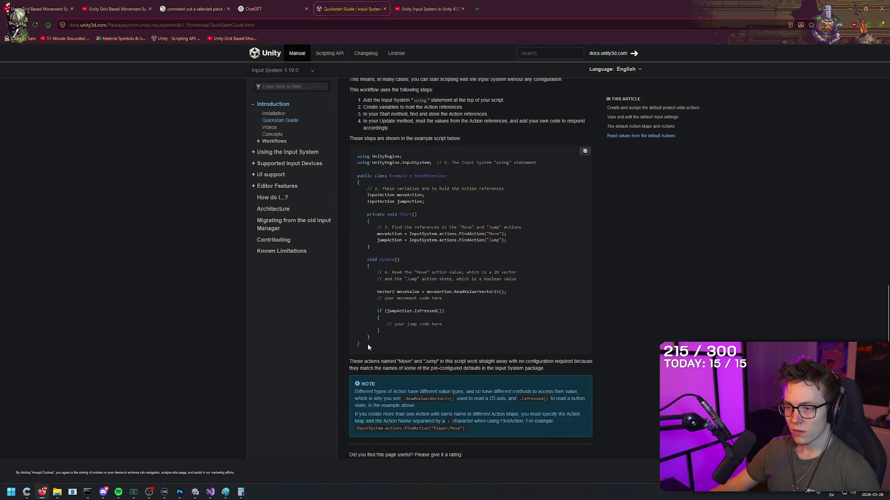
mouse_move(368, 343)
mouse_down()
mouse_move(335, 185)
mouse_move(370, 163)
mouse_move(359, 157)
mouse_up()
key(ctrl+c)
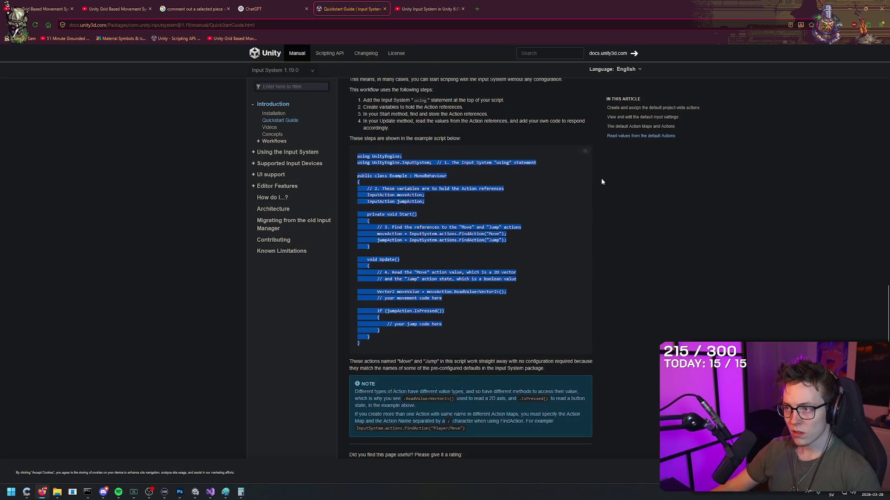
click(601, 178)
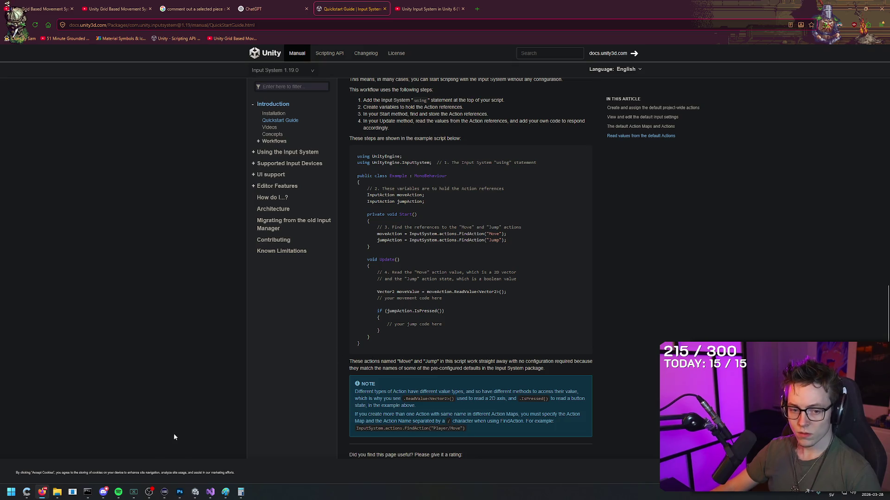
- Select all of Movement.cs's existing code in Visual Studio
click(210, 492)
click(283, 163)
key(ctrl+a)
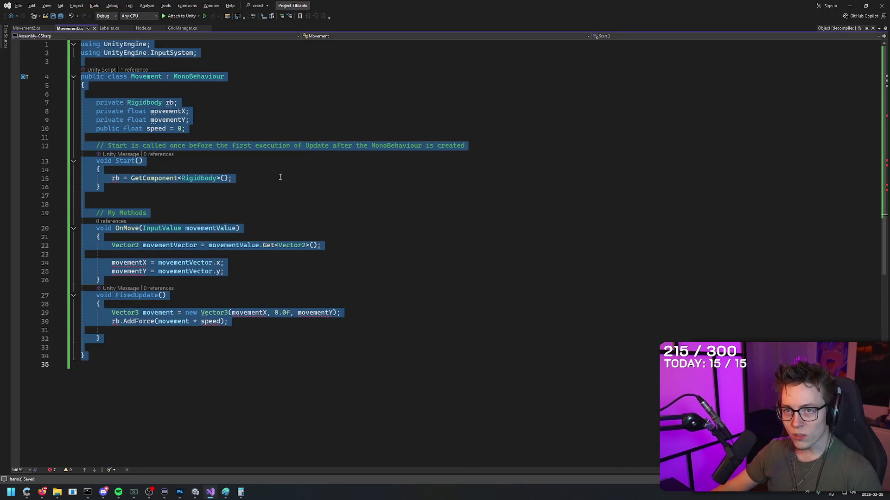
- Paste the quickstart Example script over Movement.cs's code and tidy the blank lines
key(ctrl+v)
click(206, 55)
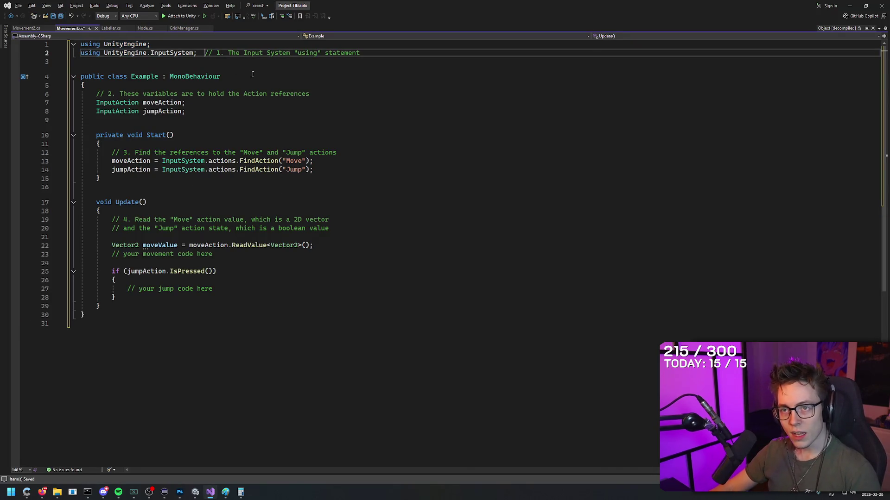
key(Return)
key(BackSpace)
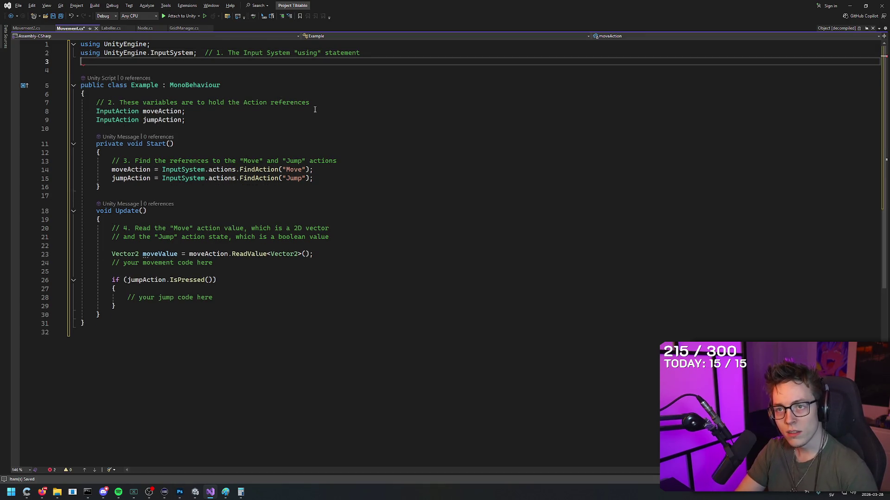
key(Up)
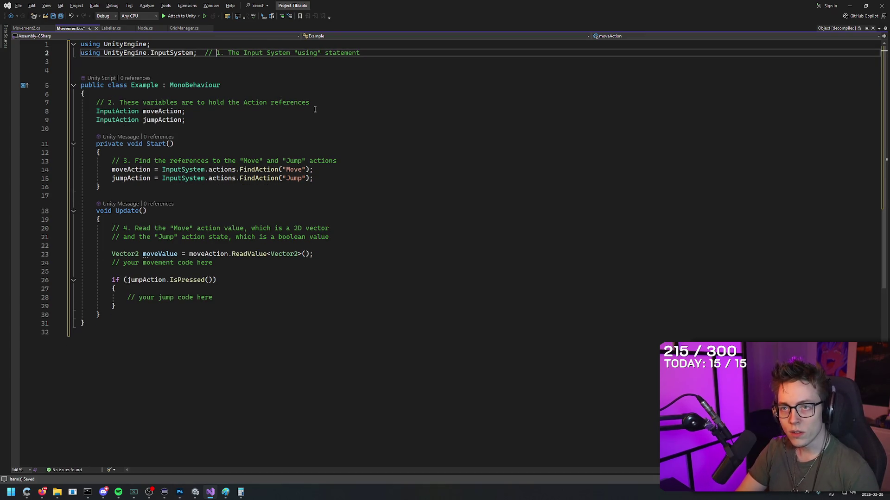
key(Down)
key(Return)
key(Return)
key(Return)
key(Up)
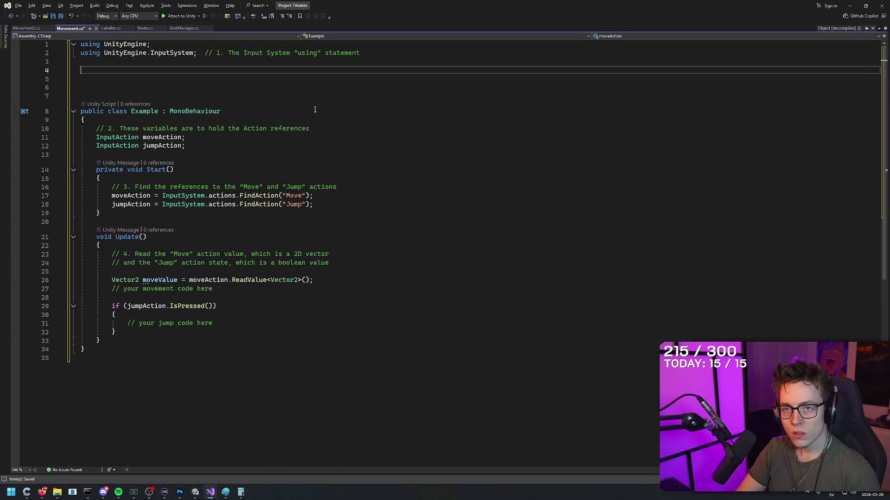
key(BackSpace)
key(BackSpace)
key(BackSpace)
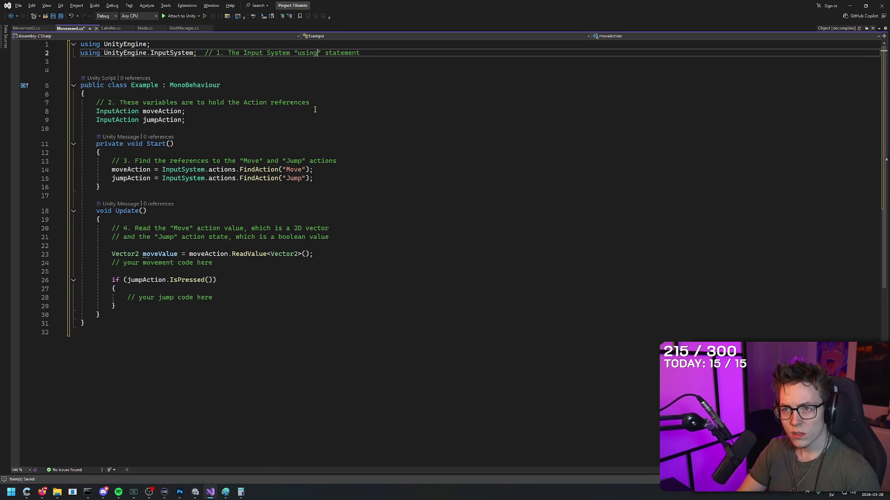
- Put the '// 1.' comment on its own line above the class and save Movement.cs
key(Return)
key(alt+Down)
key(alt+Down)
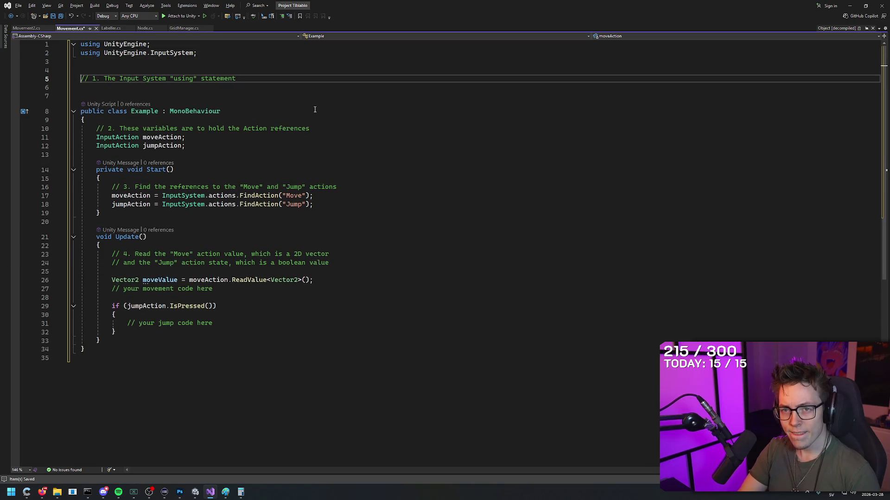
key(End)
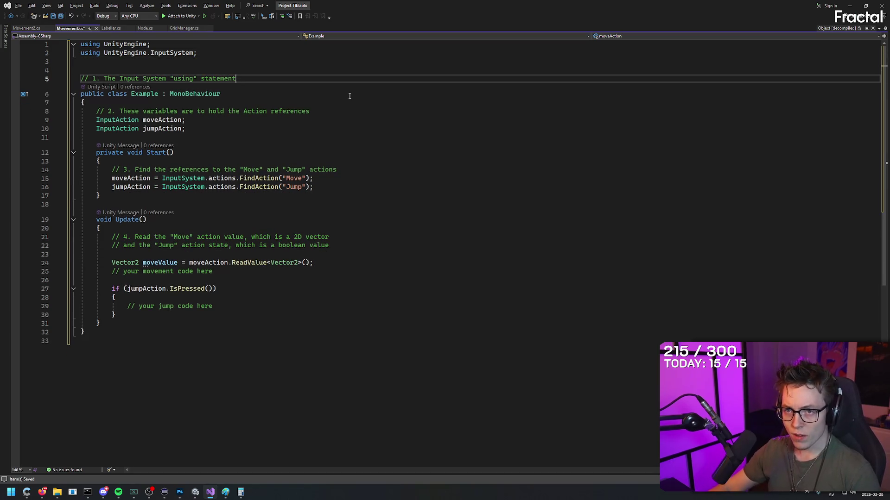
click(242, 121)
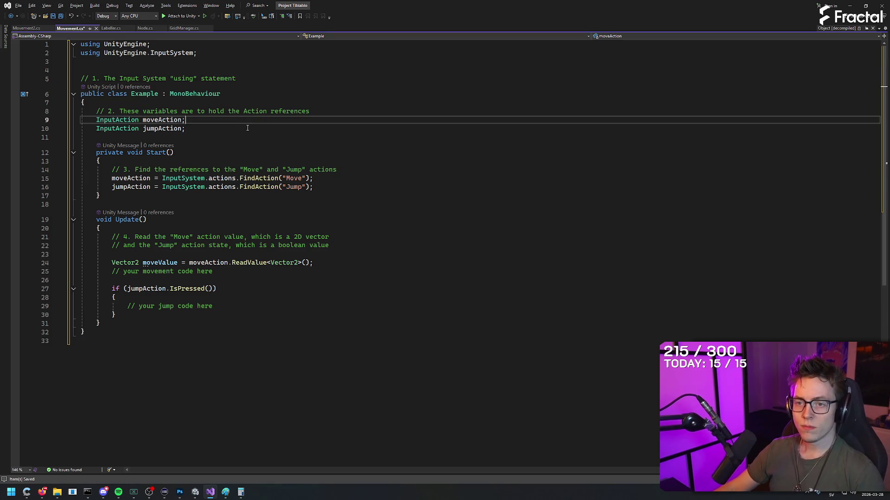
key(ctrl+s)
click(365, 180)
click(363, 185)
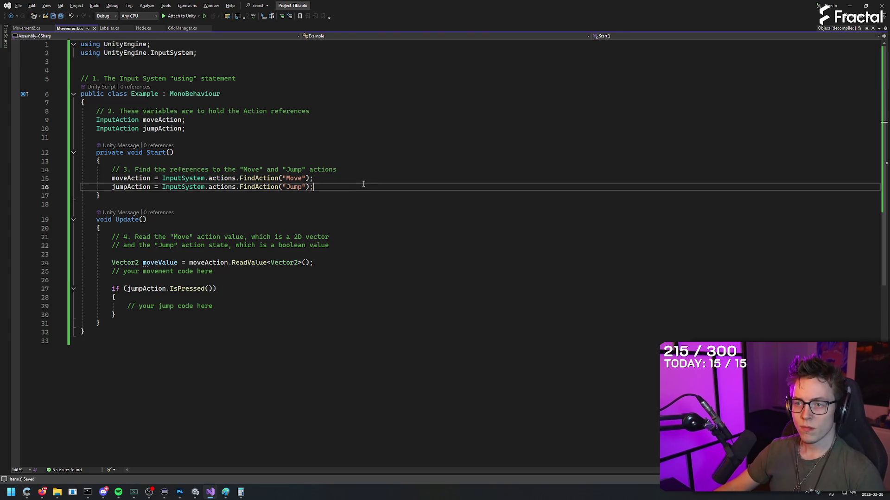
click(362, 180)
key(alt+Tab)
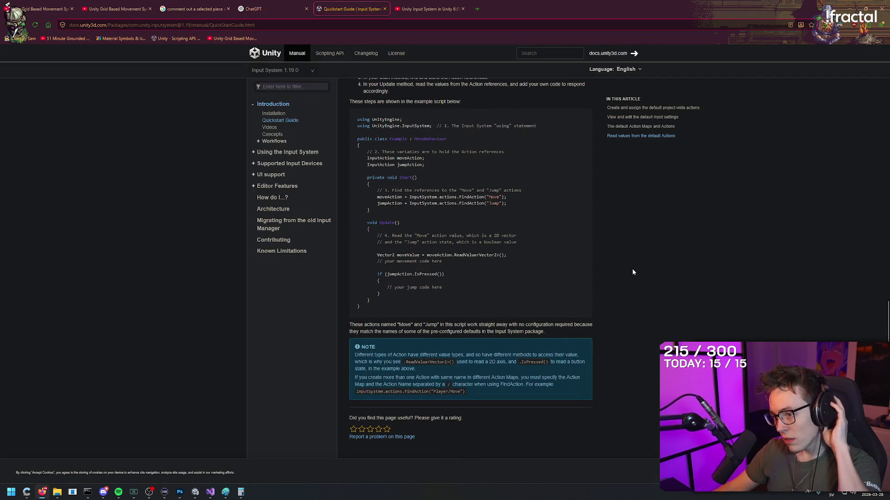
- Reread the quickstart workflow steps, then open Assets > Scripts in Unity's Project panel
scroll(616, 255, up, 2)
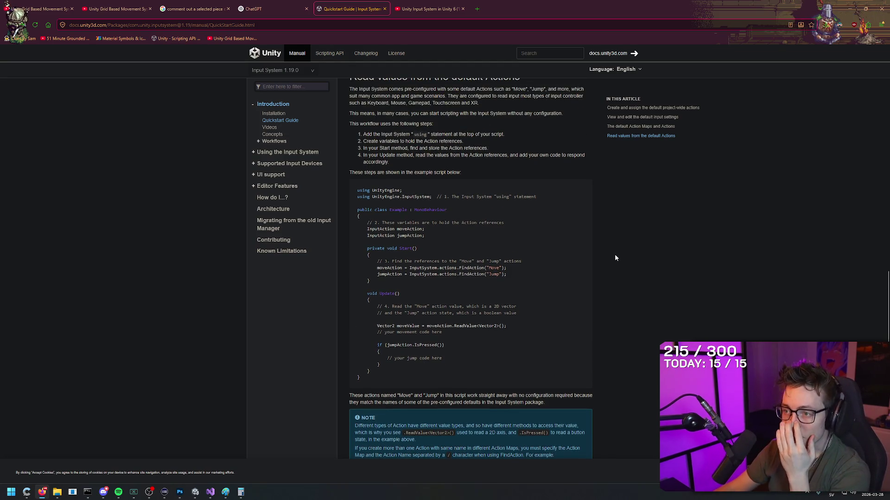
key(alt+Tab)
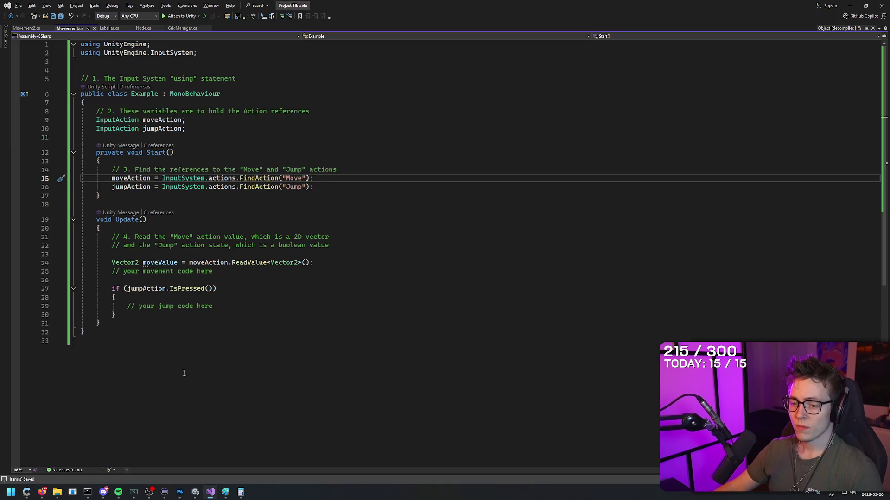
click(195, 492)
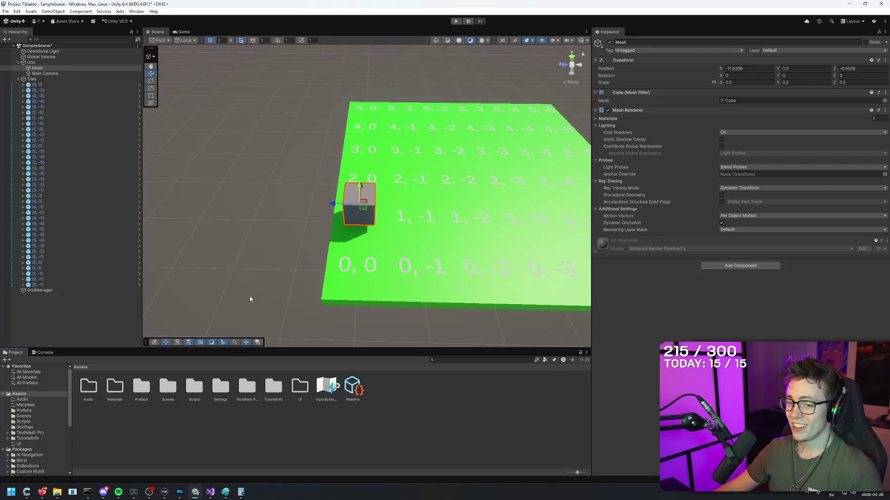
double_click(188, 389)
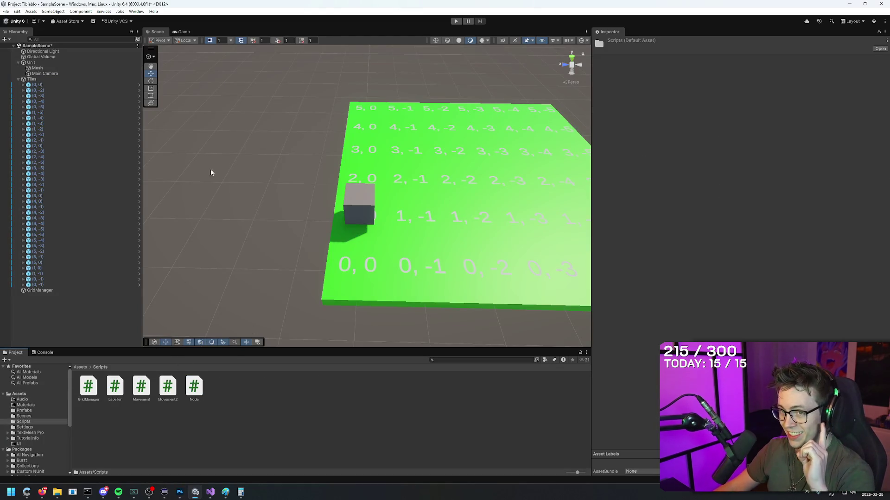
- Drag the Movement script onto Unit, removing and re-adding the duplicate Example (Script) component
click(46, 63)
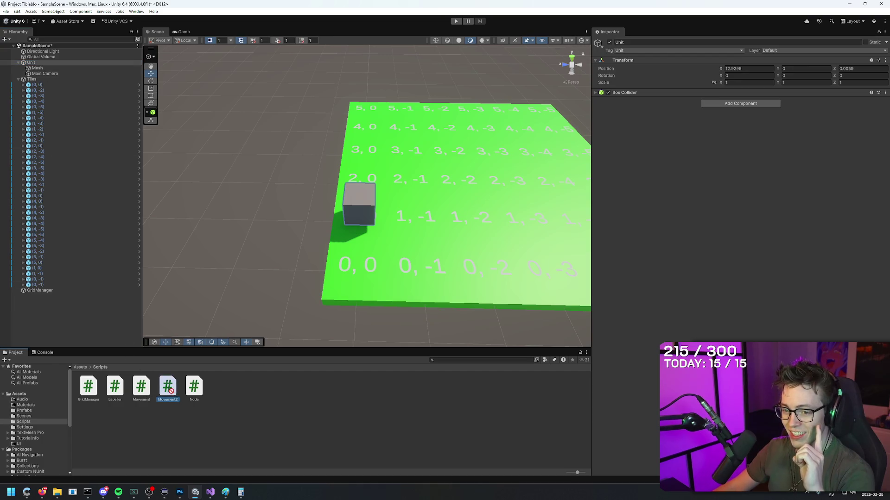
click(142, 387)
click(41, 62)
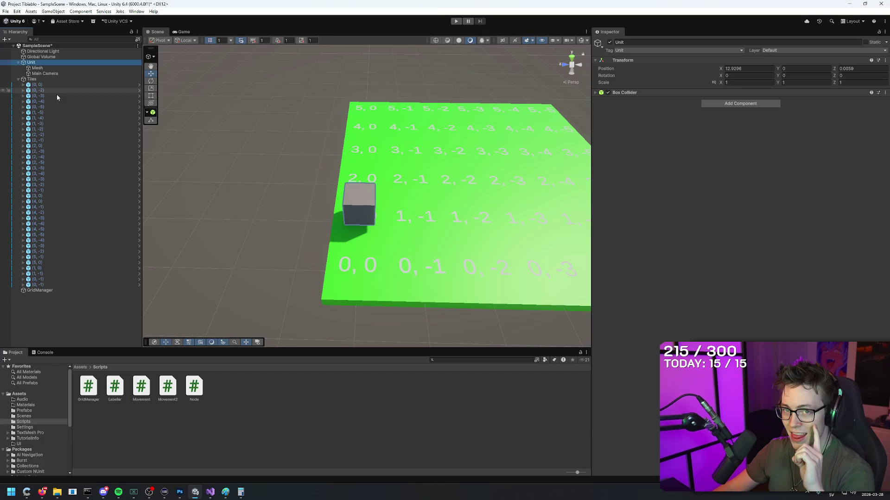
mouse_move(141, 387)
mouse_down()
mouse_move(739, 272)
mouse_move(748, 260)
mouse_up()
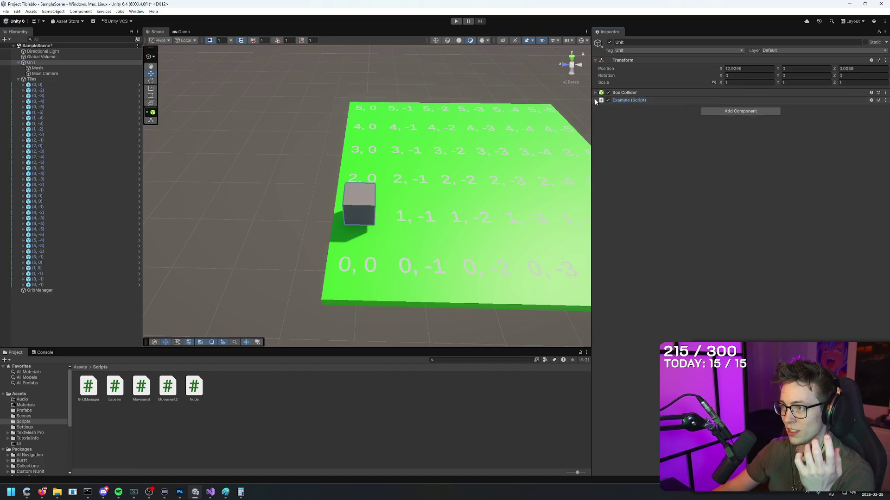
click(456, 22)
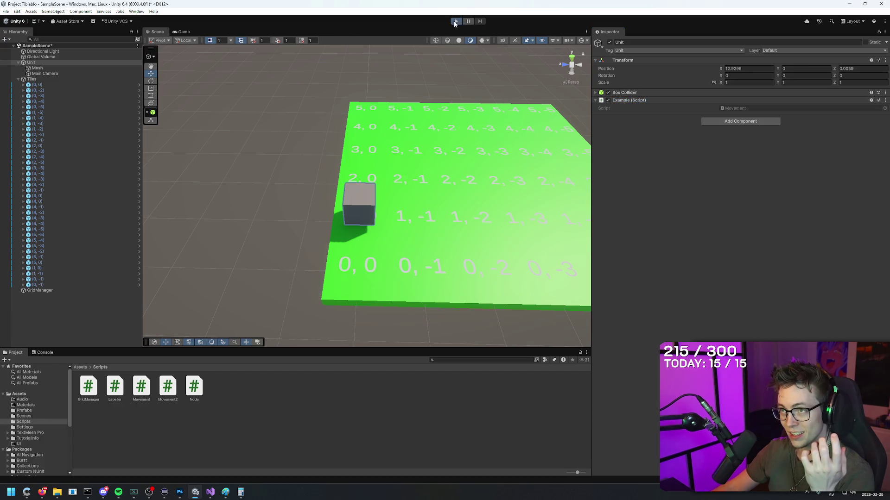
click(632, 100)
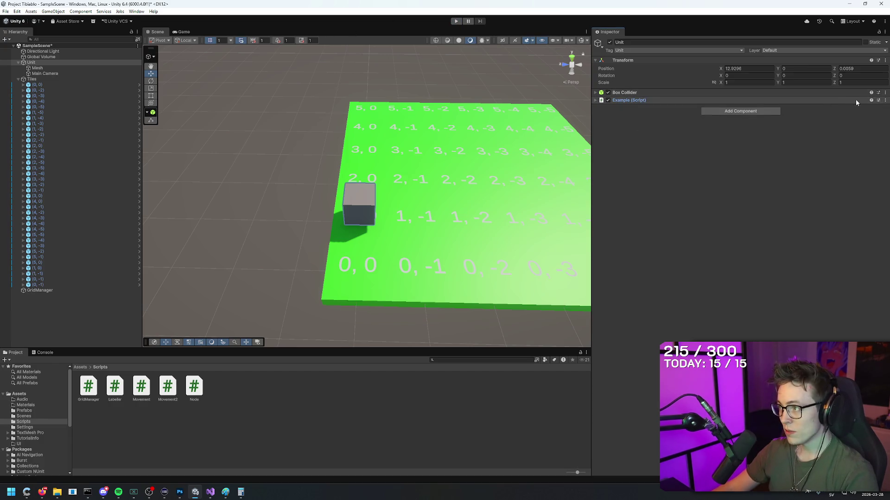
click(885, 100)
key(Escape)
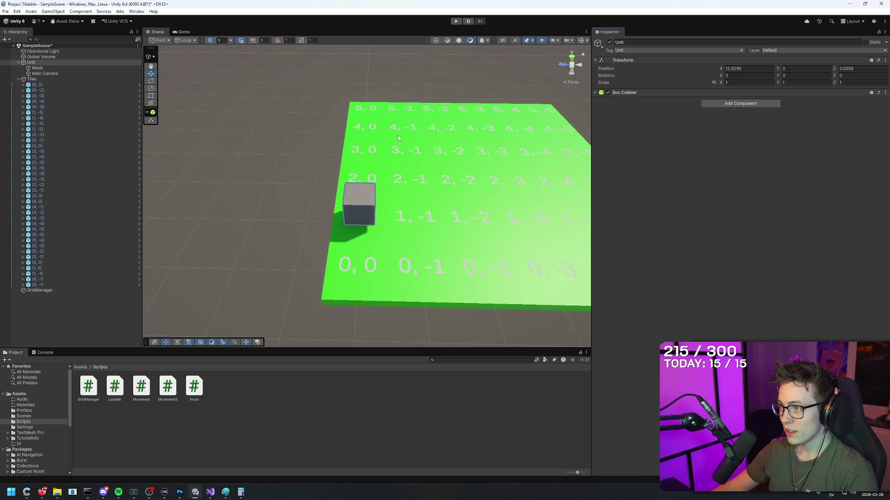
click(38, 68)
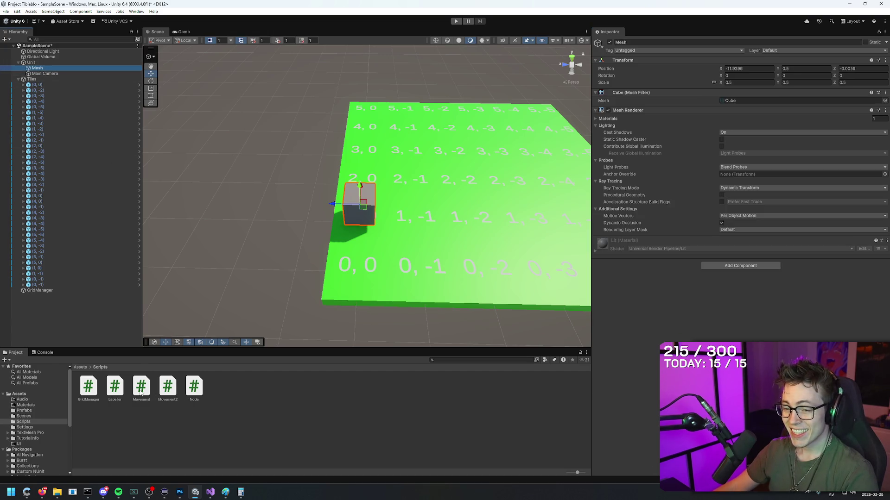
mouse_move(141, 393)
mouse_down()
mouse_move(74, 88)
mouse_move(89, 153)
mouse_move(324, 185)
mouse_move(681, 212)
mouse_move(691, 195)
mouse_up()
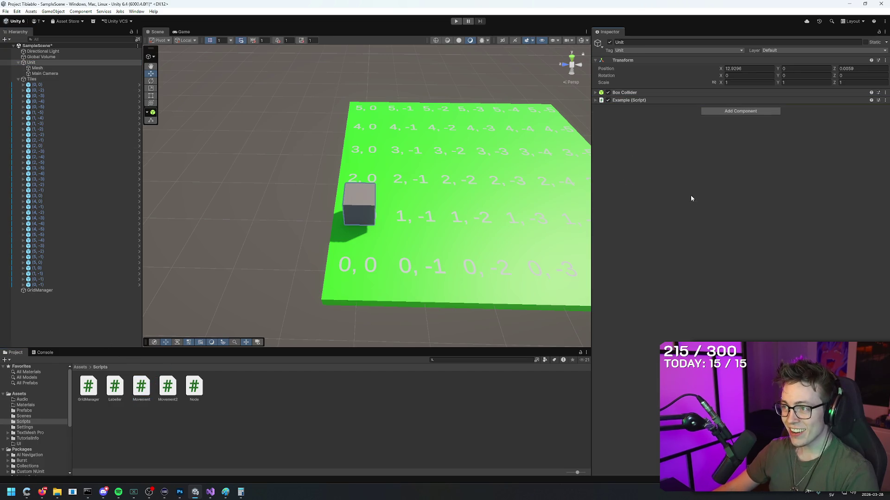
click(456, 21)
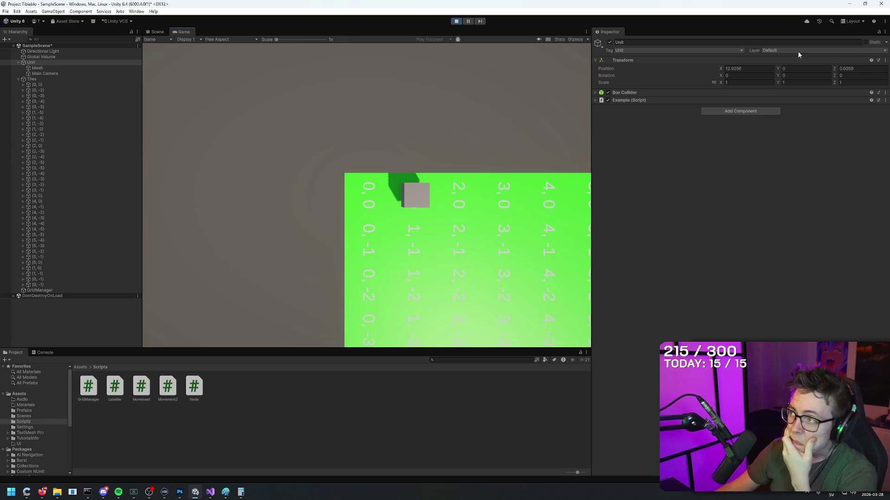
click(456, 21)
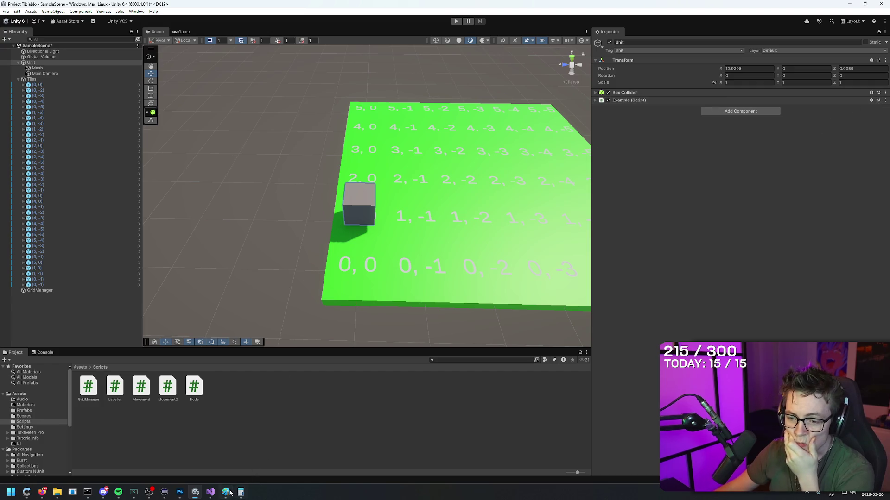
- Read the 'Read values from the default Actions' heading and opening sentence in the Quickstart Guide
click(42, 492)
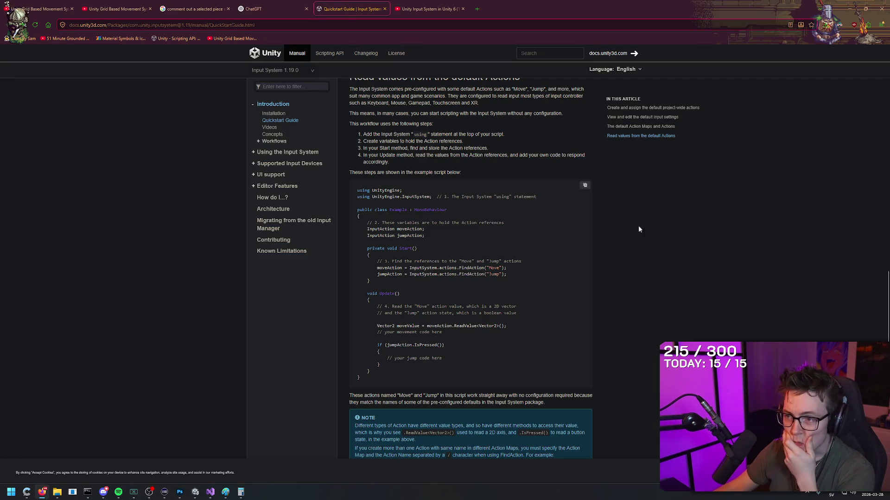
scroll(638, 229, up, 3)
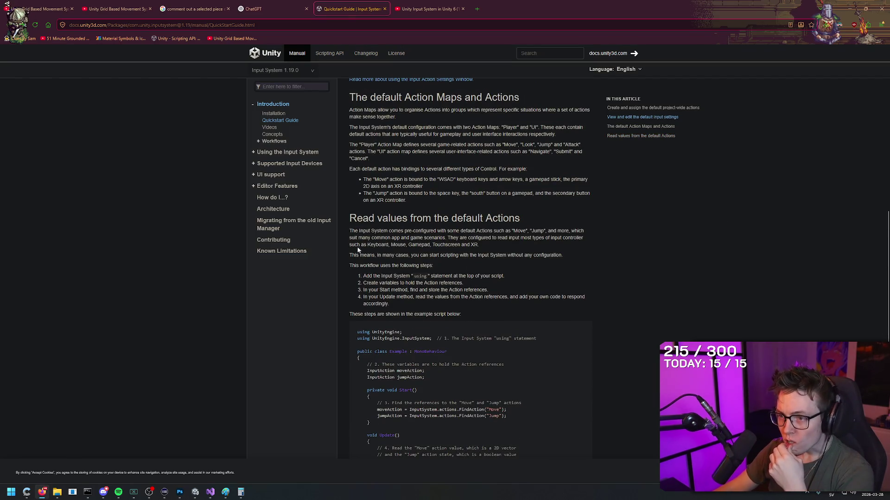
drag(348, 218, 530, 212)
click(530, 212)
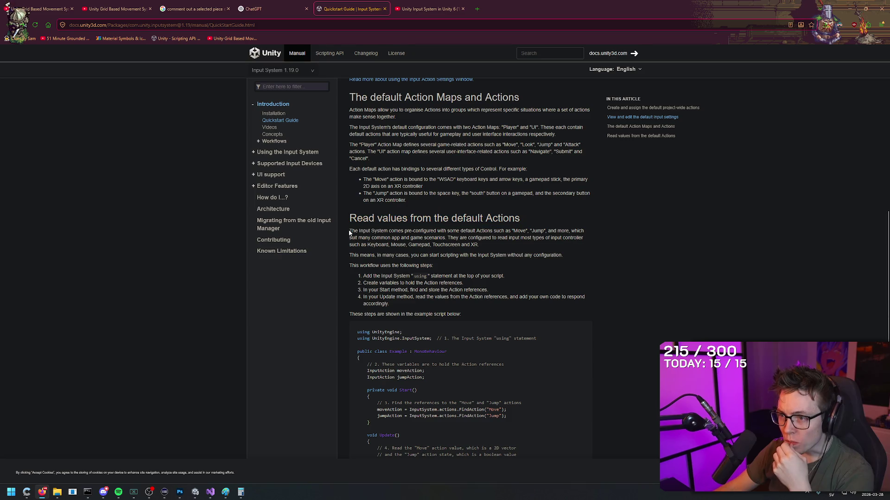
drag(350, 233, 540, 232)
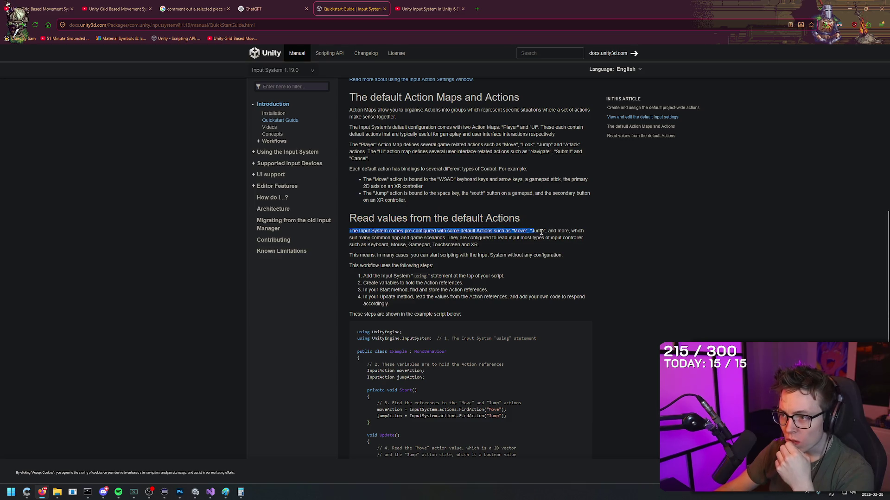
click(505, 277)
scroll(408, 371, down, 2)
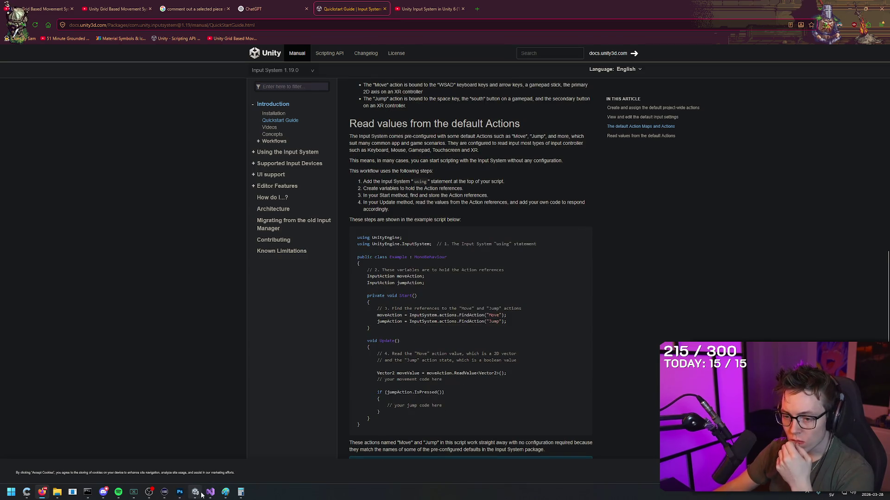
scroll(407, 373, up, 2)
- Review step 3 on finding Action references and the example script's Action variable declarations
mouse_move(372, 214)
mouse_down()
mouse_move(565, 212)
mouse_move(397, 232)
mouse_move(583, 228)
mouse_move(495, 251)
mouse_move(511, 251)
mouse_move(512, 261)
mouse_move(515, 252)
mouse_move(520, 268)
mouse_up()
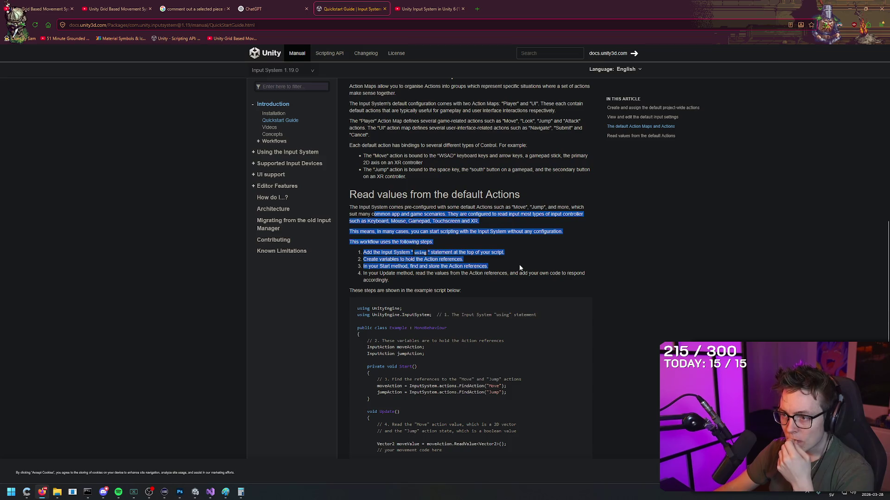
drag(377, 267, 491, 268)
click(491, 268)
scroll(431, 332, down, 1)
drag(431, 331, 348, 319)
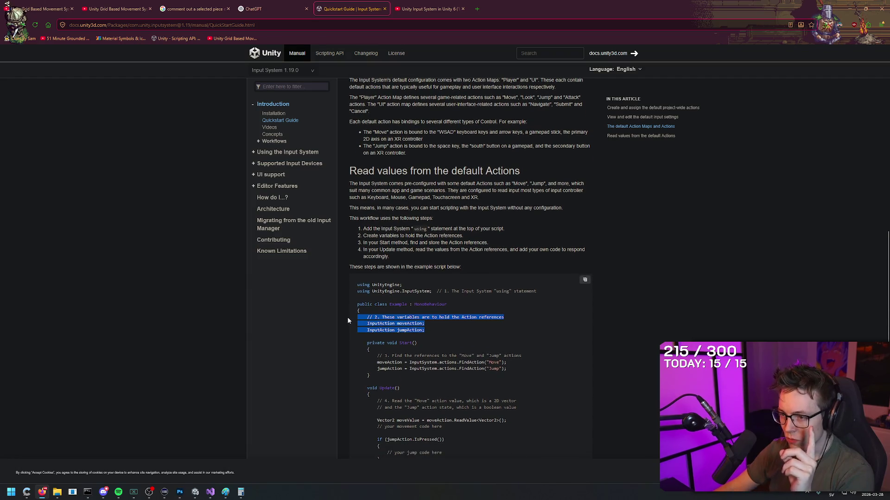
click(431, 324)
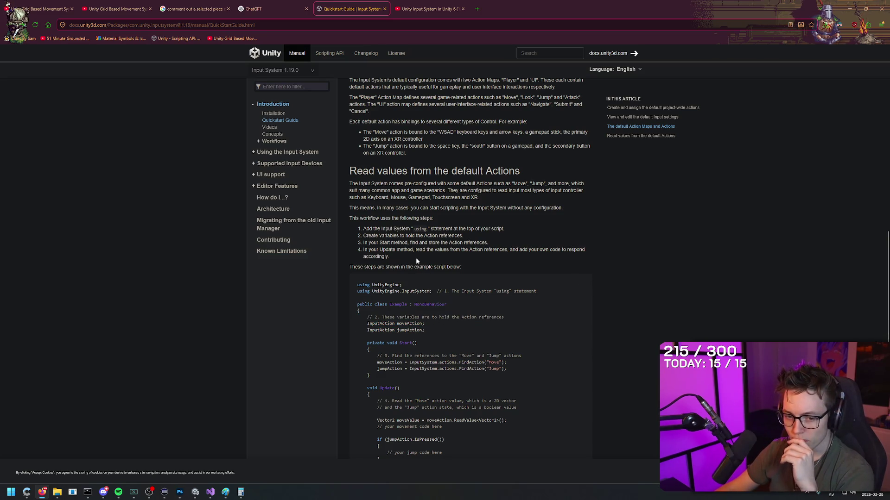
scroll(417, 261, down, 1)
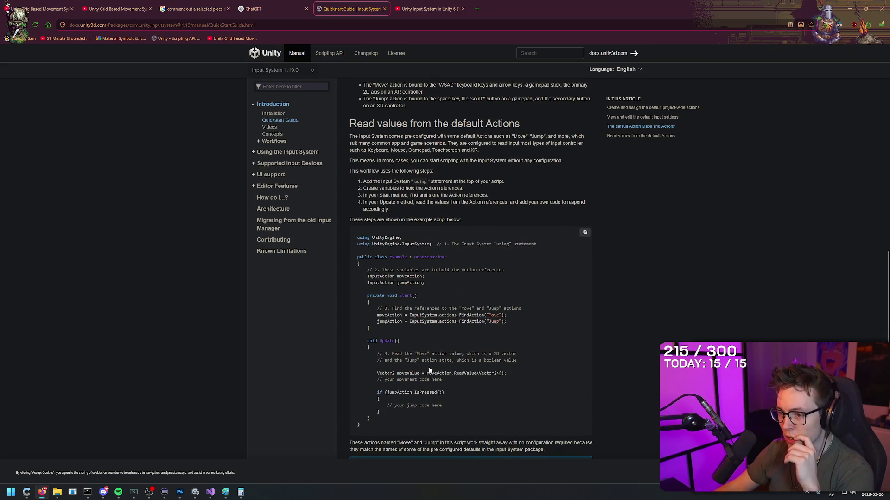
- Copy the vector-reading lines 22–25 from Movement2.cs's OnMove, then return to Movement.cs
click(211, 492)
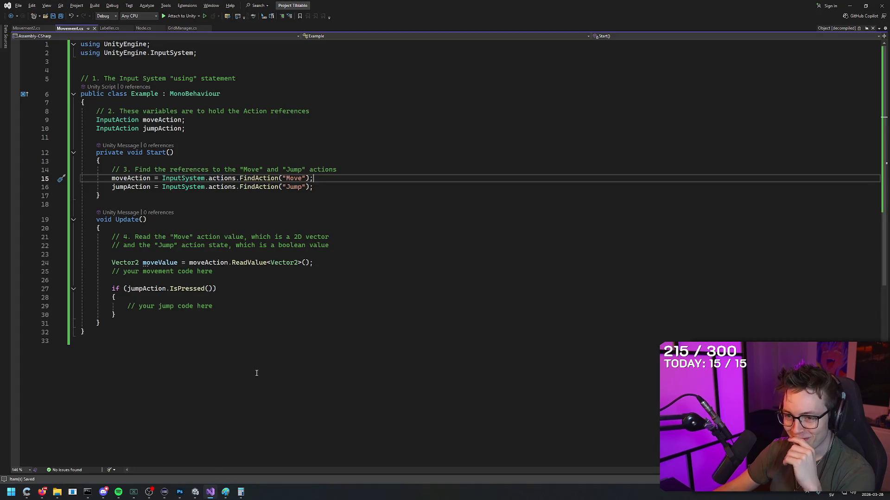
click(236, 271)
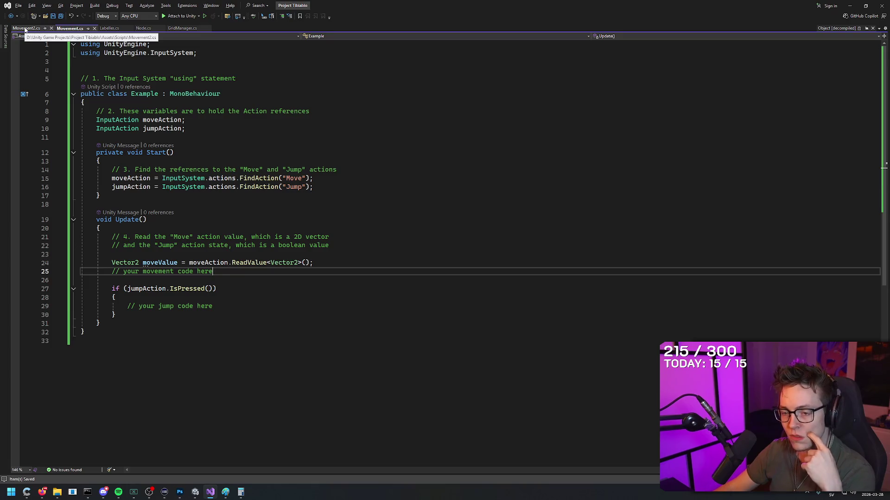
click(25, 29)
click(209, 263)
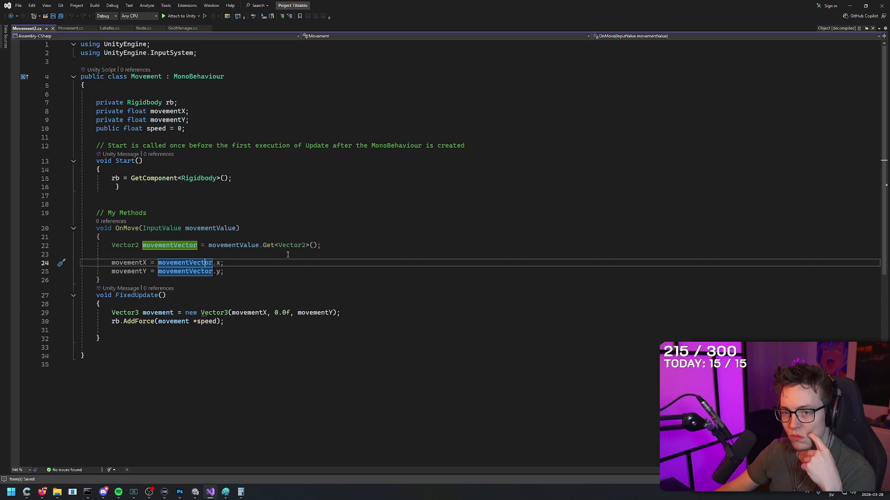
click(238, 323)
drag(225, 271, 78, 245)
key(ctrl+c)
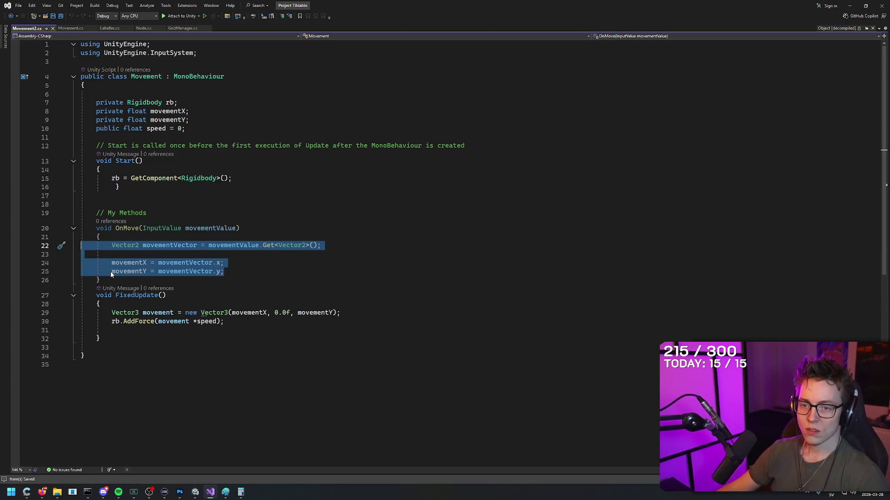
click(71, 28)
- Paste the old OnMove vector lines into Update() under the movement comment
click(226, 280)
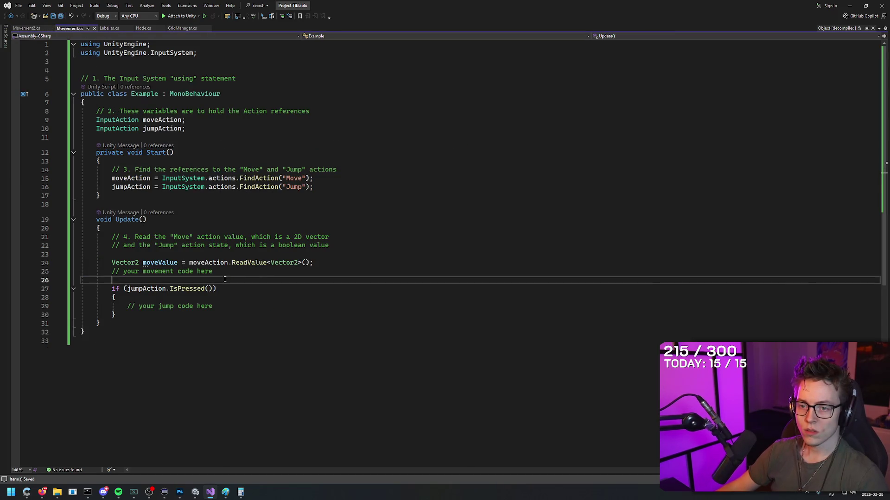
key(ctrl+v)
click(393, 268)
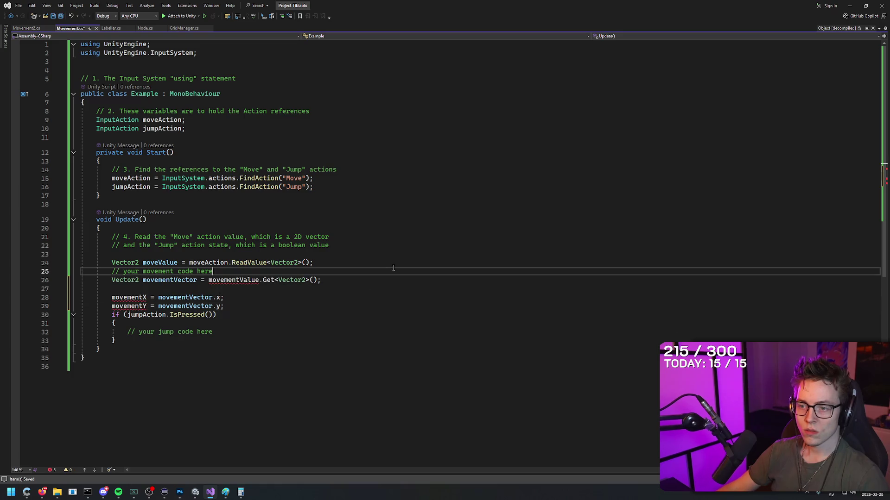
mouse_move(258, 282)
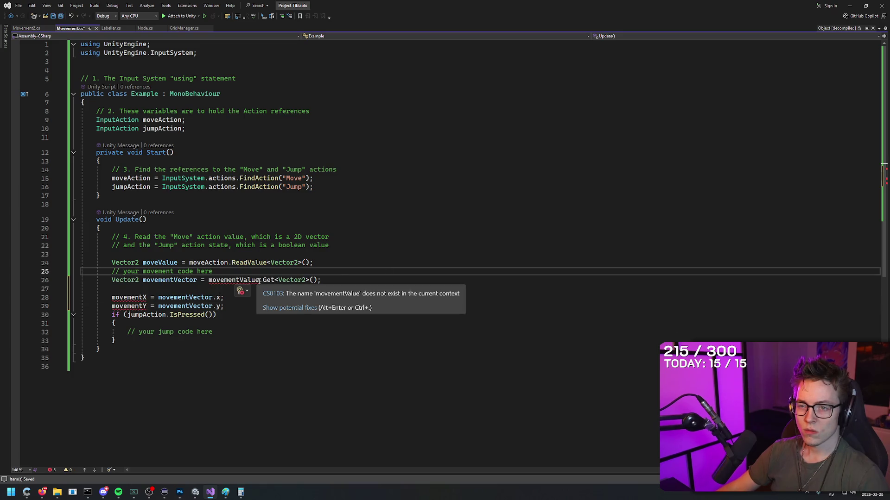
key(ctrl+z)
key(ctrl+z)
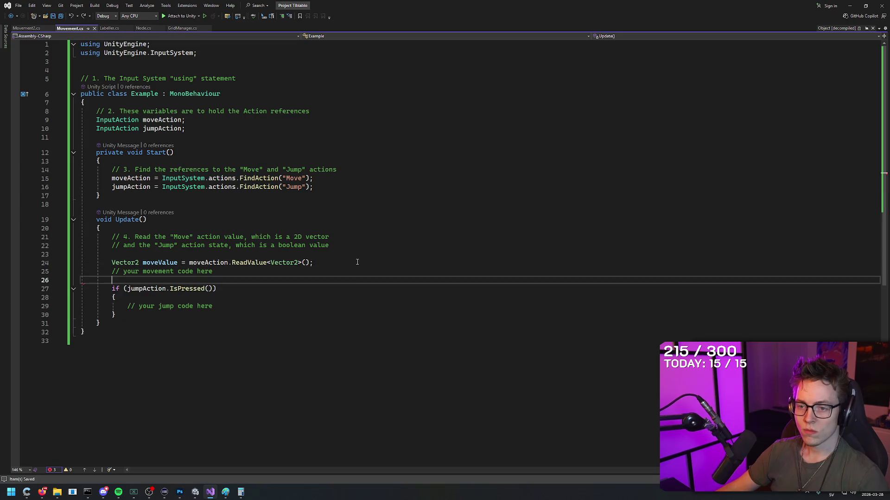
key(ctrl+y)
key(ctrl+y)
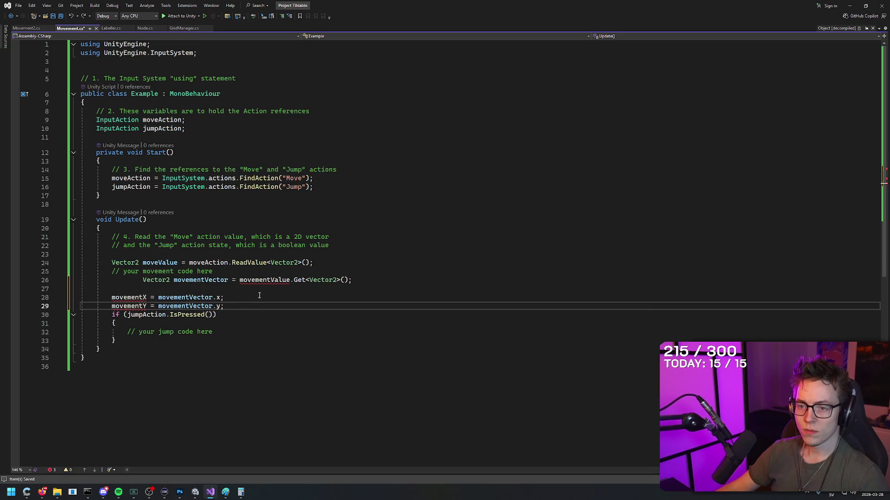
- Edit line 26 so the vector is read from moveValue.Get<Vector2>()
double_click(198, 281)
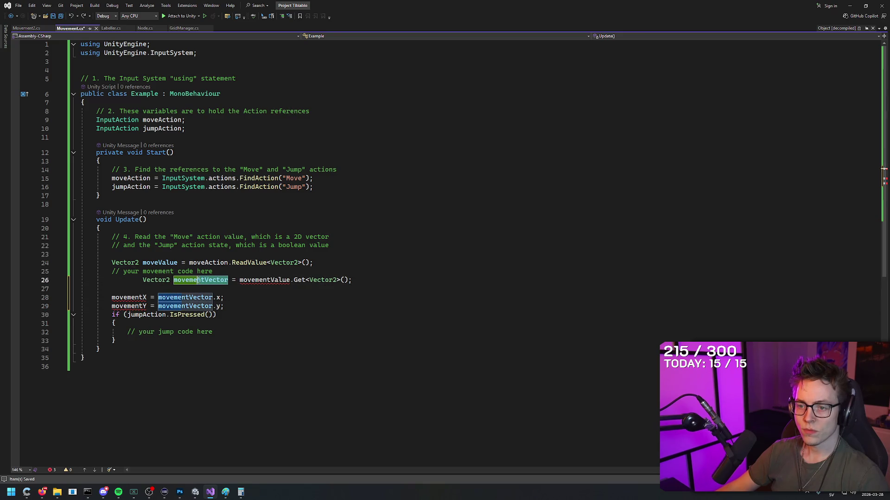
text(moveValue)
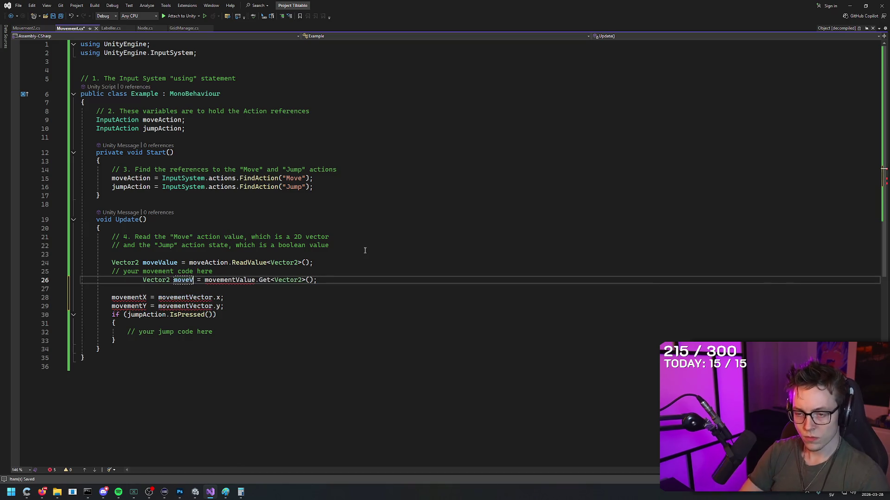
key(ctrl+Right)
key(ctrl+Right)
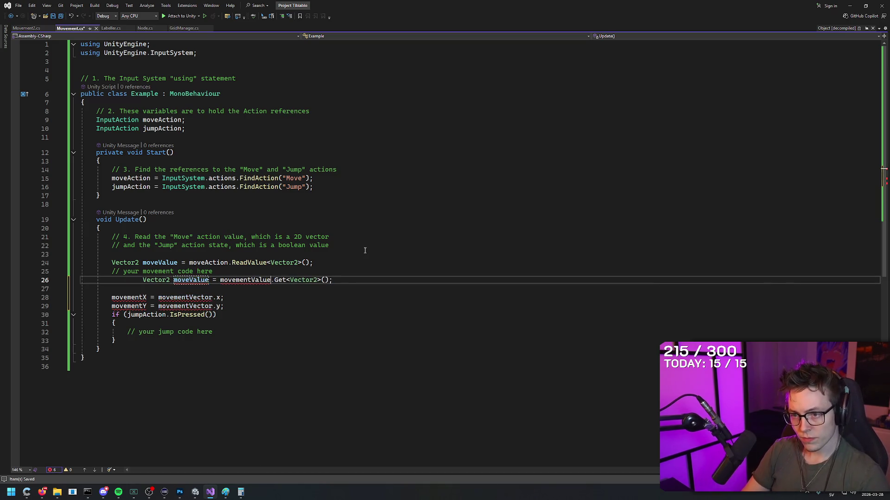
key(BackSpace)
key(BackSpace)
key(BackSpace)
key(ctrl+z)
key(ctrl+z)
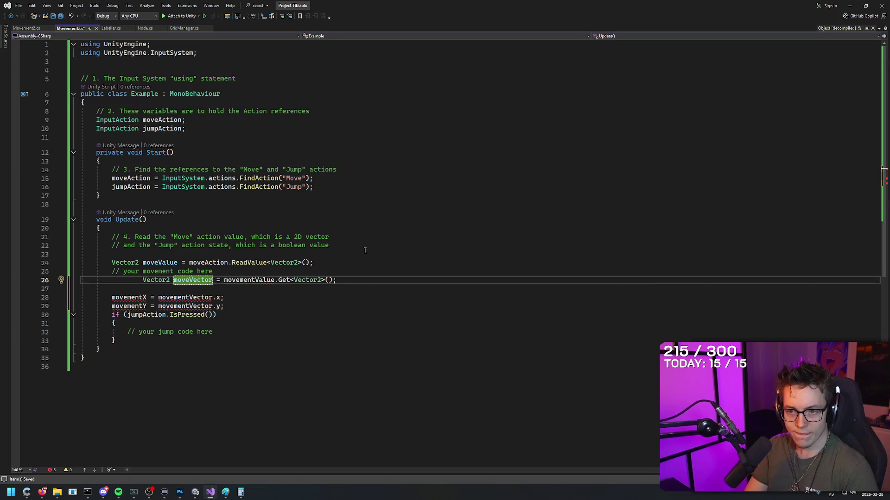
text(vement)
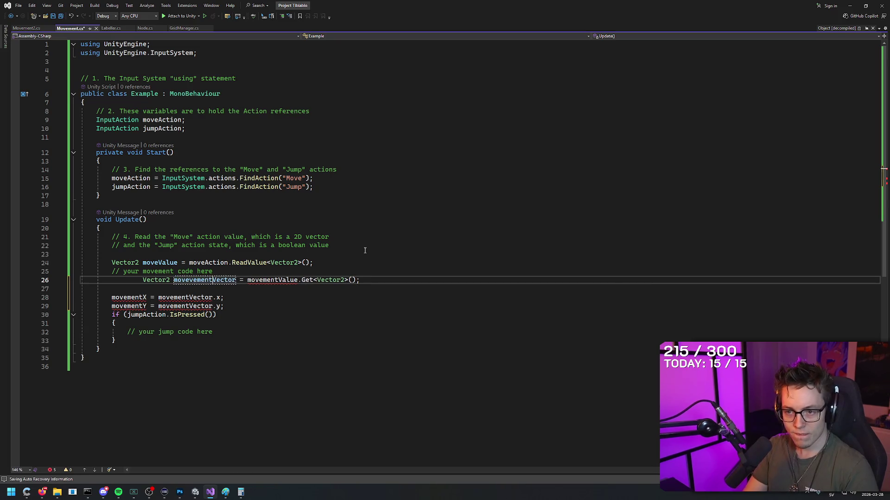
key(BackSpace)
key(BackSpace)
key(BackSpace)
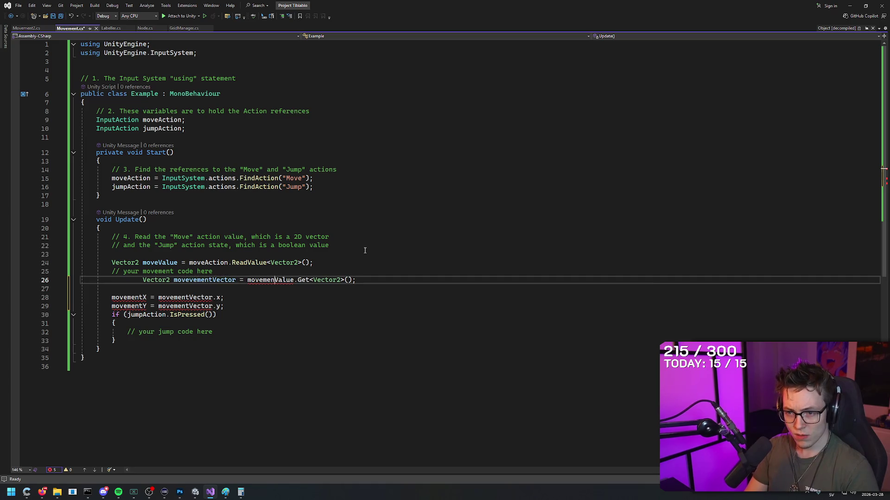
text(Va)
key(End)
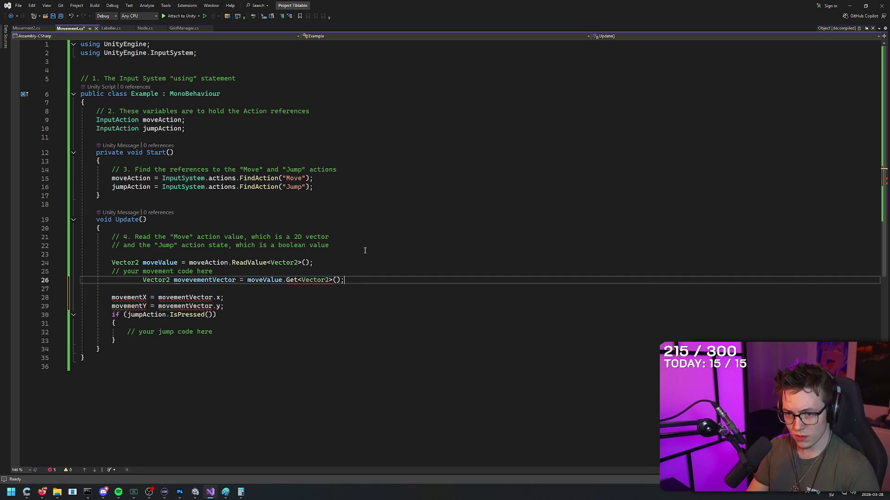
key(Down)
key(Down)
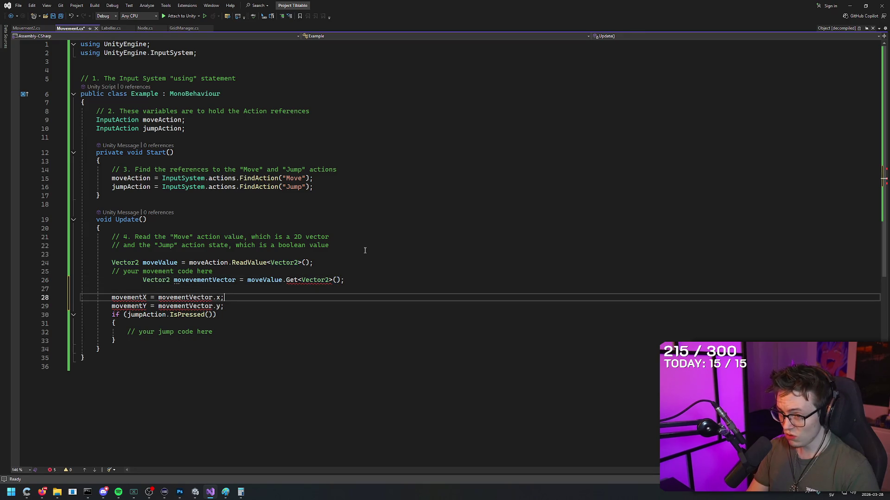
mouse_move(313, 282)
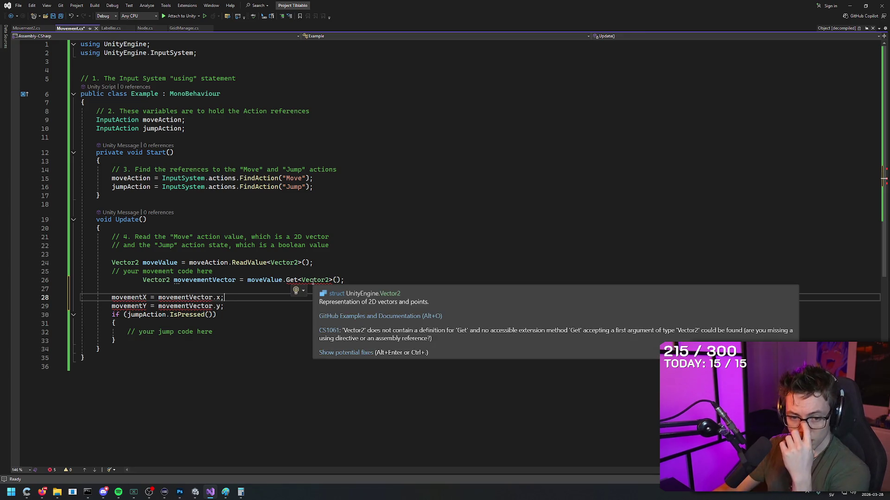
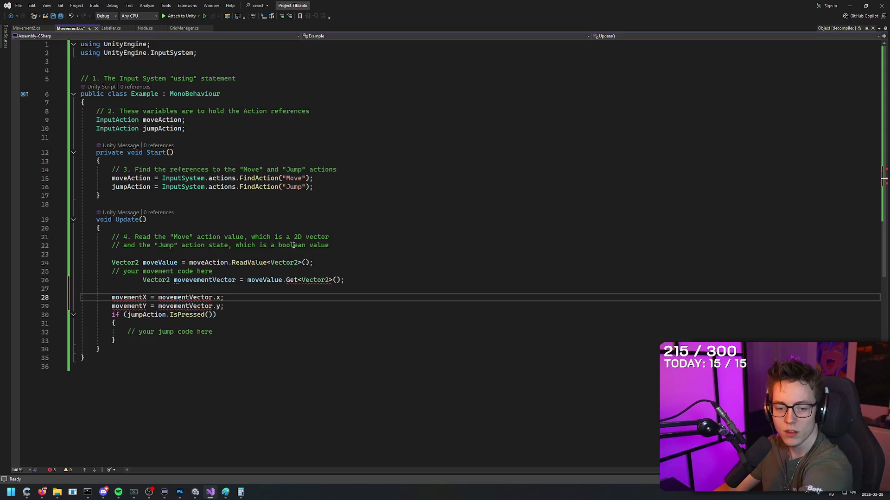
- Undo the movementVector and movementX/movementY edits so Update() reads moveValue before the jump check
click(352, 246)
click(331, 281)
key(ctrl+z)
key(ctrl+z)
key(ctrl+z)
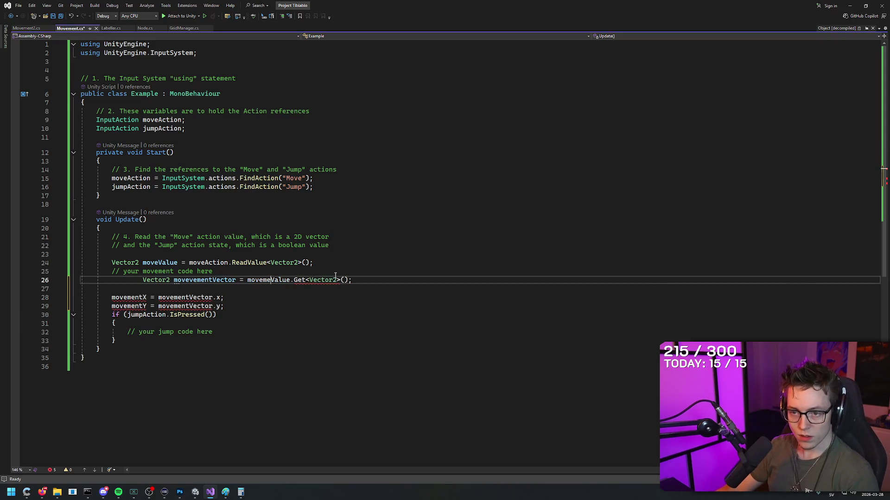
key(ctrl+z)
key(ctrl+z)
key(ctrl+z)
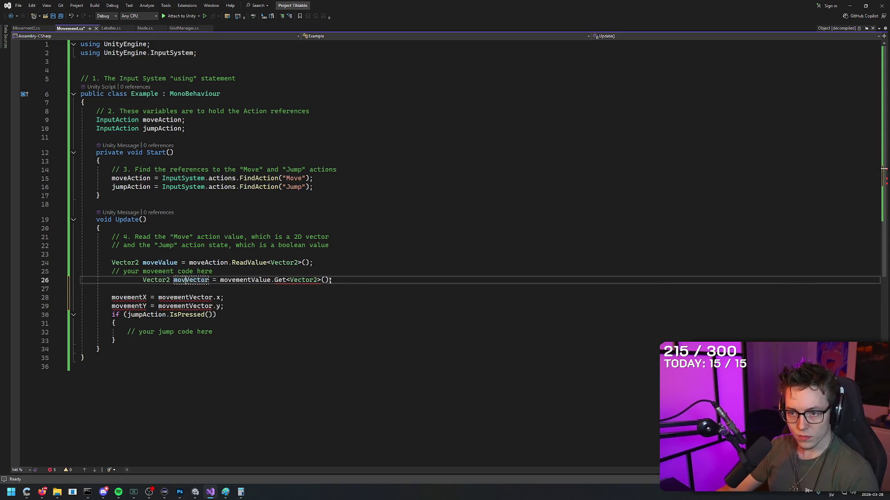
key(ctrl+z)
key(ctrl+z)
key(ctrl+z)
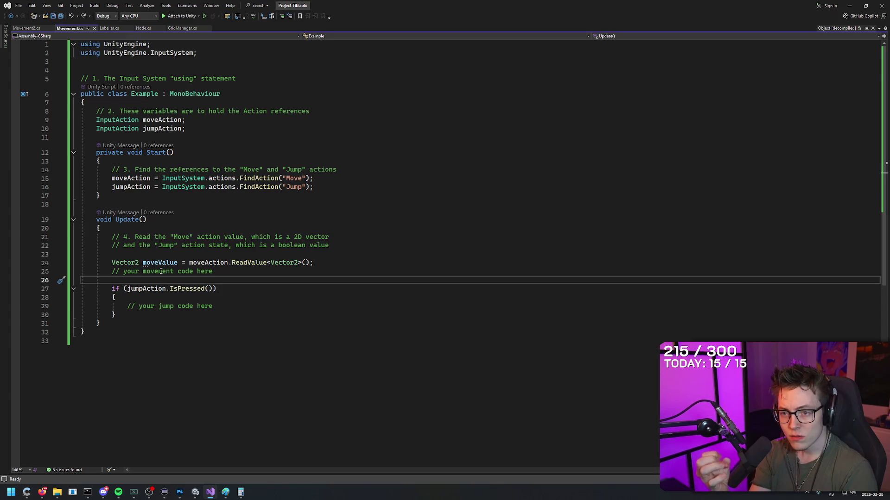
- Add an empty if (moveAction.isPressed) { } block on line 26 of Update()
text(if ()
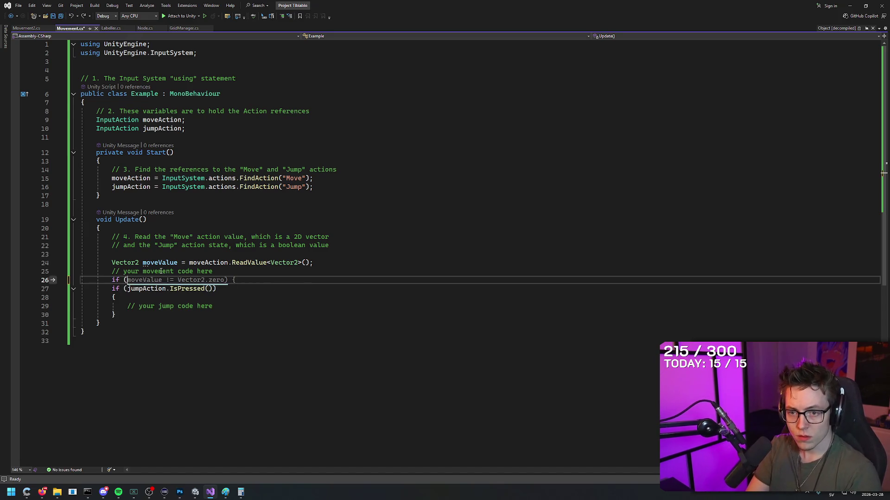
text(MoveAc)
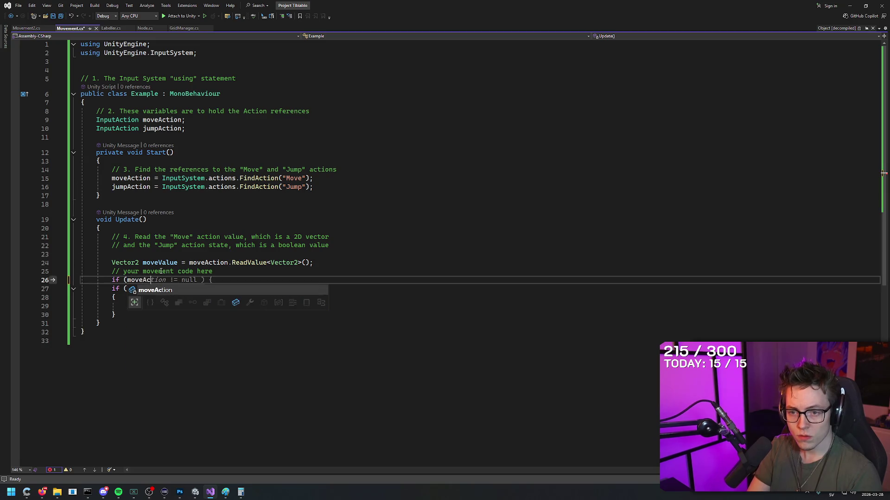
text(tion =)
key(BackSpace)
key(BackSpace)
text(.isPressed)
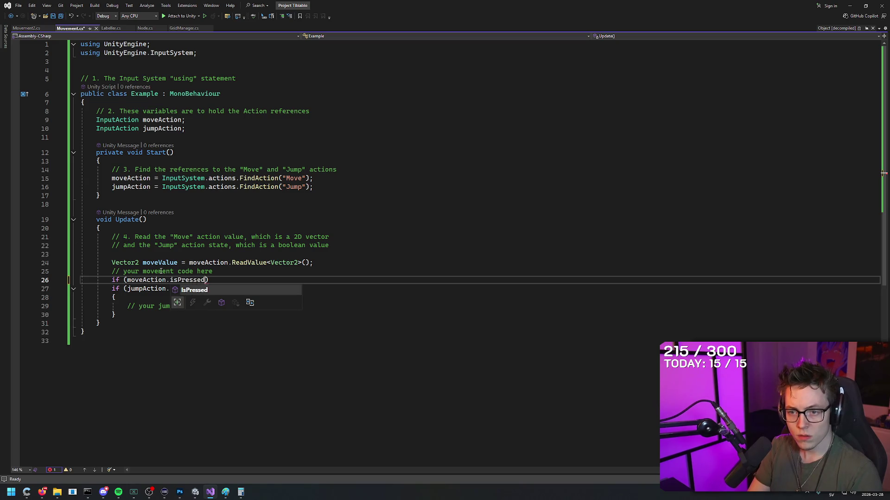
text())
key(Left)
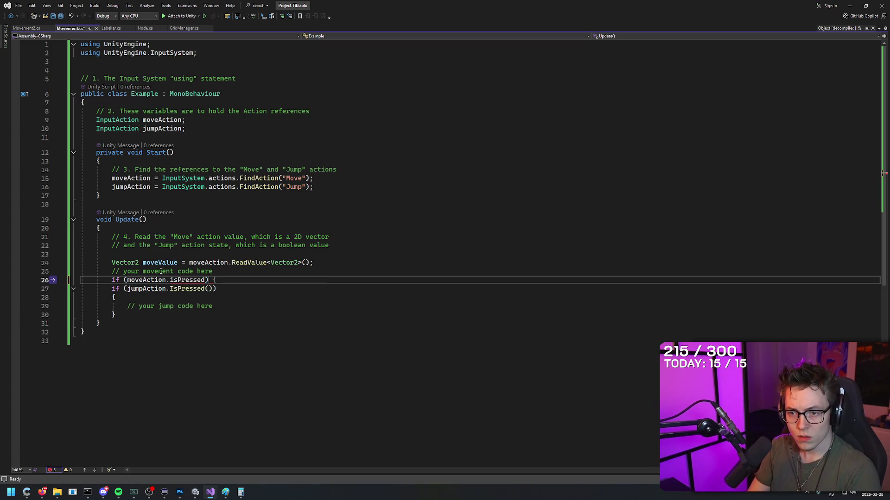
key(Right)
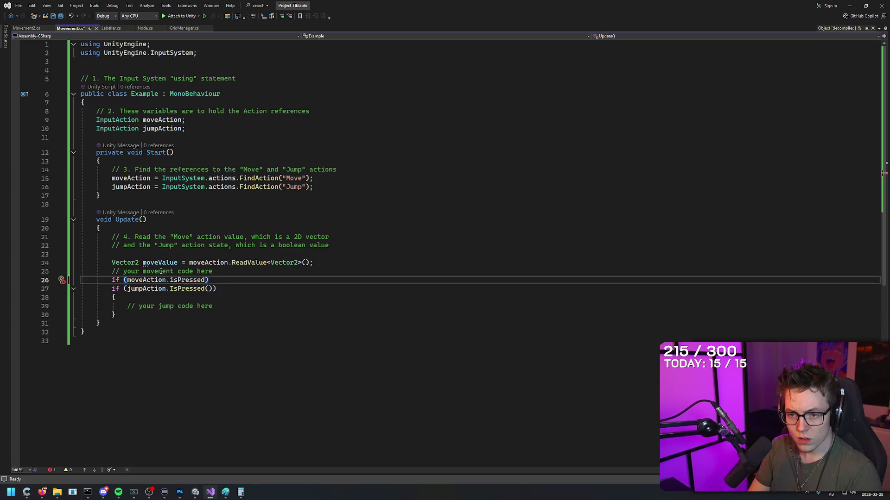
key(Left)
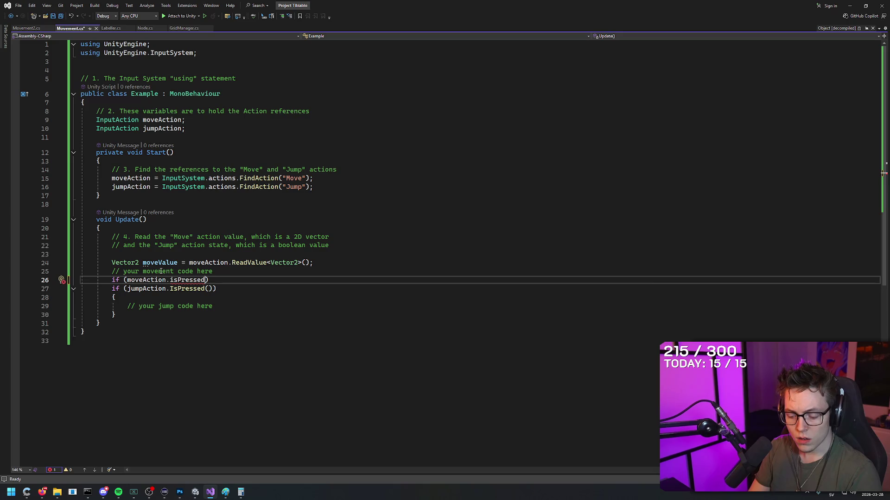
key(Right)
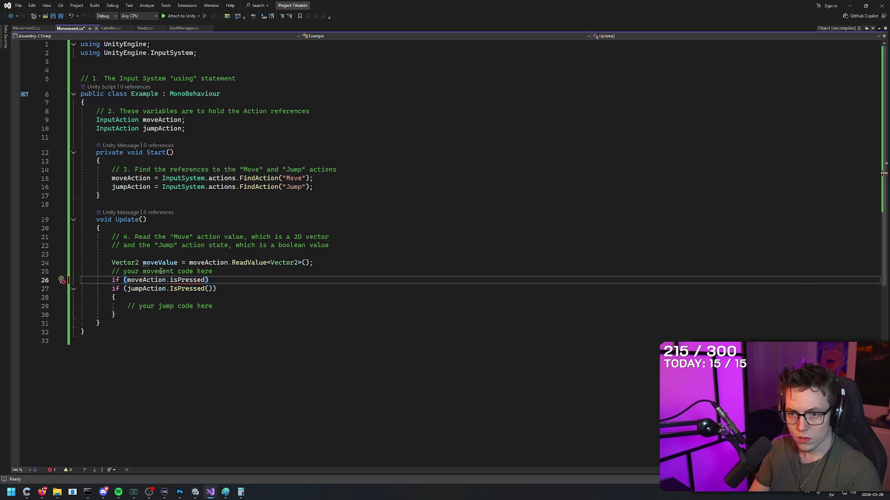
key(Return)
text({)
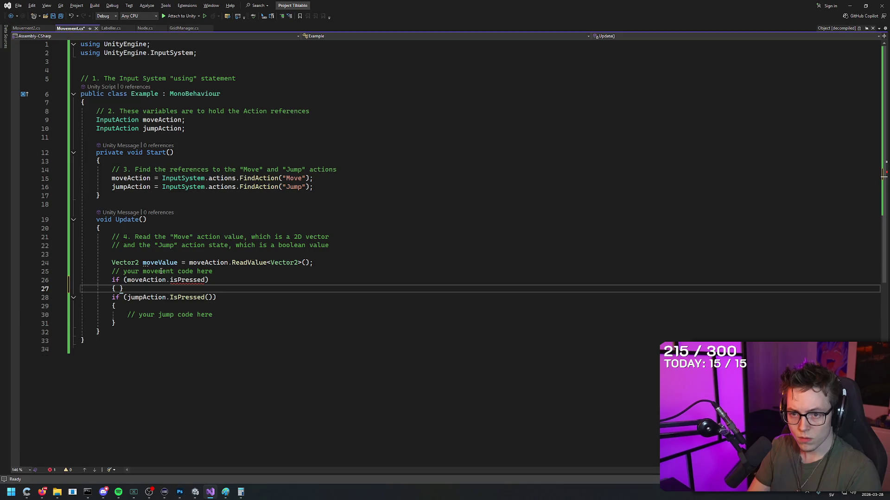
key(Return)
key(Return)
key(Up)
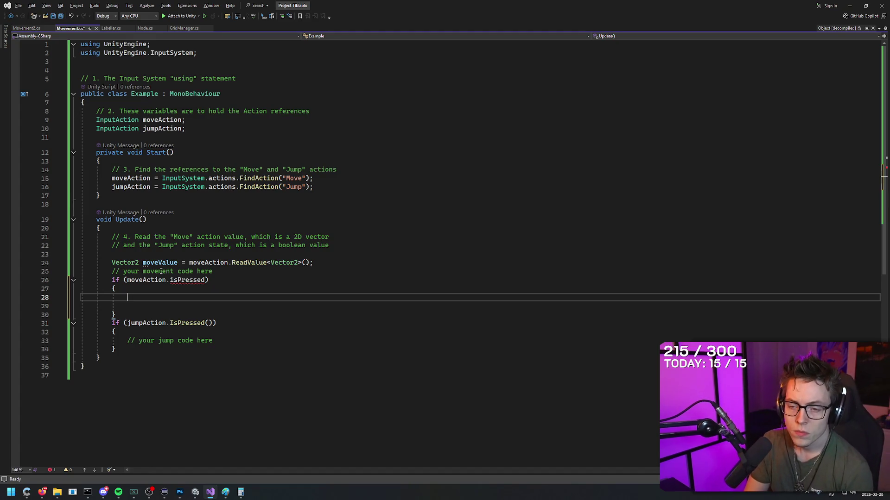
mouse_move(128, 281)
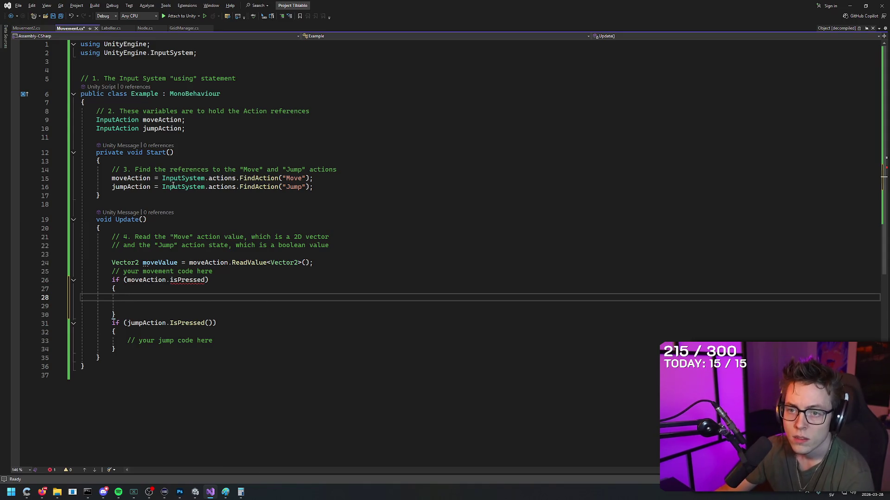
- Review the FindAction lines and the action-references comment in Start()
click(325, 177)
click(326, 185)
drag(111, 170, 352, 171)
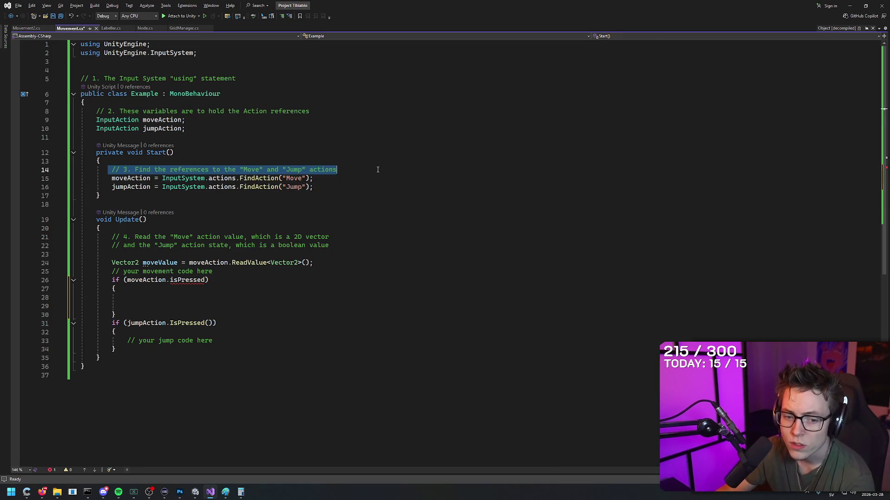
click(375, 174)
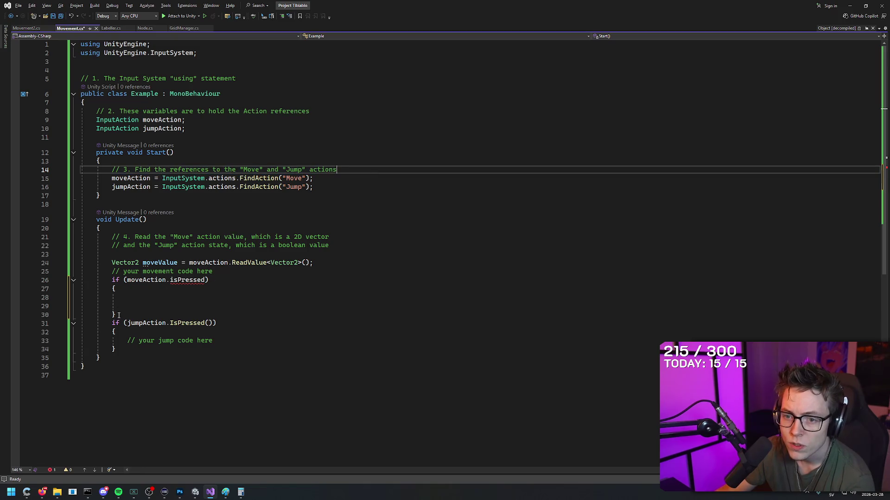
- Replace the isPressed if block in Update() with a moveAction.performed line
drag(118, 315, 83, 280)
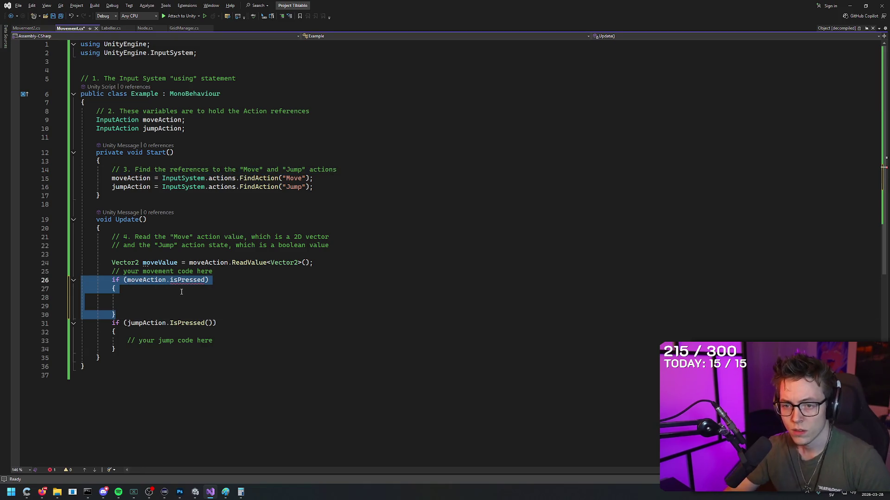
key(BackSpace)
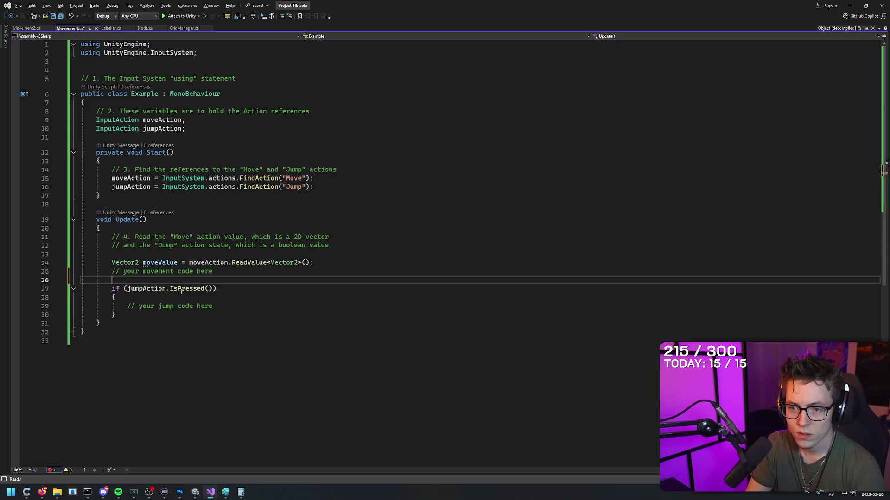
text(moveAction)
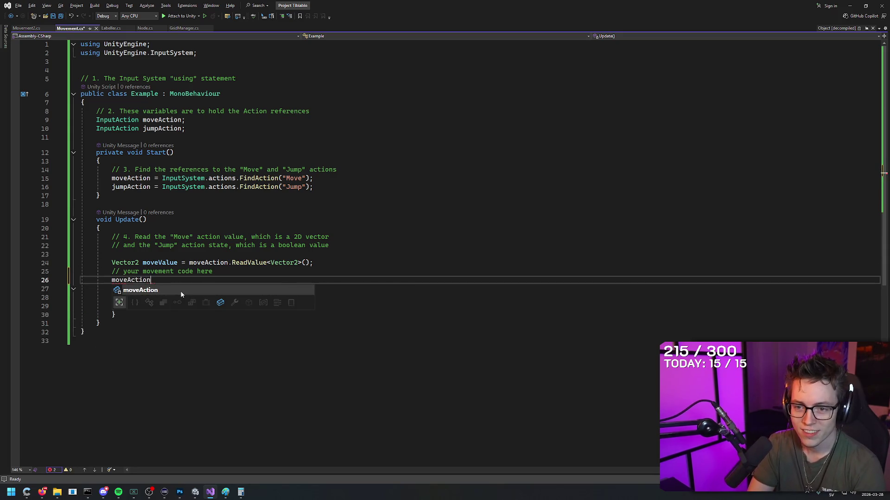
text(.performed)
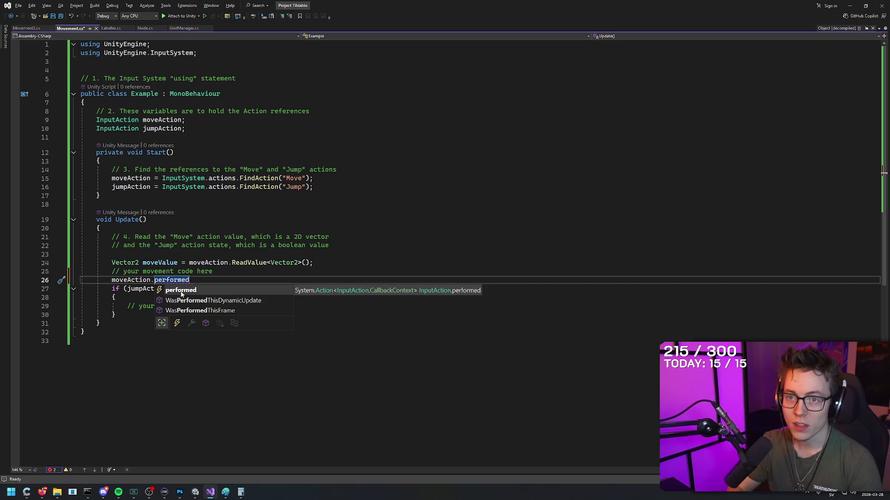
click(177, 201)
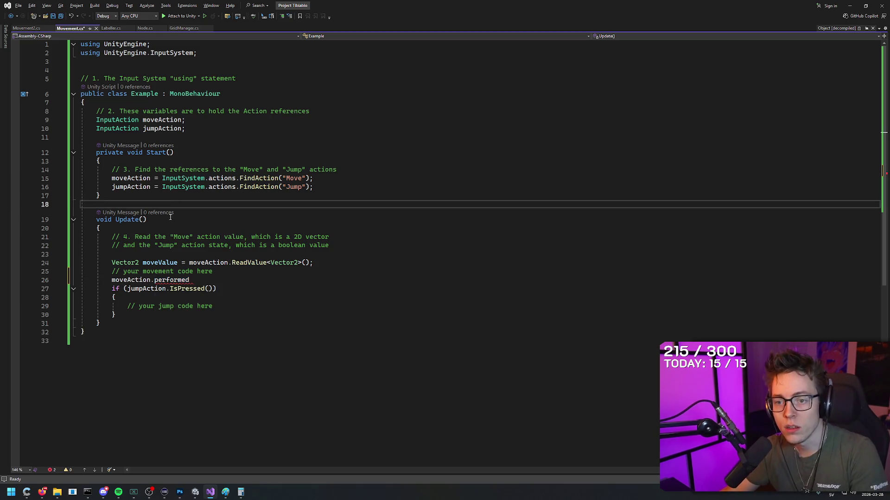
click(159, 263)
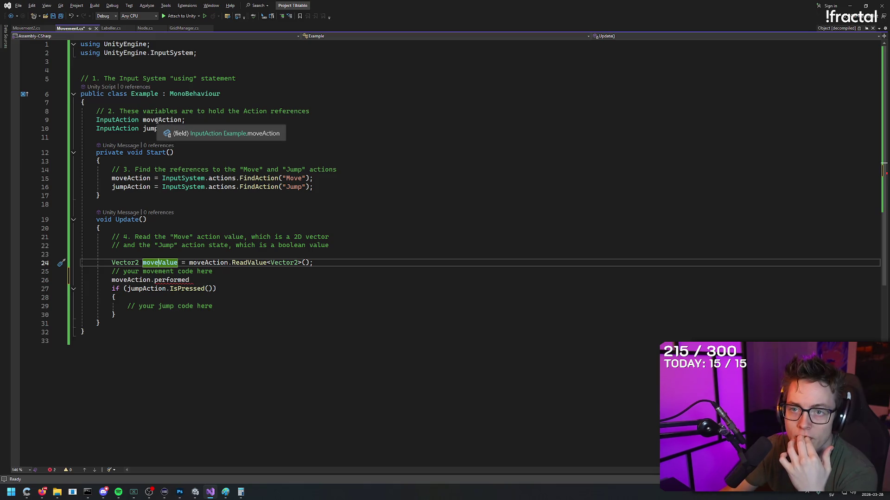
click(138, 94)
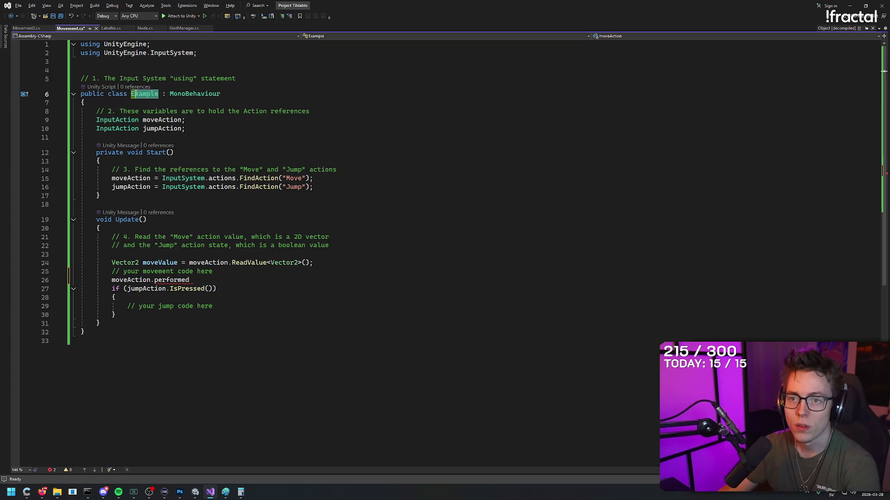
- Rename the class from Example to Movement and save the script
text(Movement)
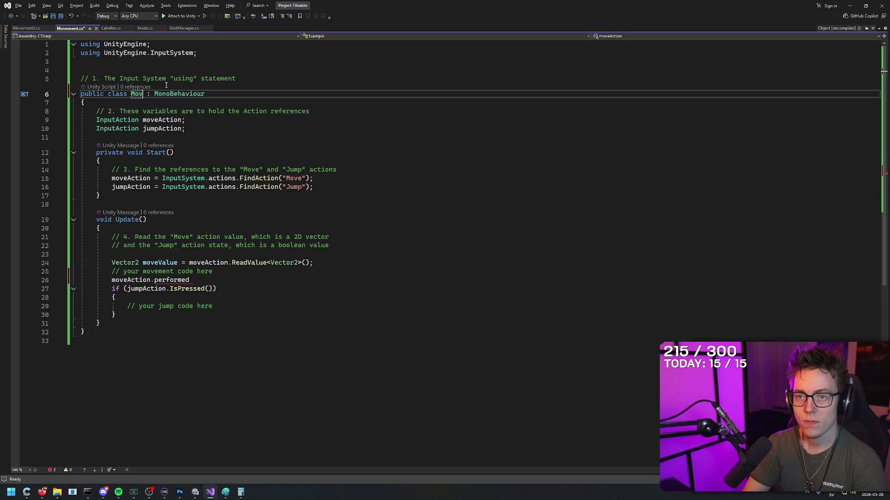
click(242, 135)
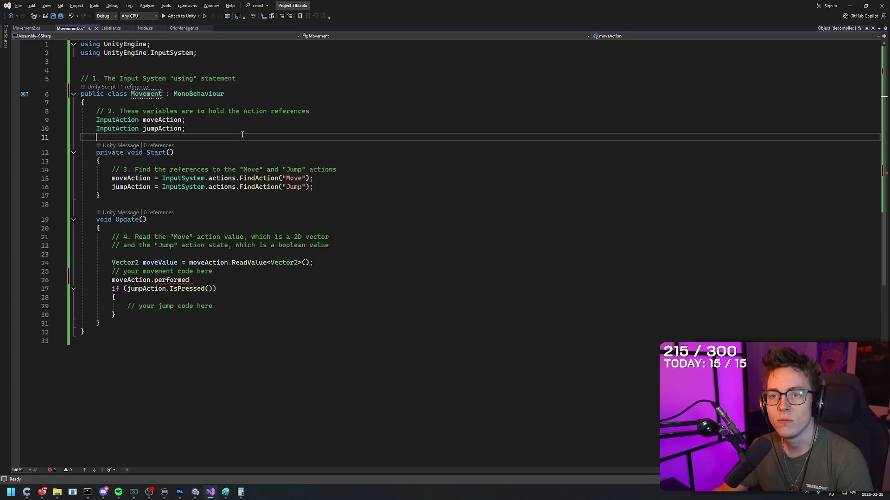
key(ctrl+s)
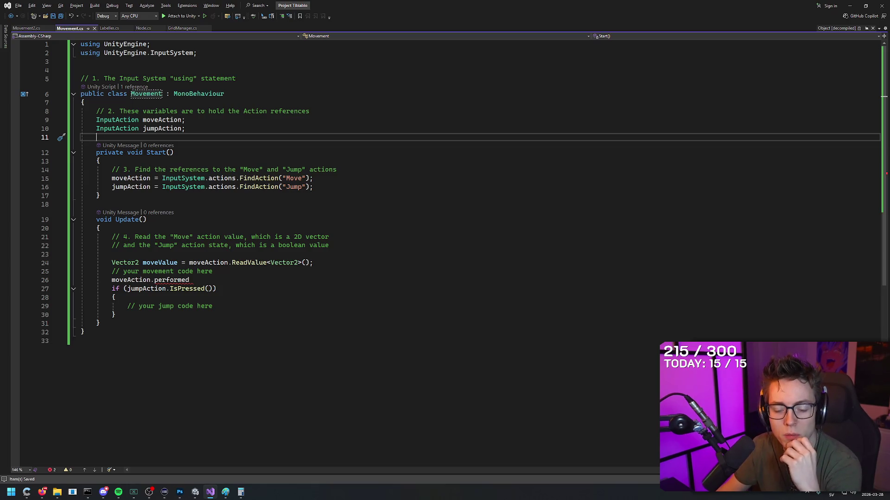
- Check the moveAction.performed line in Update()
click(342, 237)
click(349, 246)
key(Down)
key(Down)
key(Down)
key(Down)
key(Up)
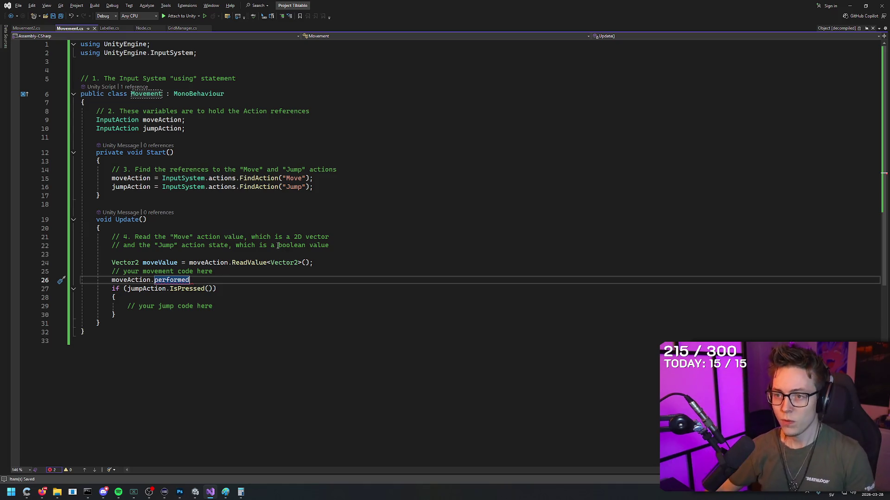
- Inspect the Move and Jump FindAction lookup lines in Start() before moving to Unity
click(317, 179)
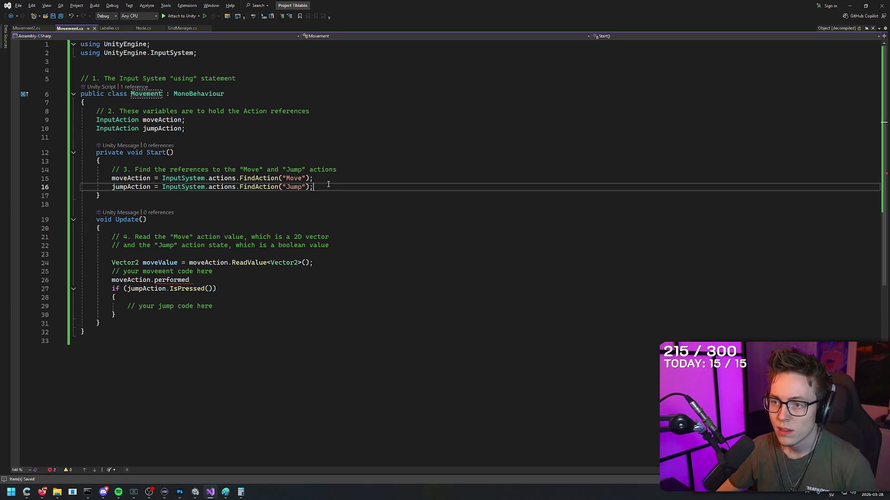
click(328, 189)
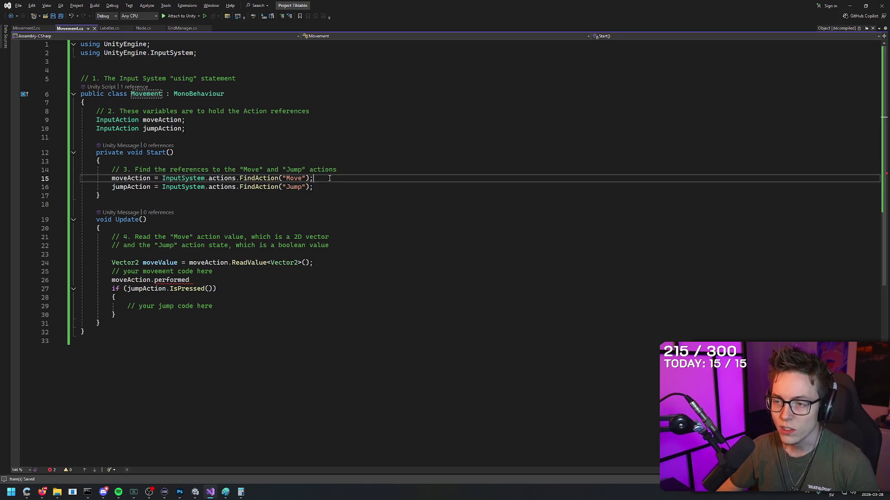
click(295, 183)
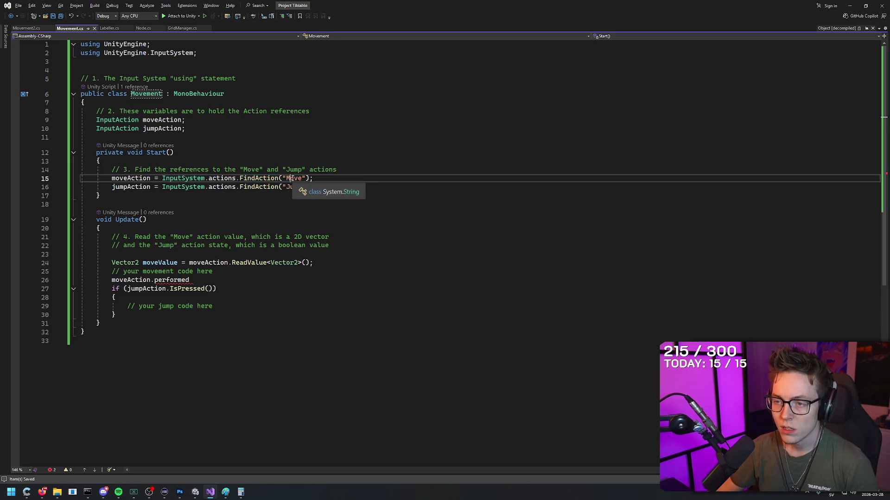
click(318, 187)
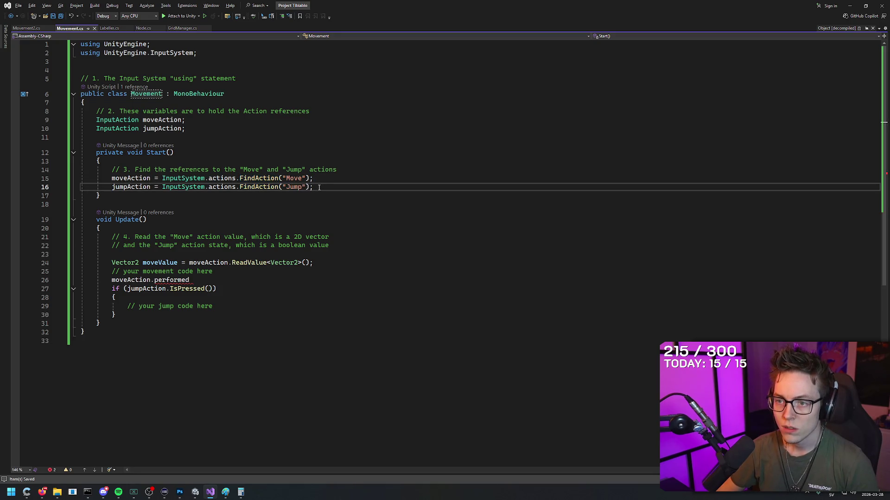
click(324, 179)
click(324, 187)
key(Up)
click(323, 187)
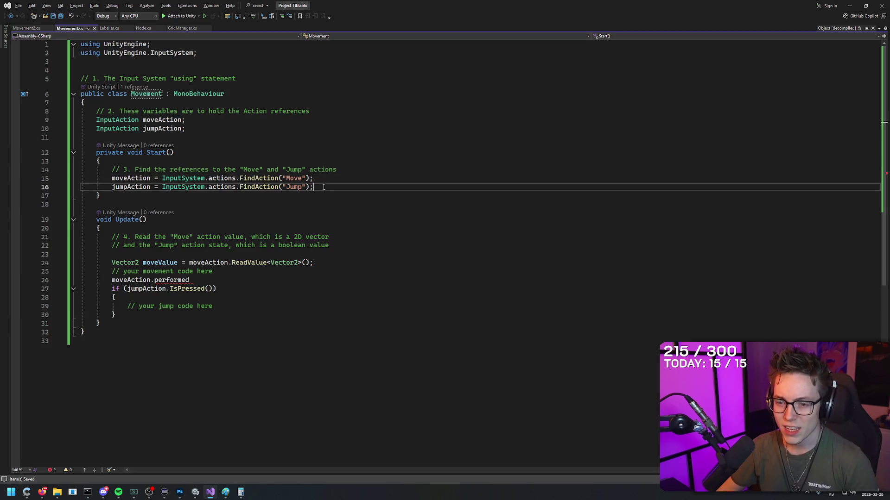
click(194, 495)
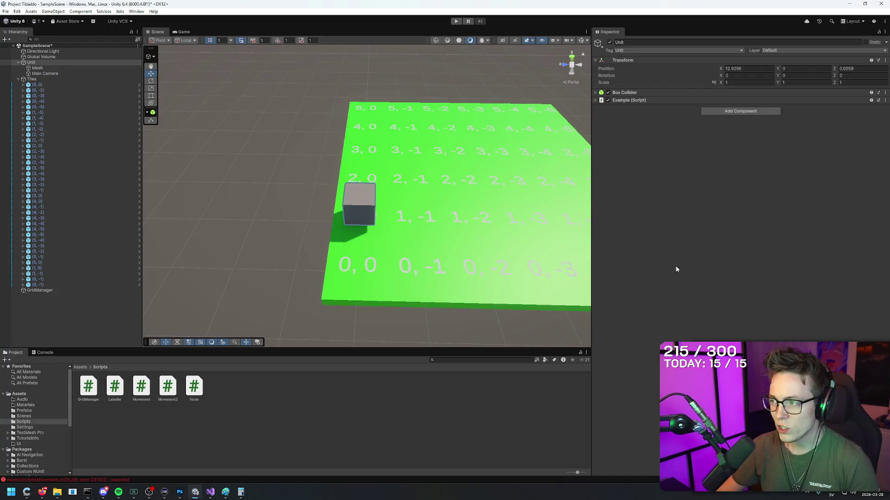
- Remove the Example (Script) component from Unit, leaving Transform and Box Collider
click(597, 101)
click(595, 101)
right_click(838, 101)
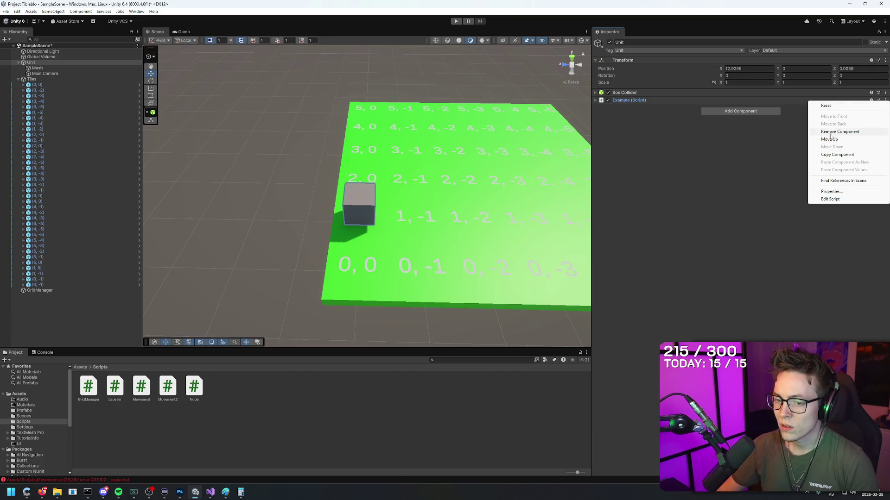
click(783, 154)
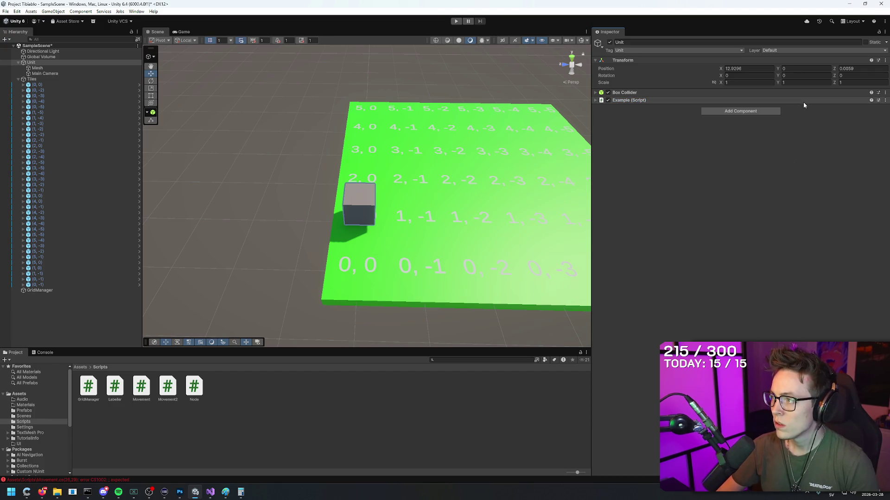
right_click(803, 102)
click(834, 132)
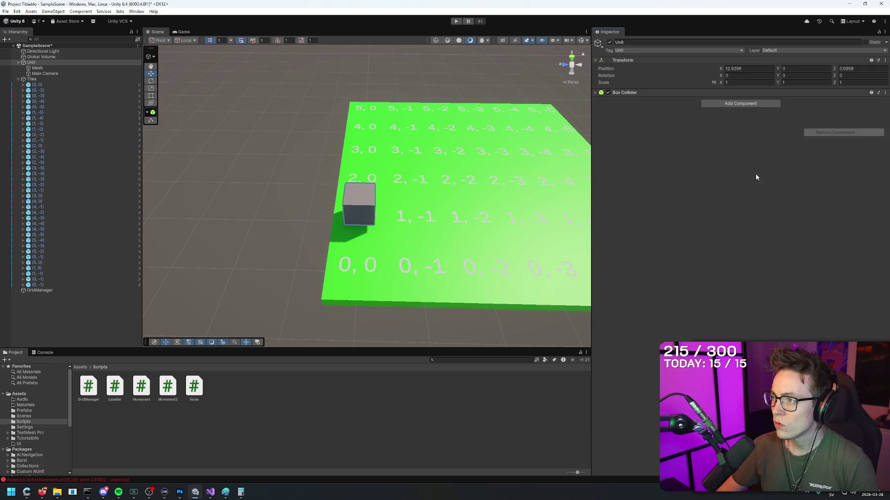
key(alt+Tab)
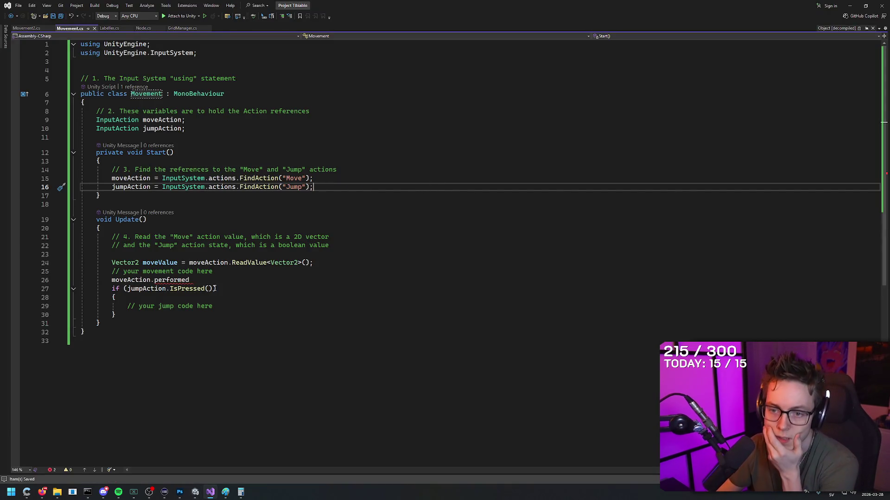
- Review the moveValue line in Update(), the Start() declaration and every use of moveAction
click(210, 288)
key(Up)
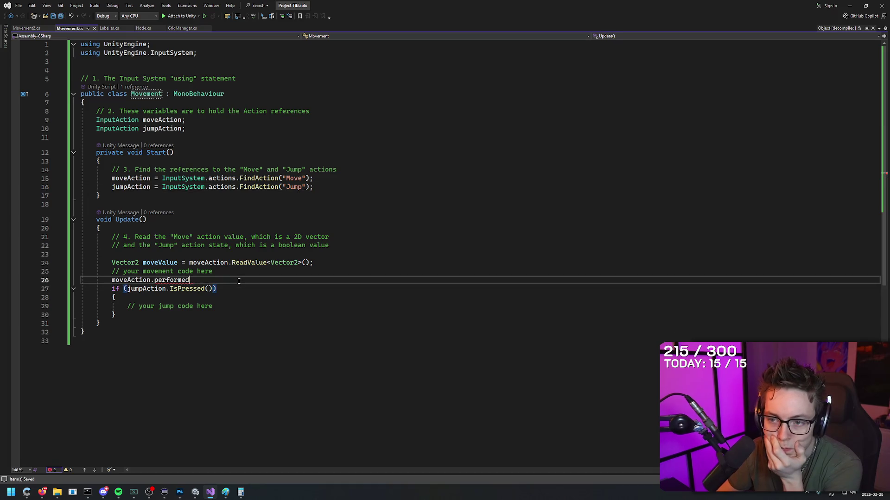
click(311, 263)
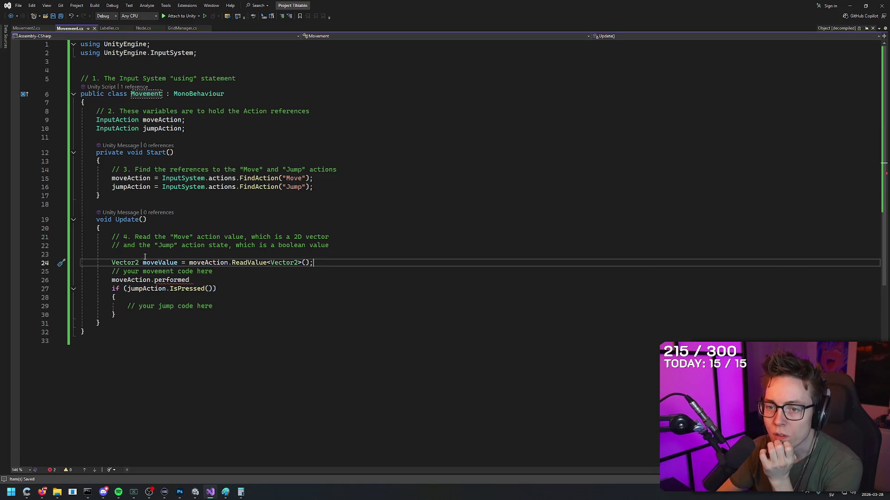
drag(113, 237, 336, 237)
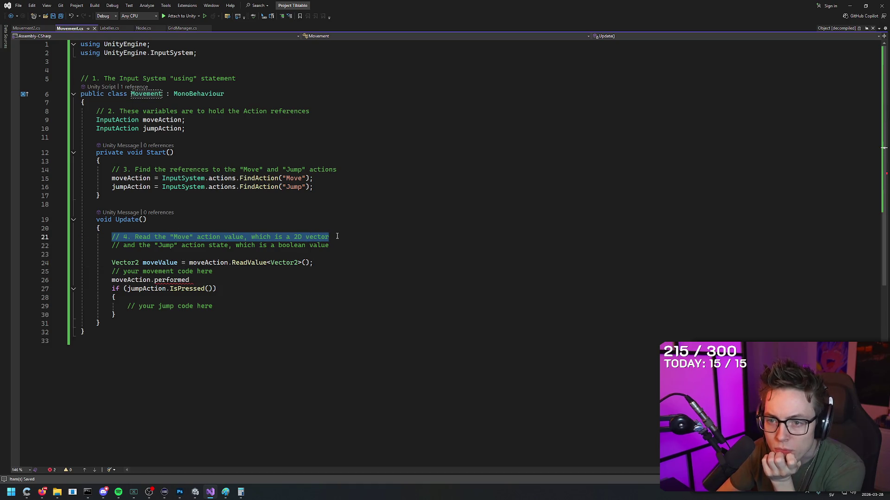
click(336, 236)
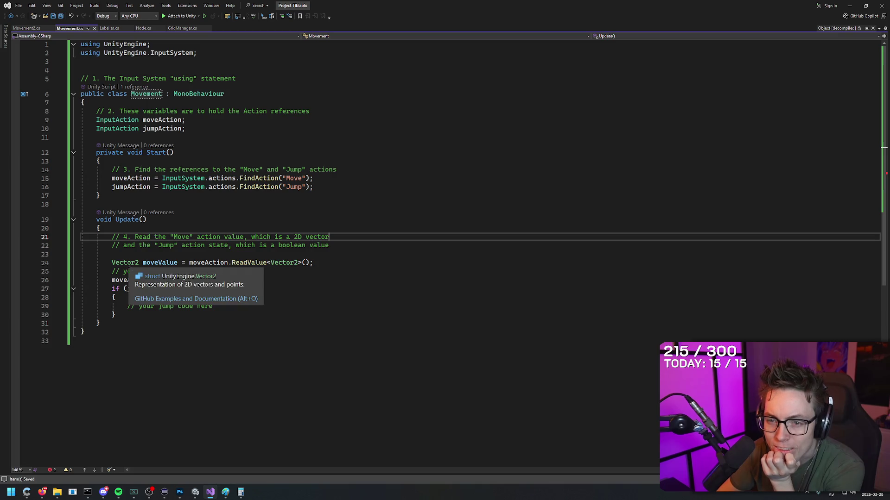
click(155, 263)
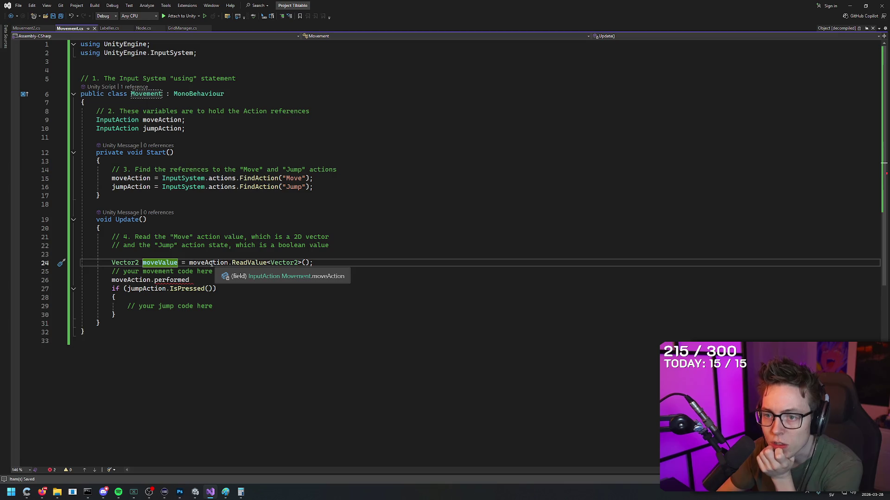
drag(94, 153, 189, 156)
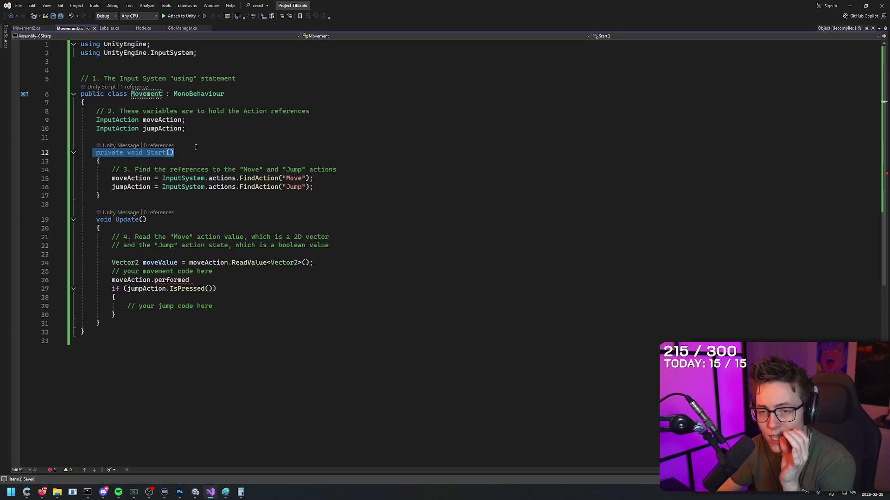
click(174, 153)
click(113, 179)
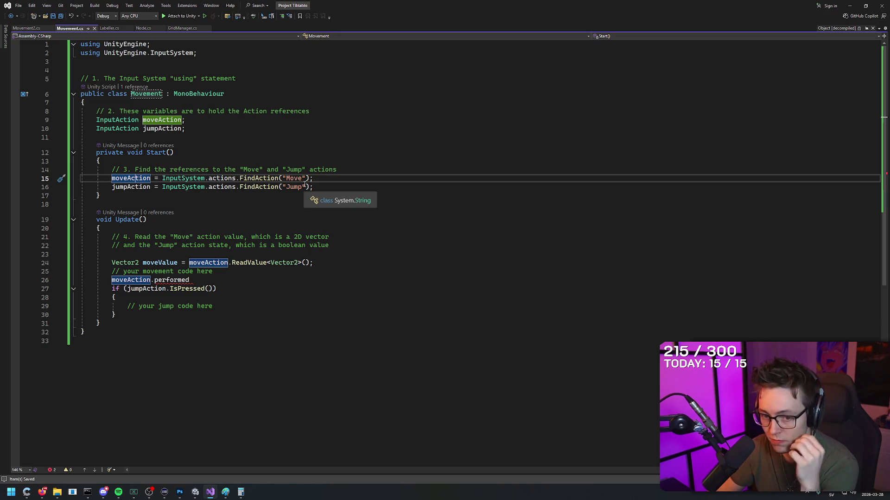
key(alt+Tab)
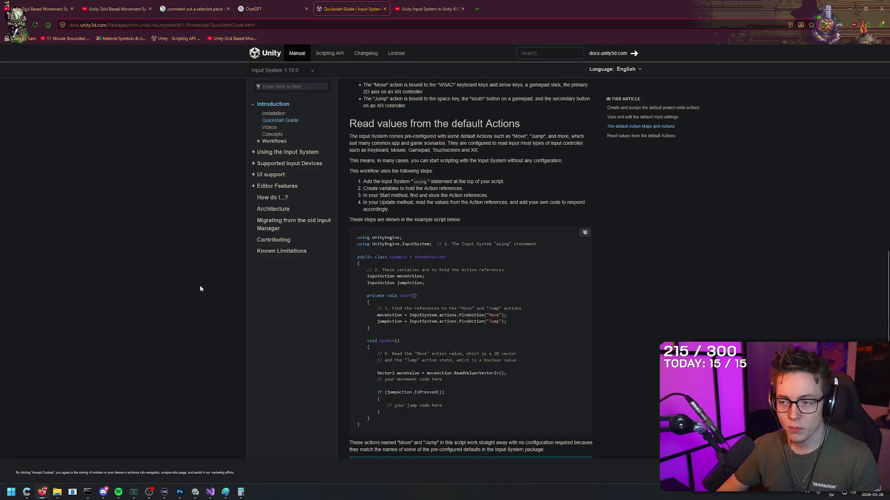
- Search the Quickstart Guide page and the manual's sidebar filter for 'move'
scroll(595, 210, up, 15)
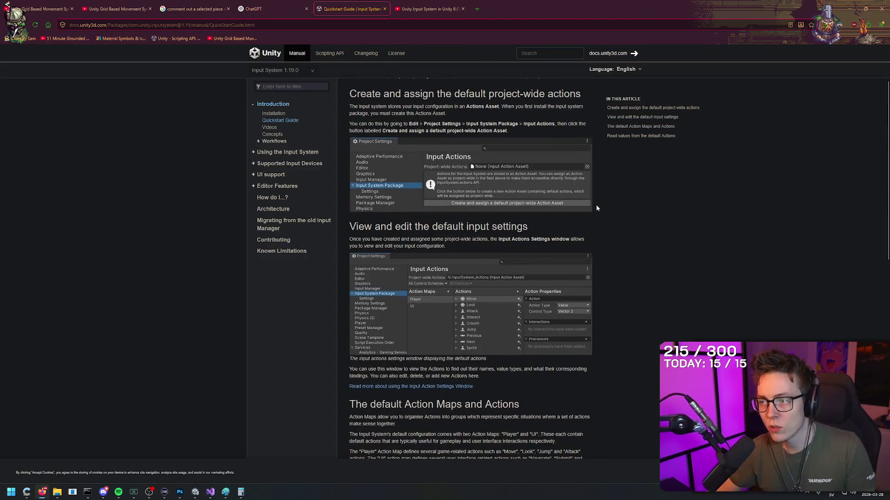
key(ctrl+f)
text(move)
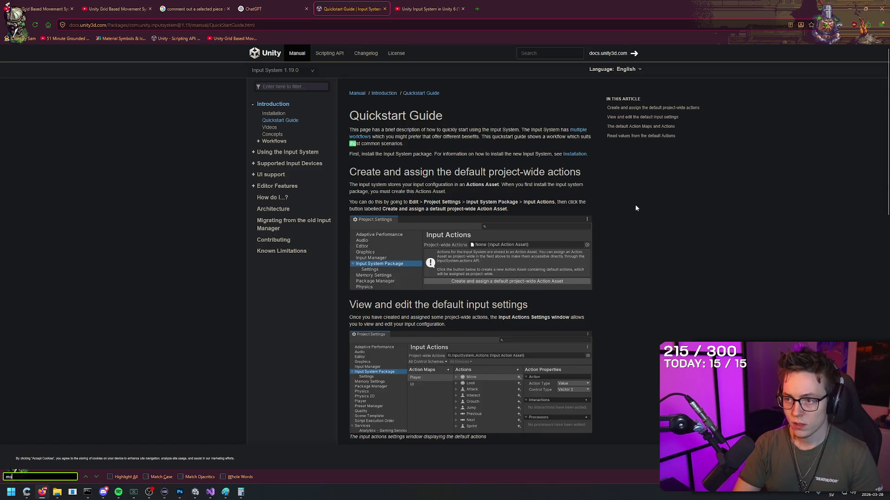
scroll(540, 233, down, 5)
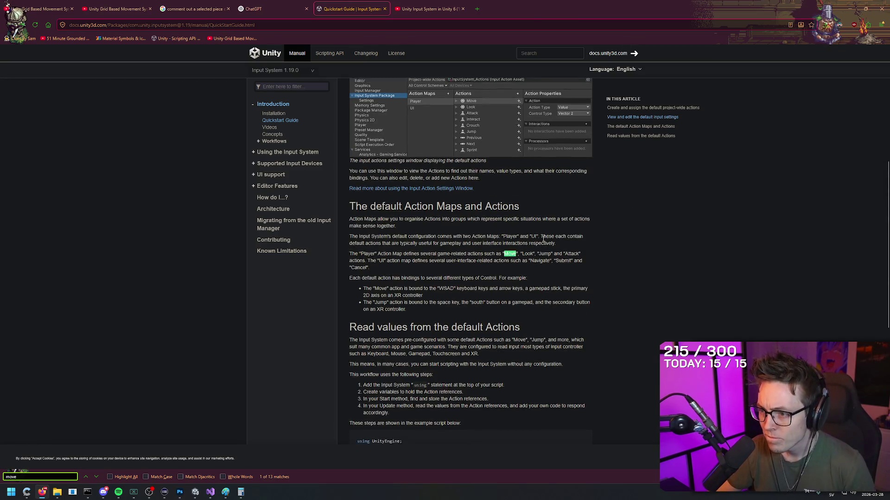
scroll(538, 229, down, 2)
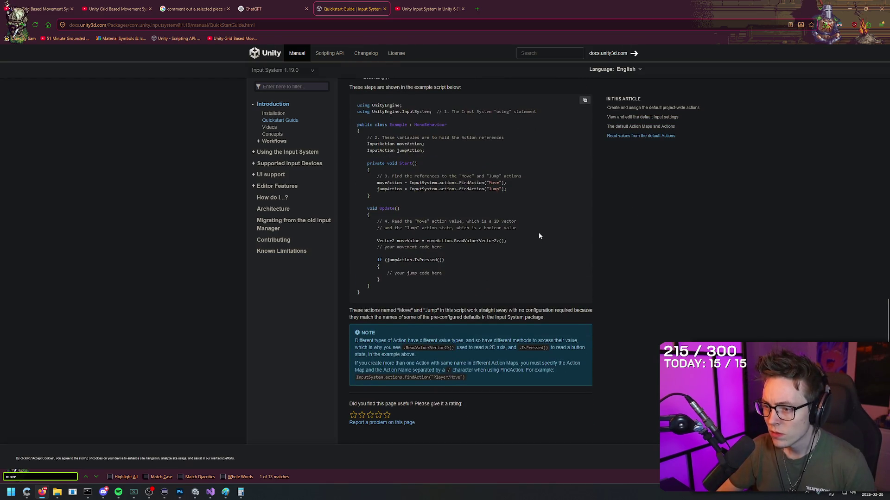
right_click(696, 212)
click(674, 199)
scroll(300, 174, up, 3)
click(292, 86)
text(Move)
key(ctrl+a)
key(BackSpace)
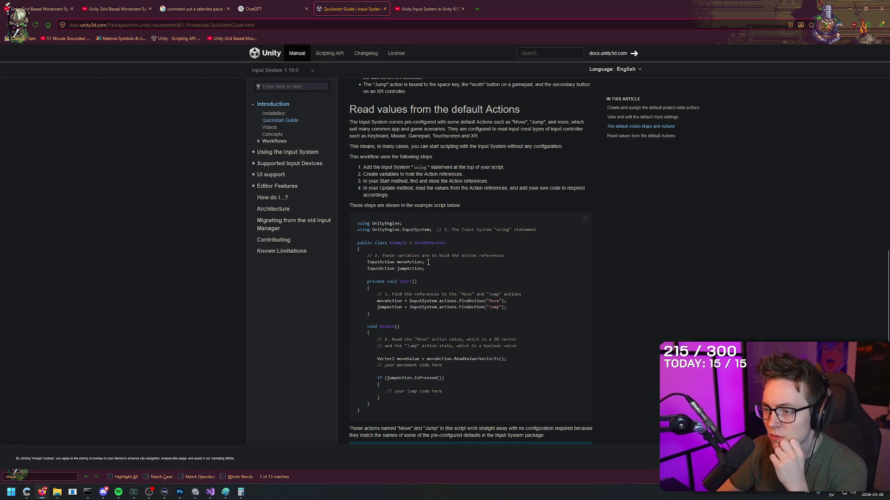
- Start a new Movement.Move line below the jump comment inside the IsPressed block
click(210, 493)
click(299, 307)
text(Mov)
key(Return)
text(Movement.)
key(BackSpace)
key(BackSpace)
key(BackSpace)
text(.)
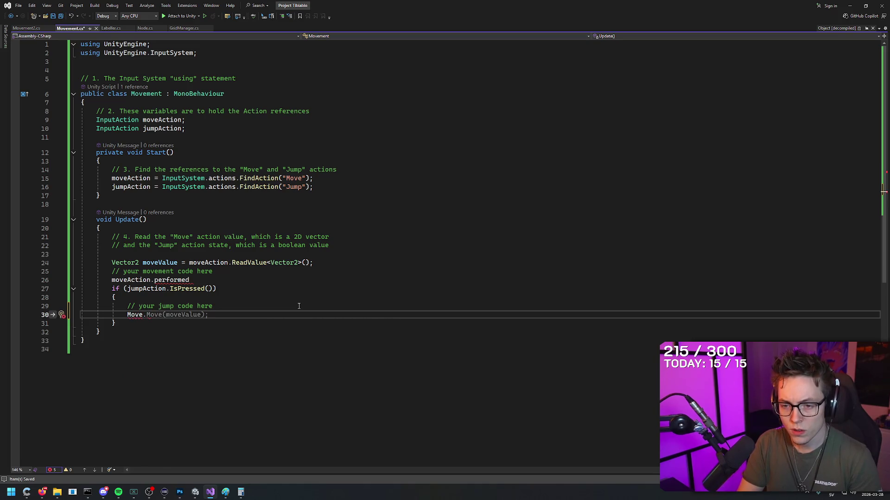
- Erase the partial Move( call and the empty line 30 from the jump block
key(BackSpace)
text((m)
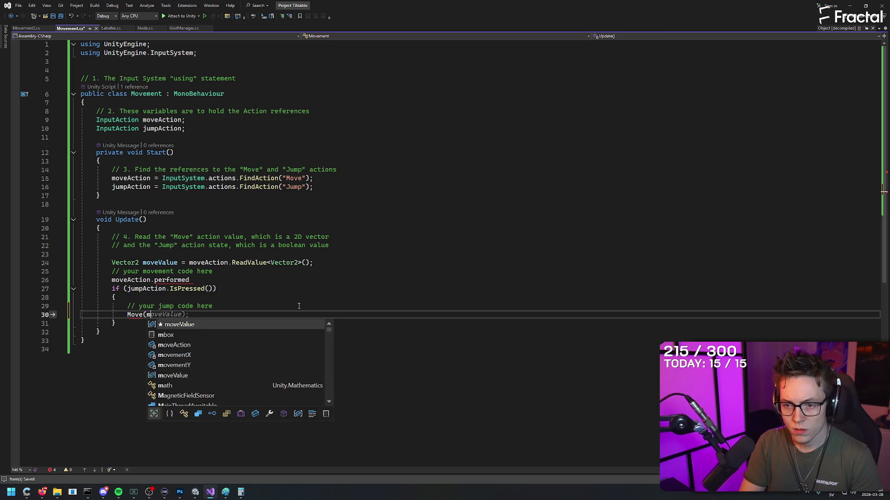
key(BackSpace)
key(BackSpace)
key(BackSpace)
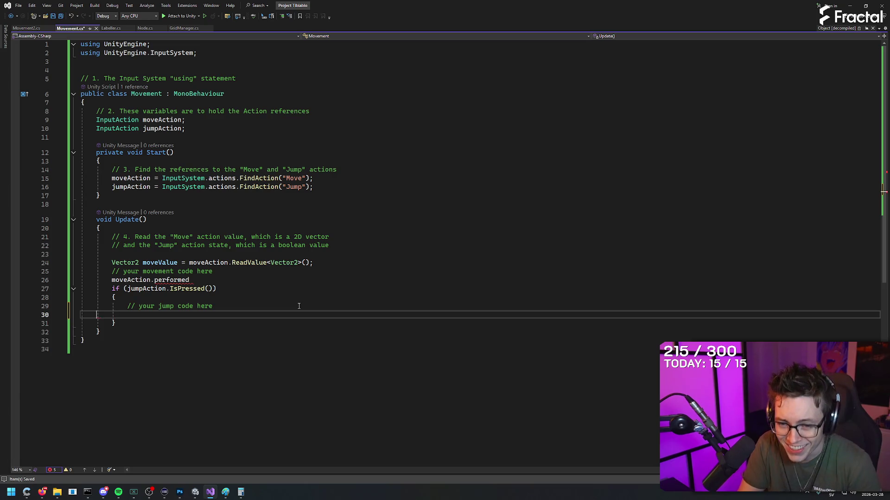
key(BackSpace)
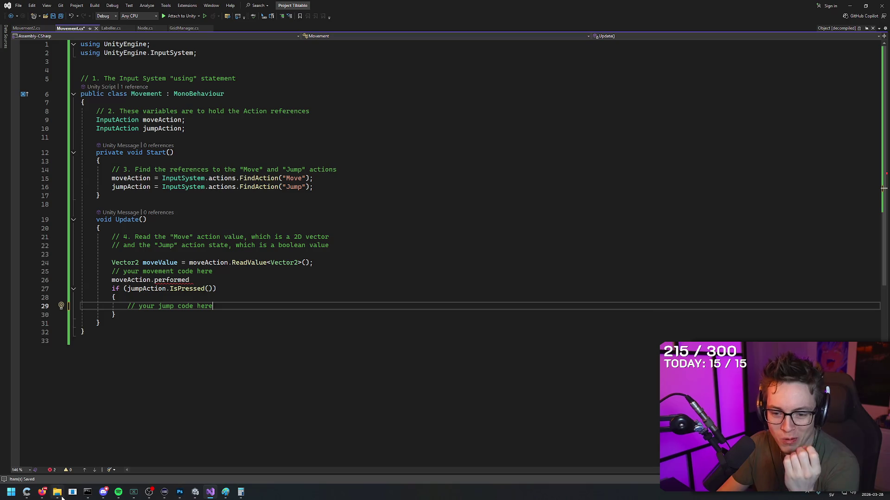
click(42, 492)
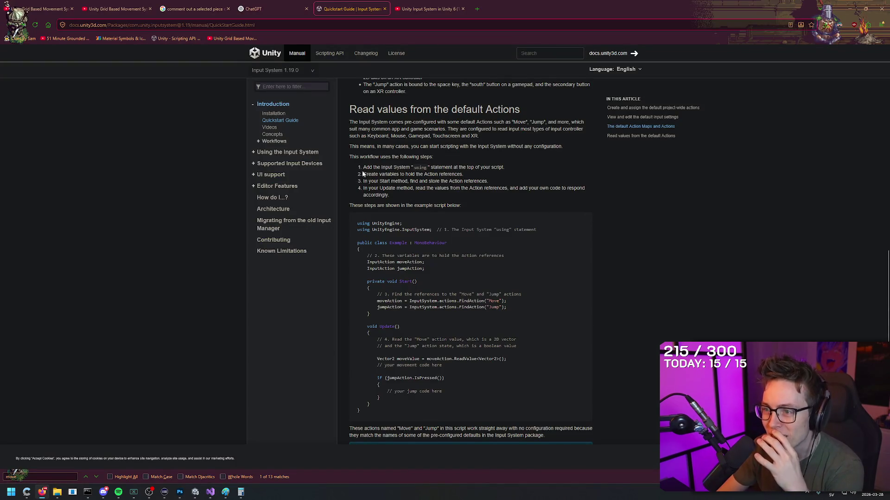
- Read the Quickstart workflow steps, the Vector2 moveValue code and the Move/Jump paragraph
drag(359, 168, 464, 175)
click(634, 221)
scroll(635, 221, down, 3)
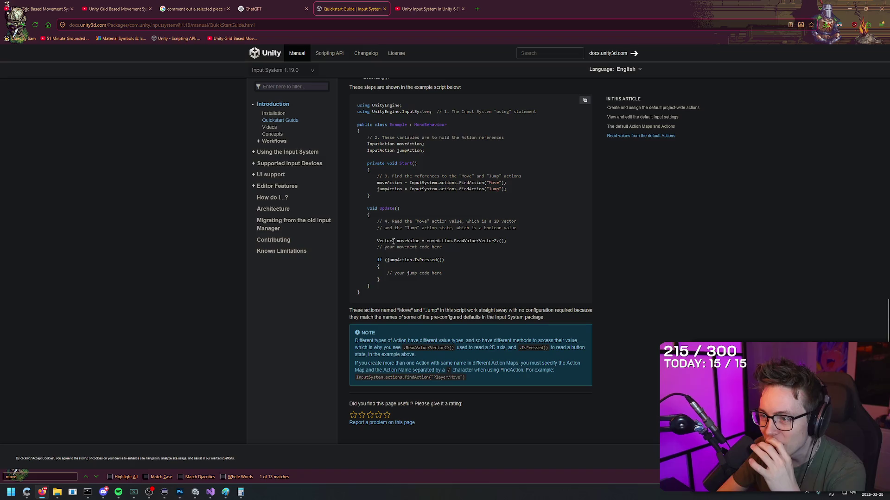
mouse_move(378, 249)
mouse_down()
mouse_move(429, 240)
mouse_move(443, 248)
mouse_up()
click(627, 244)
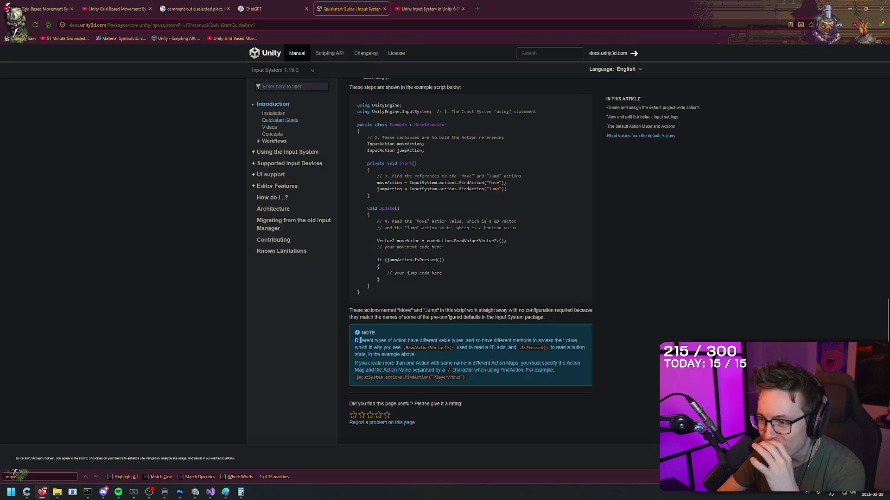
mouse_move(349, 310)
mouse_down()
mouse_move(591, 313)
mouse_move(580, 315)
mouse_up()
click(580, 315)
- Read the multiple Action Maps note, then open How do I...? with Using the Input System expanded
right_click(637, 243)
click(585, 262)
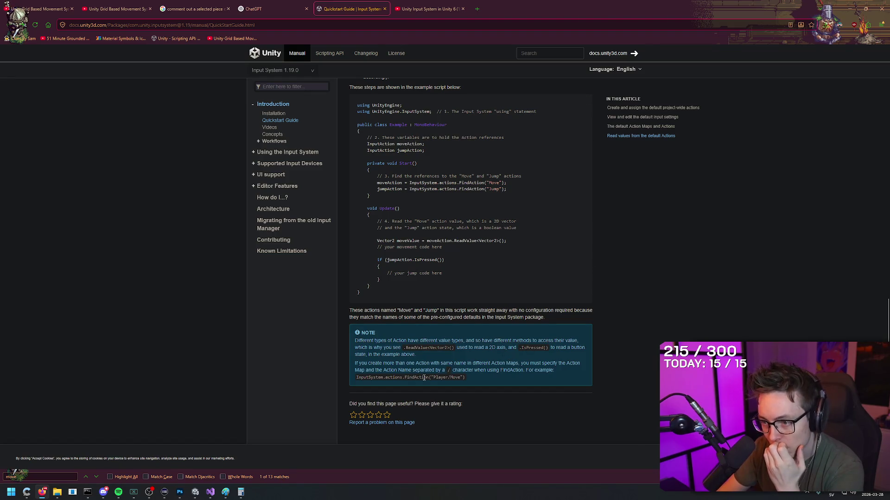
drag(355, 364, 582, 369)
click(579, 363)
scroll(639, 269, up, 2)
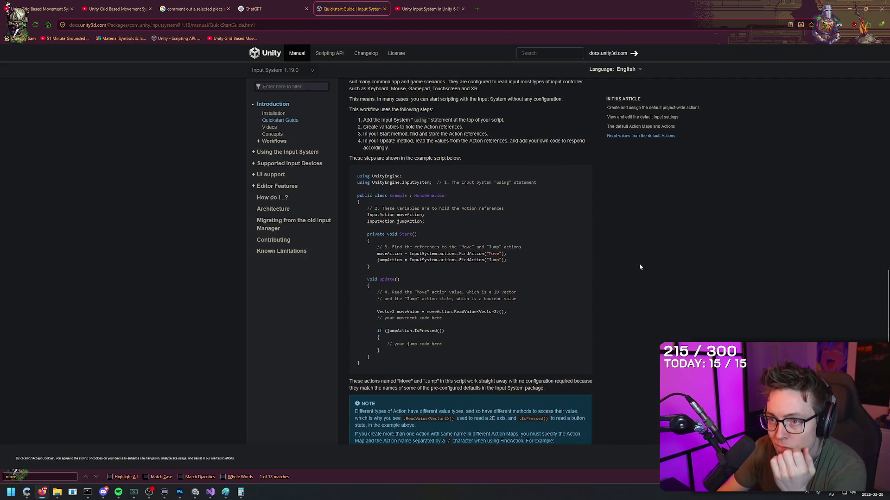
click(278, 199)
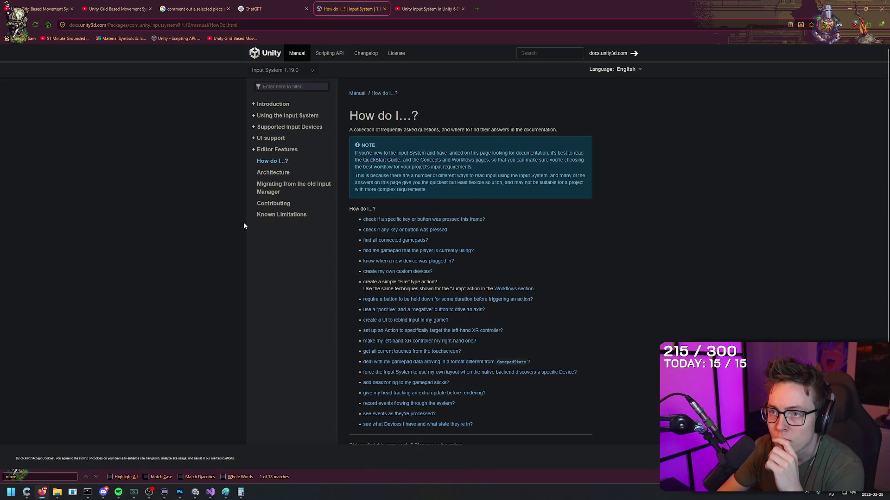
click(305, 117)
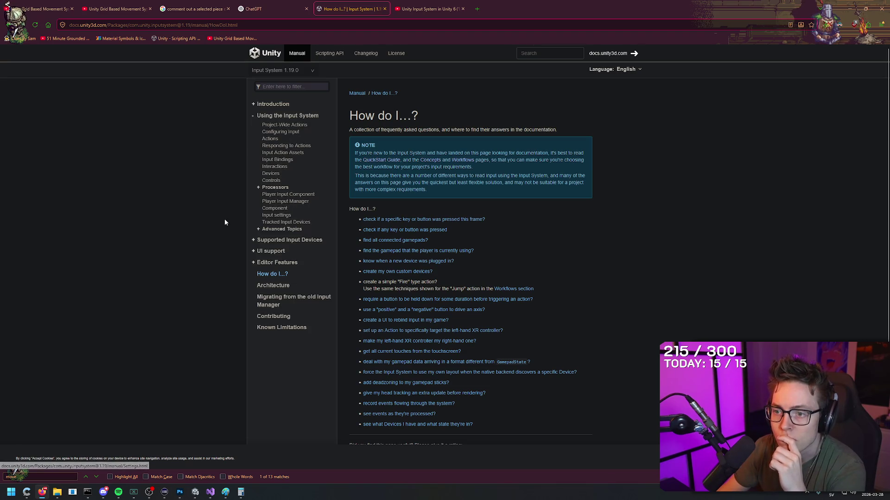
- Google 'InputSystem movement code' in a new tab and expand the AI Overview's full script
key(ctrl+t)
text(Inp)
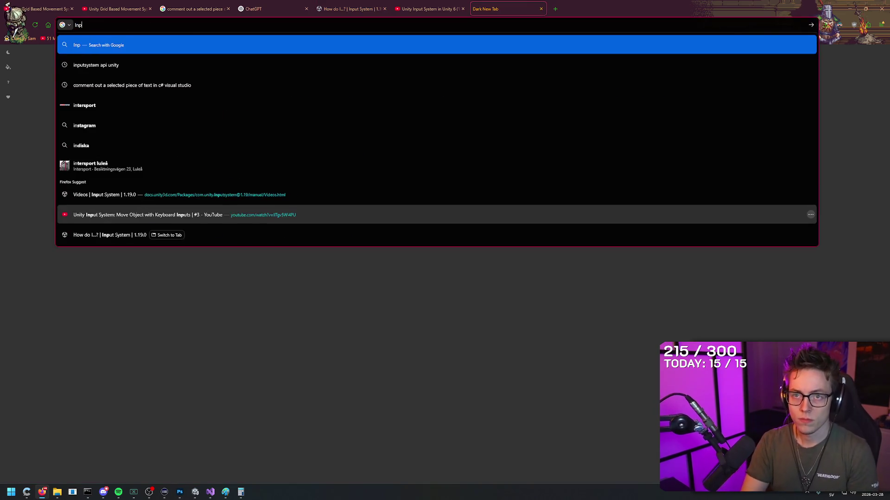
text(utSystem movement code)
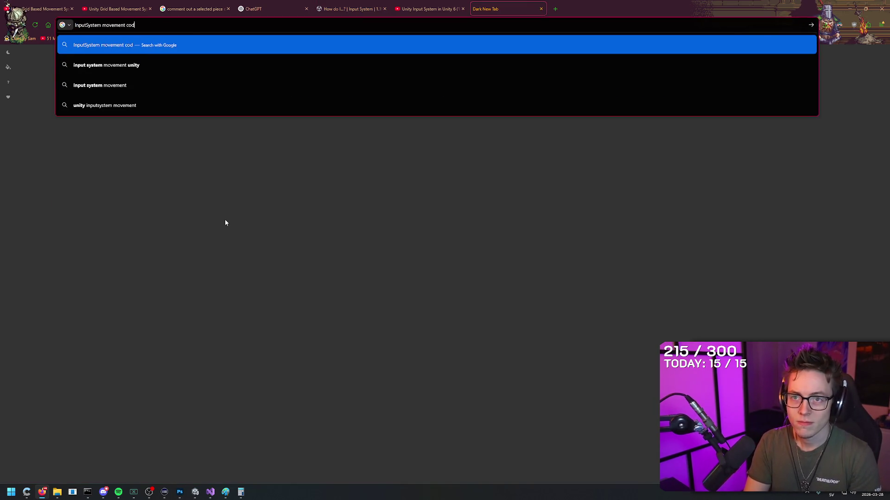
key(Return)
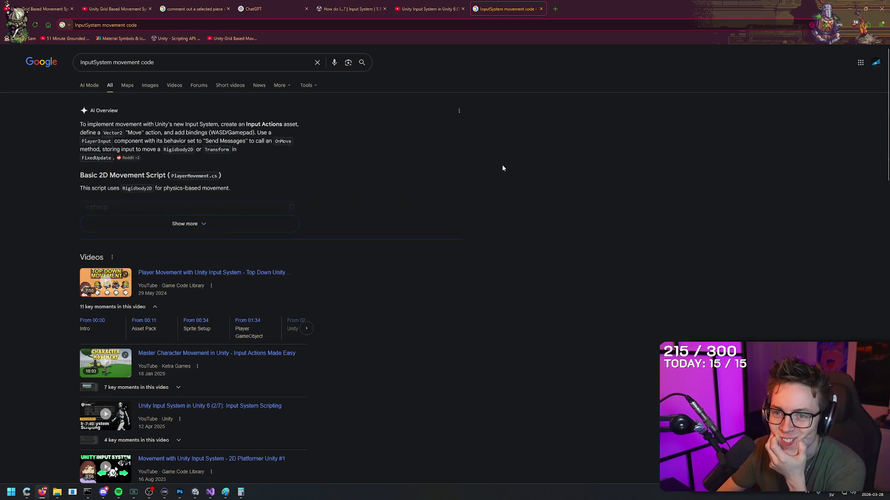
mouse_move(79, 129)
mouse_down()
mouse_move(302, 126)
mouse_move(117, 135)
mouse_move(265, 139)
mouse_up()
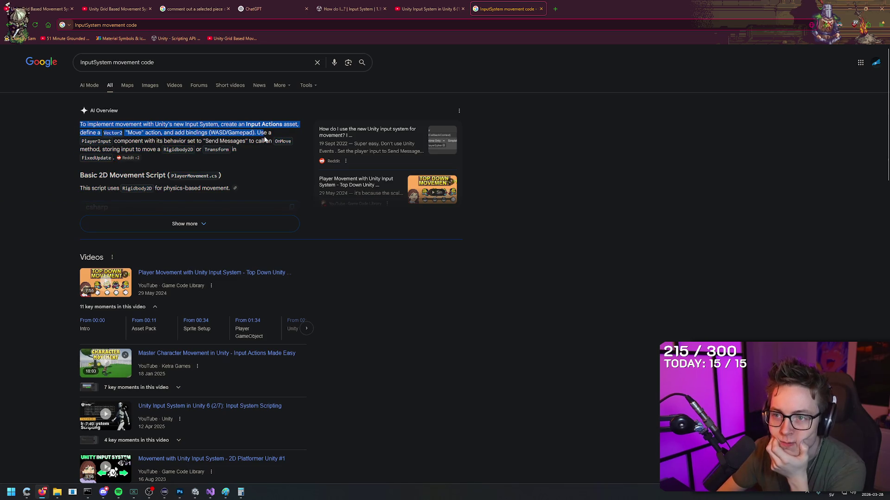
click(207, 223)
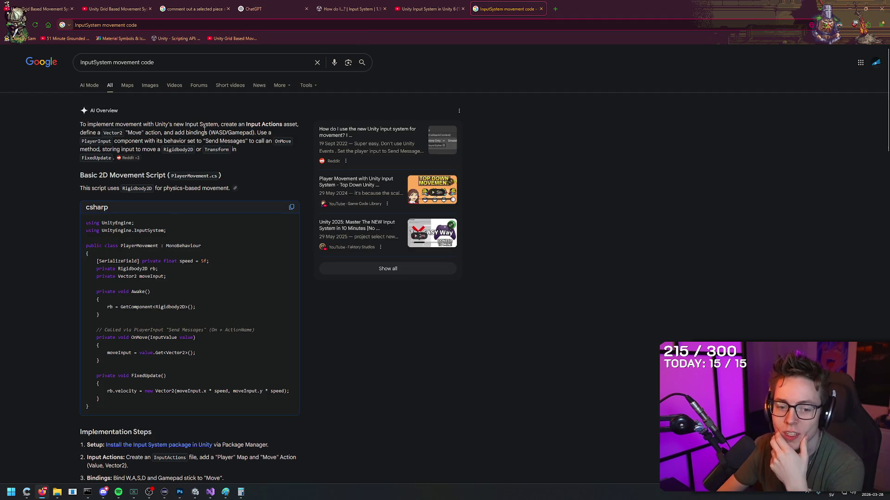
click(349, 8)
- Go back from the docs page to the Input System Quickstart Guide
right_click(179, 127)
key(Escape)
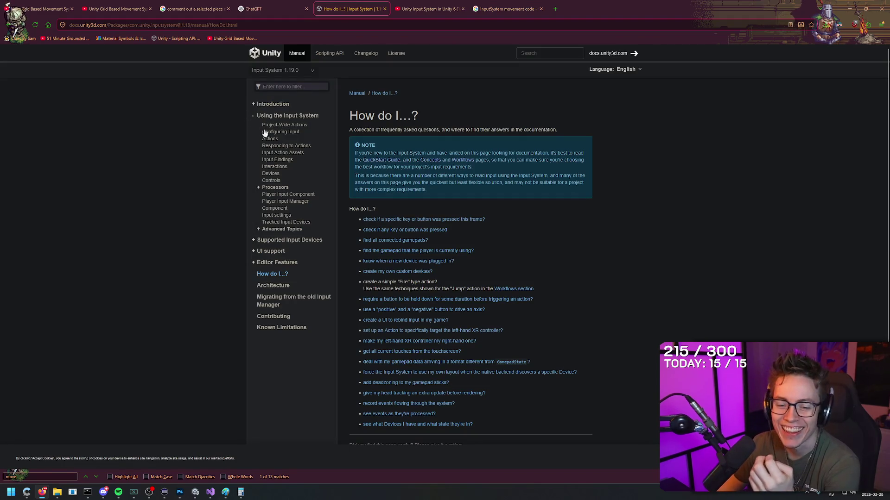
right_click(630, 147)
key(Escape)
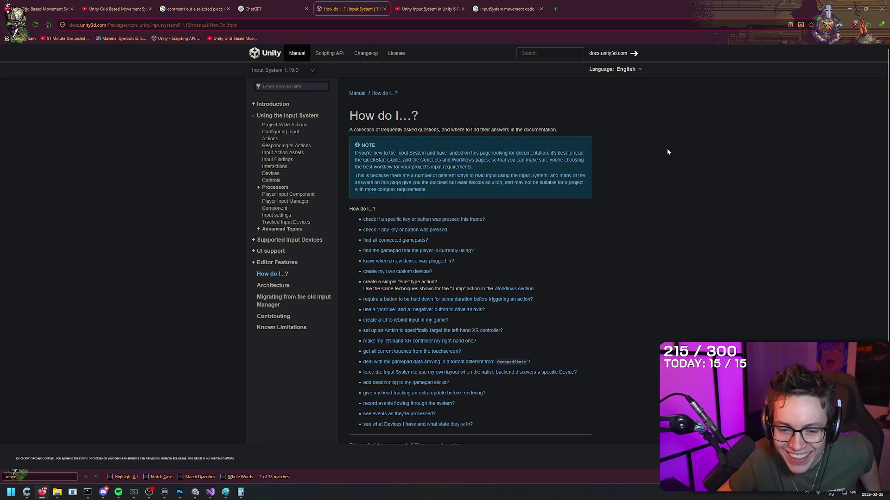
key(alt+Left)
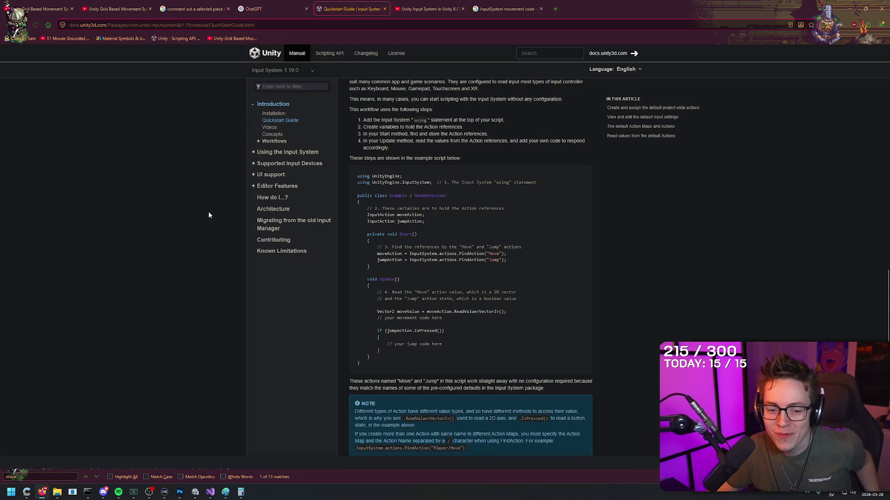
- Find 'project-wide' on the page and highlight the project-wide actions heading
right_click(212, 202)
key(Escape)
right_click(212, 208)
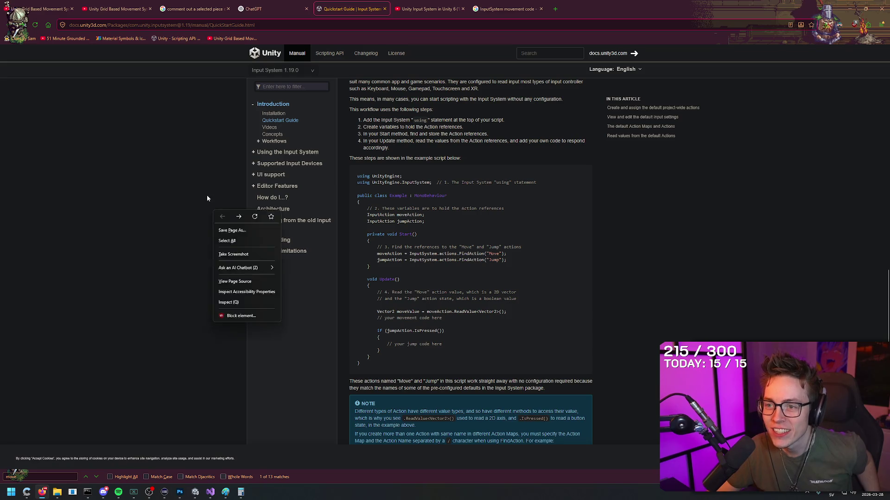
key(Escape)
key(ctrl+f)
text(proj)
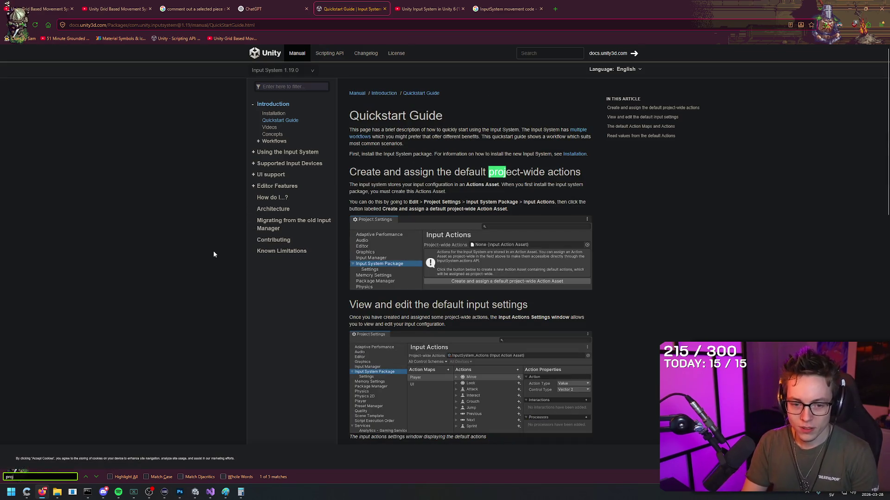
text(ect-wide)
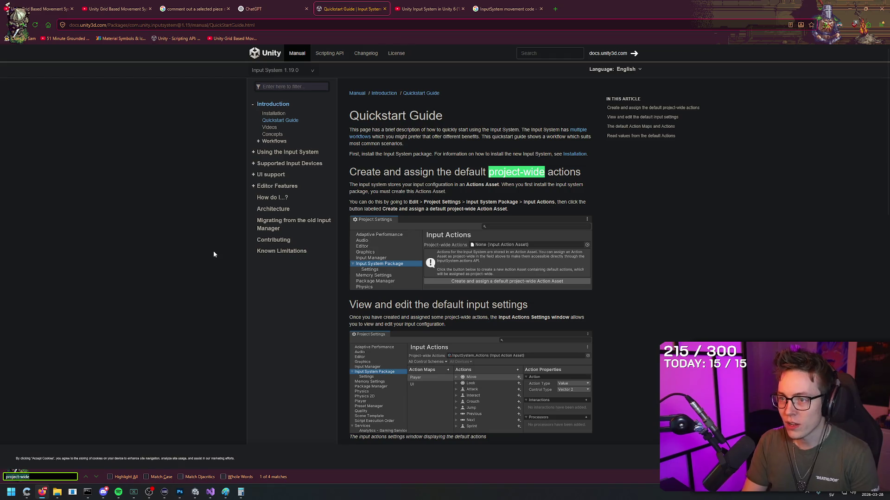
key(BackSpace)
key(BackSpace)
key(BackSpace)
triple_click(599, 172)
click(611, 175)
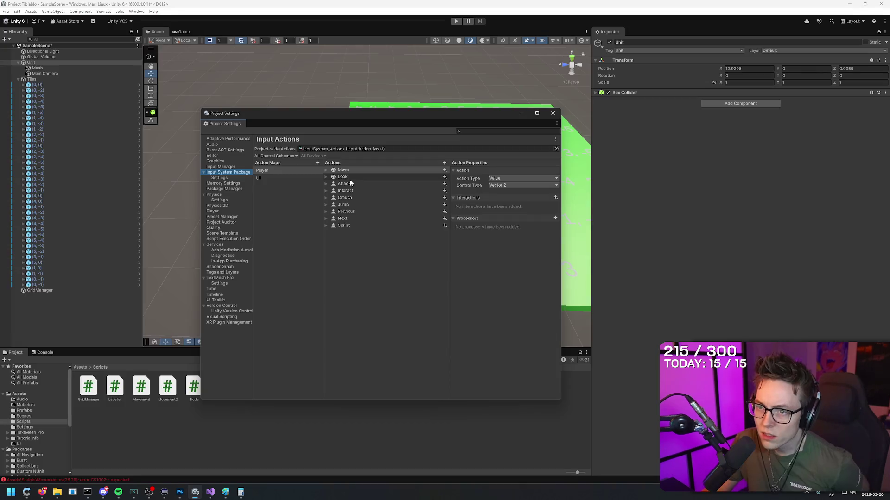
- Select the Move action in Unity's Input Actions and compare it with the Quickstart Guide
click(344, 171)
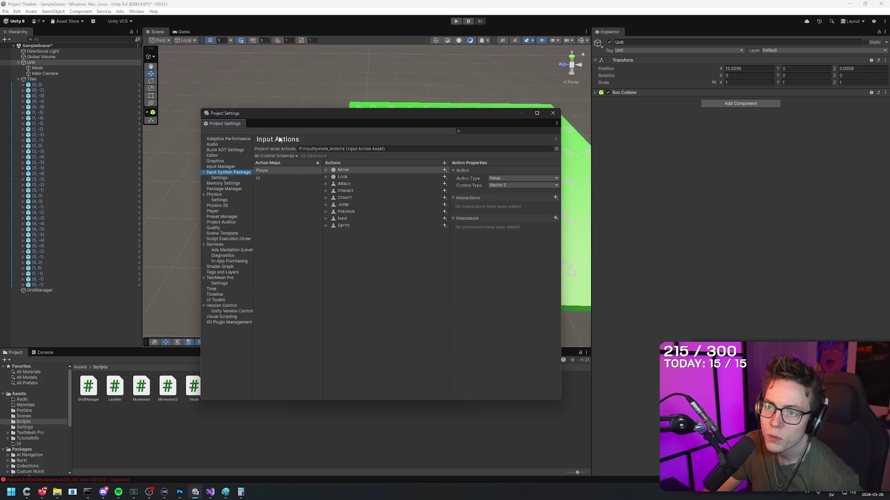
key(alt+Tab)
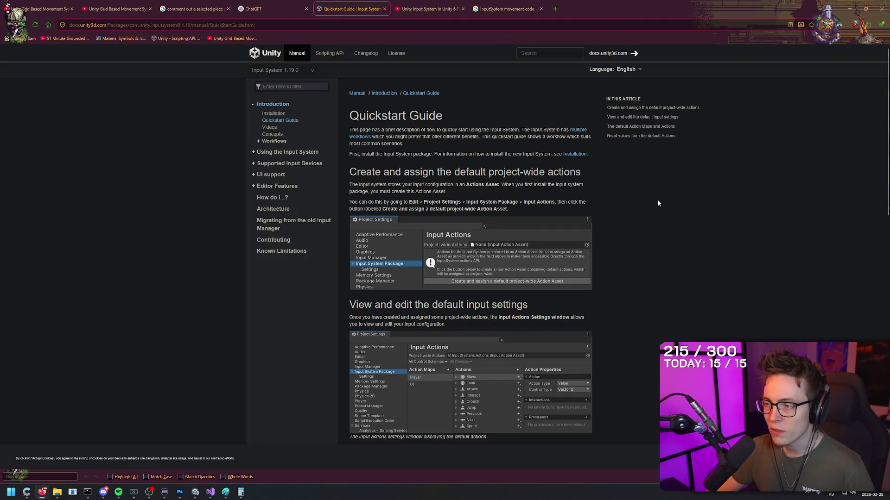
right_click(646, 192)
click(629, 179)
right_click(643, 199)
click(631, 194)
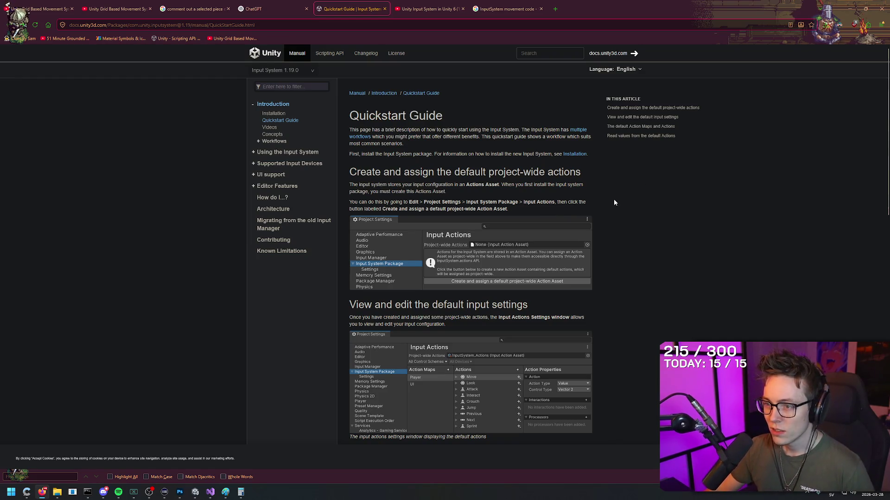
- Expand Move and its WASD composite to show the W/A/S/D and arrow-key bindings
key(alt+Tab)
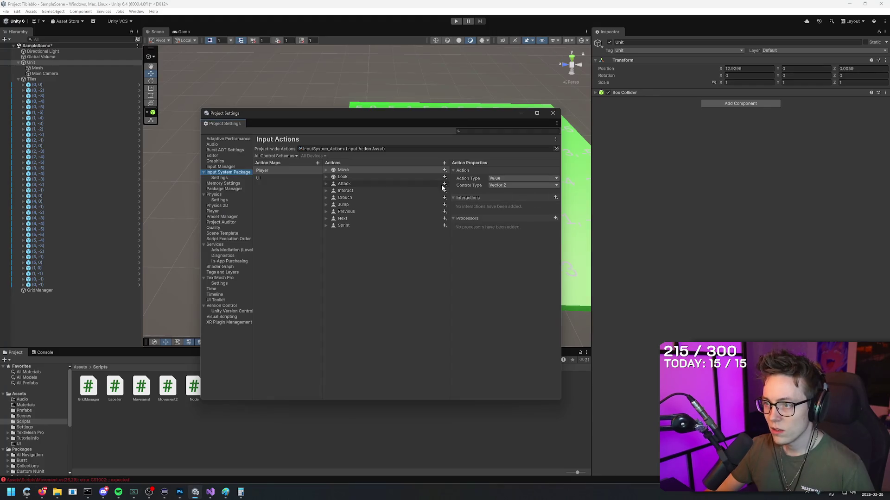
click(326, 172)
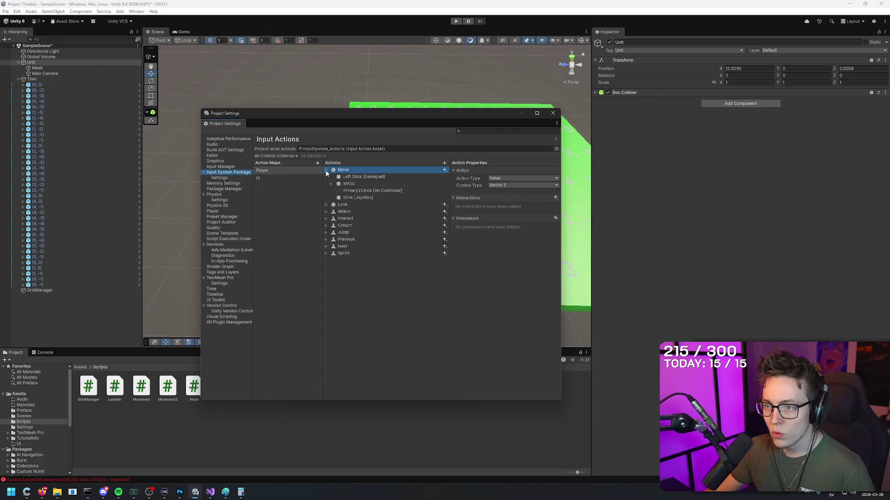
click(330, 184)
click(328, 186)
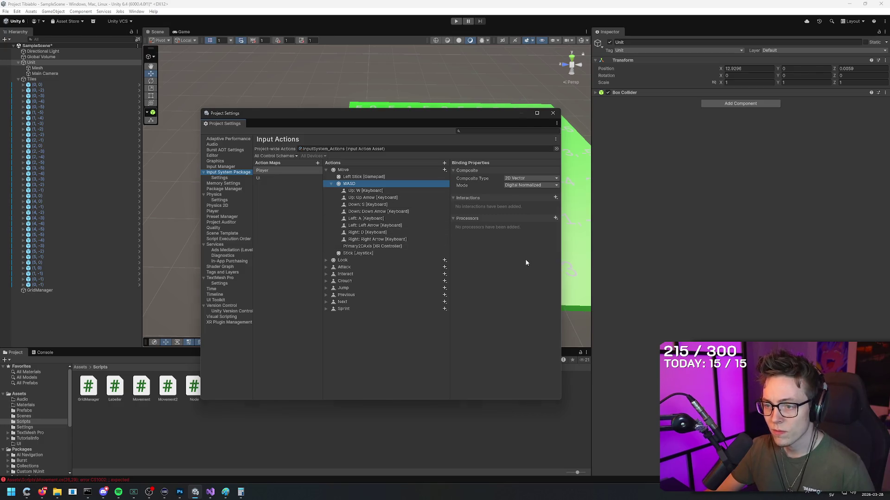
key(alt+Tab)
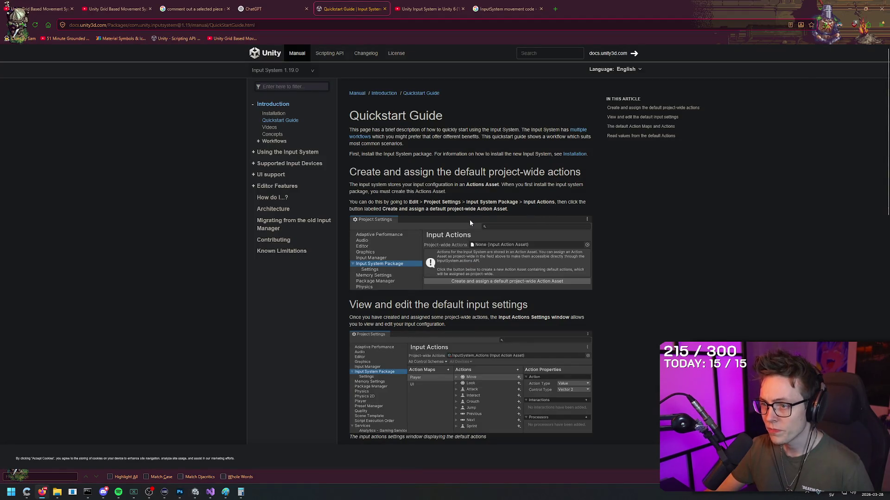
- Scroll to the Action Maps section and highlight the sentence explaining what Action Maps do
scroll(463, 219, down, 2)
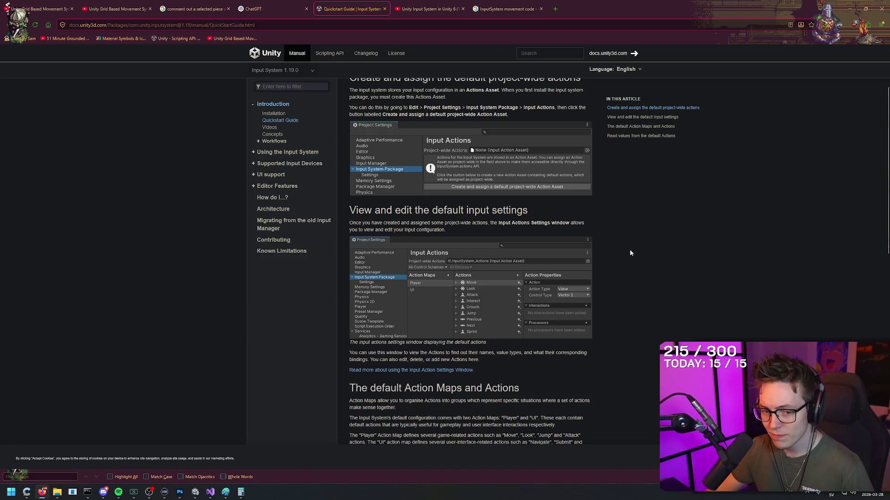
scroll(623, 249, down, 2)
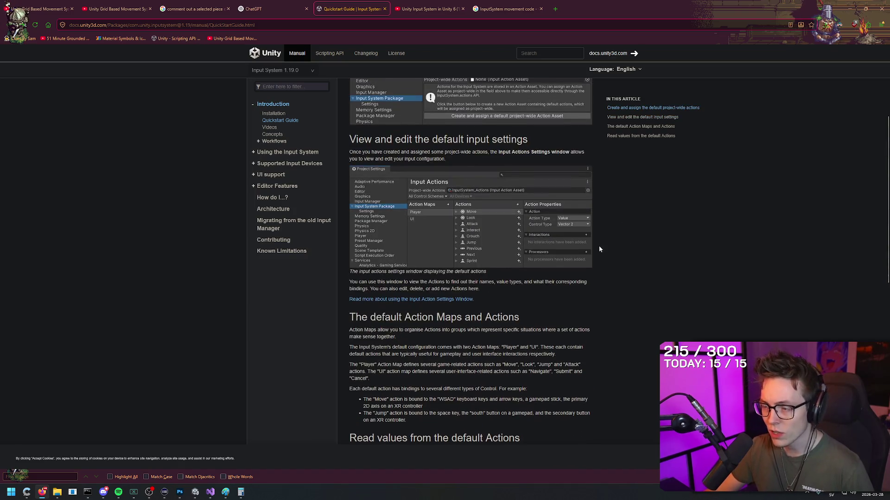
scroll(630, 208, up, 1)
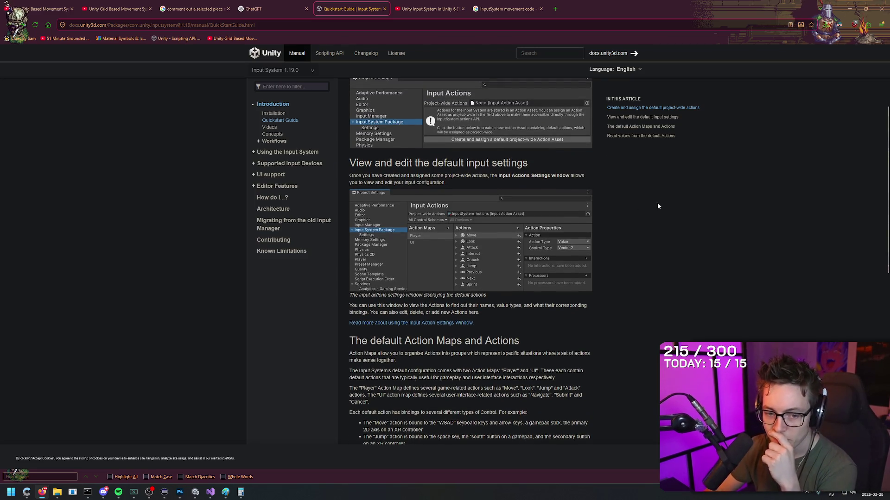
scroll(633, 215, down, 3)
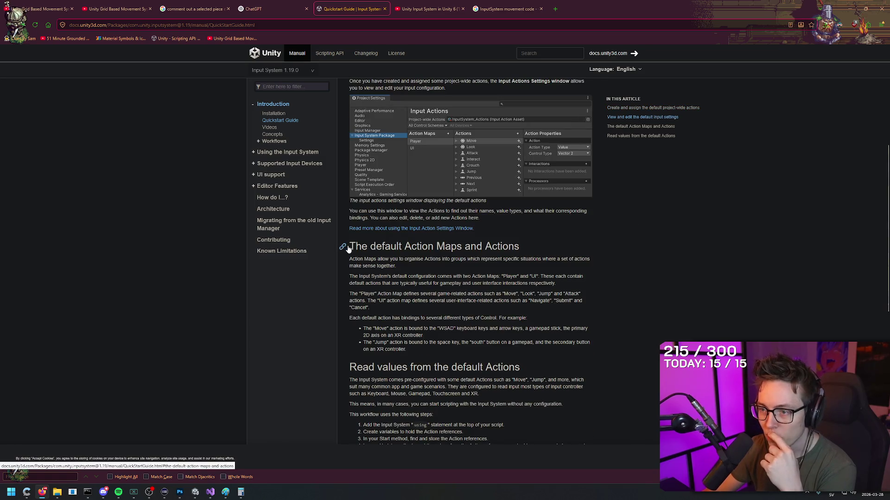
drag(351, 247, 527, 243)
click(528, 243)
scroll(527, 243, down, 1)
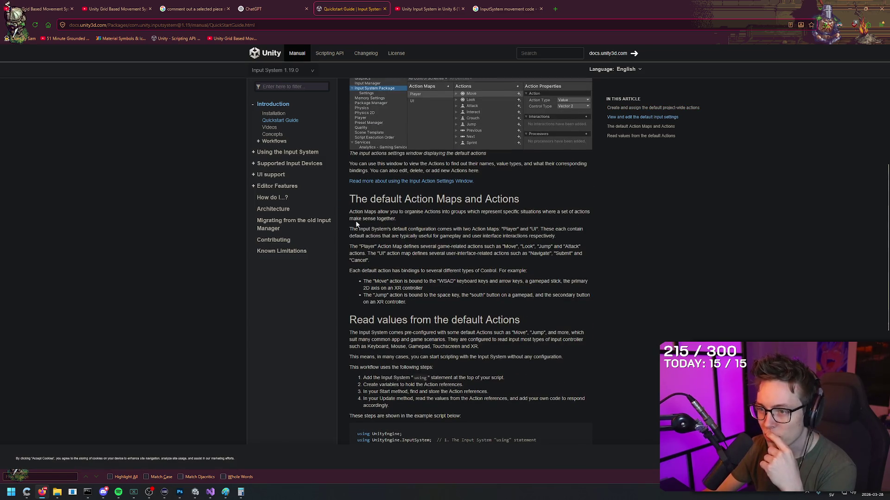
mouse_move(350, 212)
mouse_down()
mouse_move(599, 212)
mouse_move(543, 225)
mouse_up()
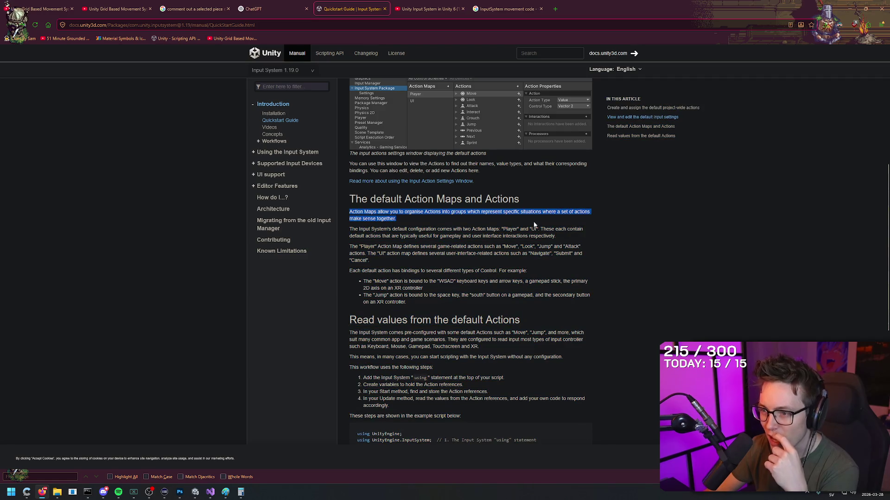
click(442, 220)
- Highlight the passages on the default configuration, the Player and UI maps, and the Move bindings
mouse_move(349, 229)
mouse_down()
mouse_move(587, 231)
mouse_move(347, 236)
mouse_move(564, 236)
mouse_up()
drag(349, 247, 579, 249)
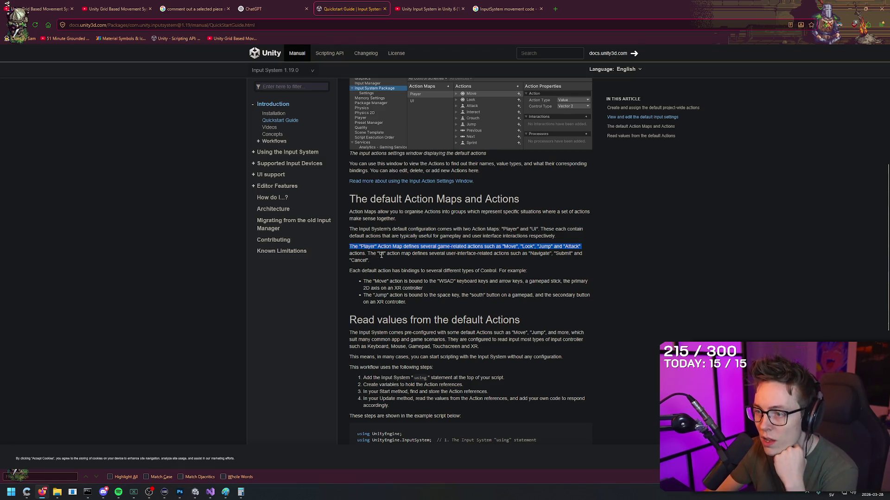
drag(397, 254, 586, 255)
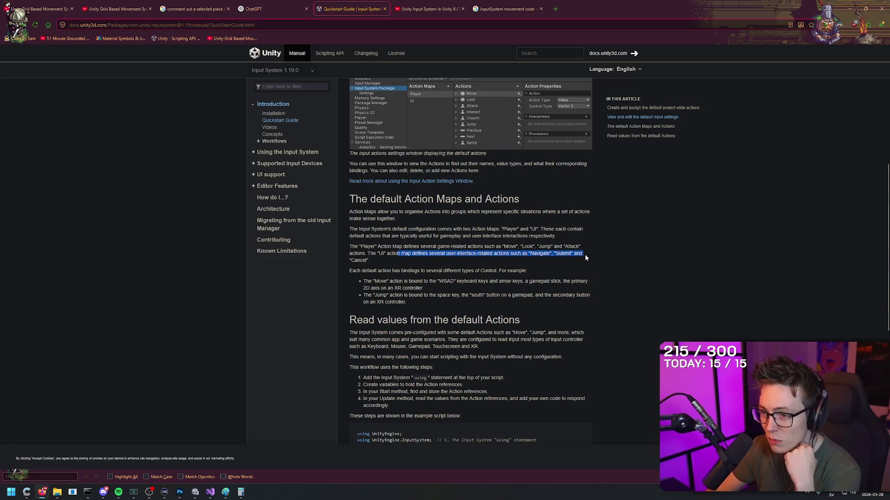
drag(370, 261, 345, 252)
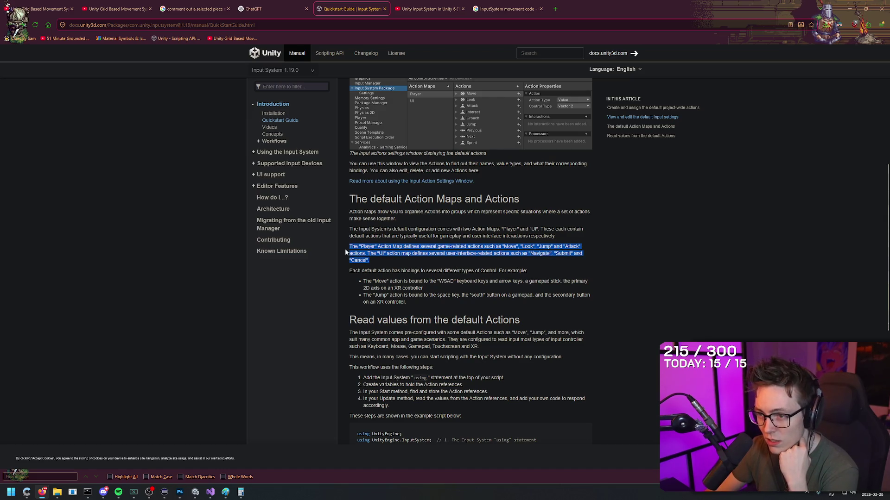
click(398, 261)
mouse_move(352, 272)
mouse_down()
mouse_move(527, 273)
mouse_move(388, 288)
mouse_move(436, 281)
mouse_move(570, 290)
mouse_up()
click(473, 291)
- Scroll down to the 'Read values from the default Actions' example script
scroll(474, 291, down, 2)
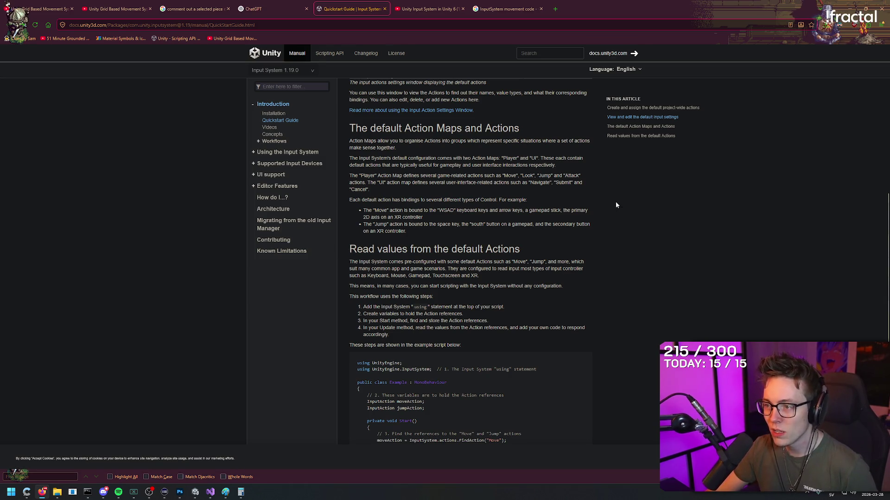
scroll(610, 186, down, 3)
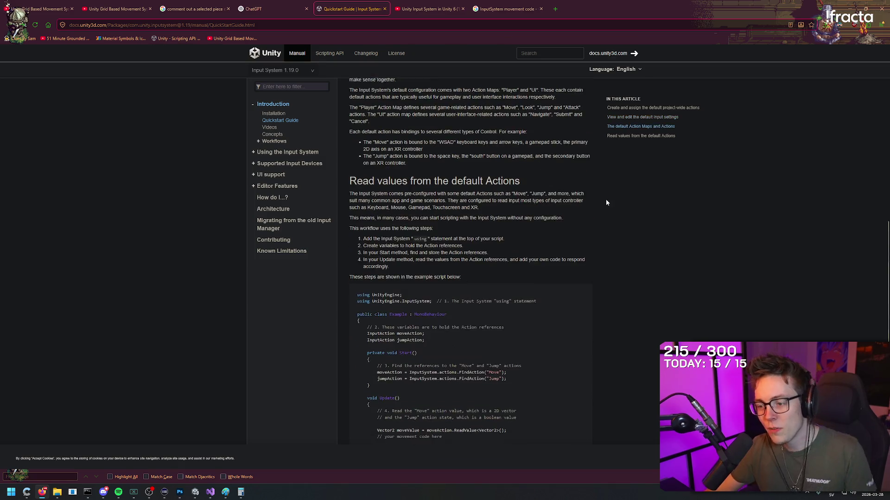
scroll(618, 227, down, 4)
scroll(624, 257, up, 4)
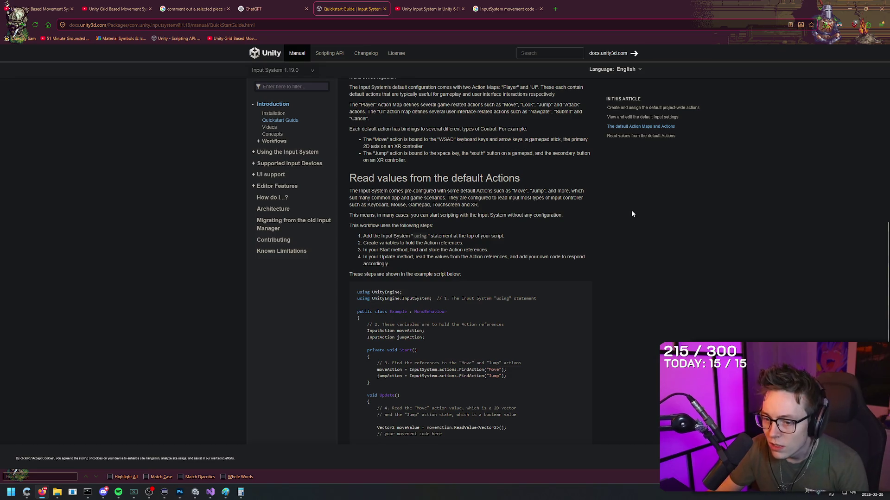
- Switch to Movement.cs and select 'performed' in the moveAction line
mouse_move(213, 495)
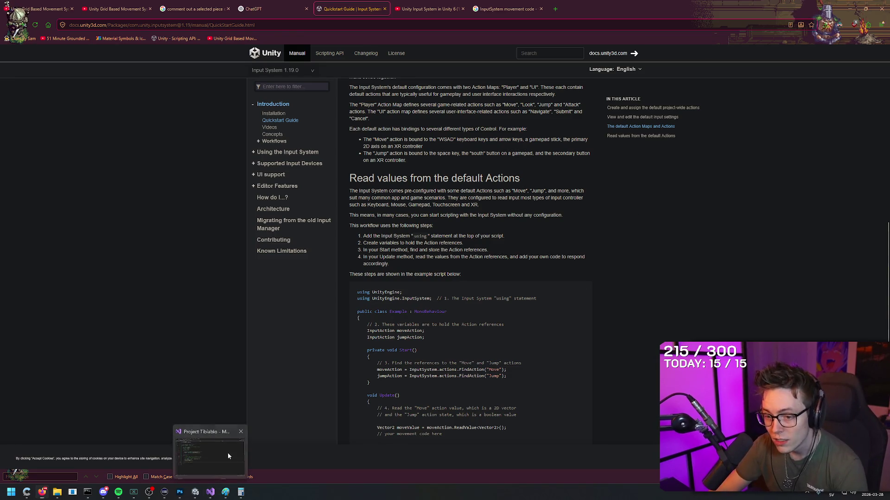
click(227, 452)
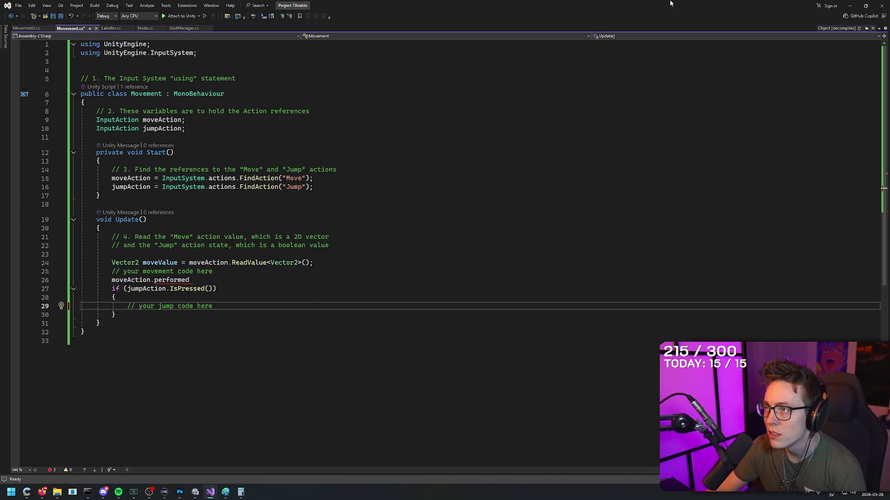
key(Up)
key(Up)
key(Up)
key(ctrl+shift+Left)
- Review the Quickstart step about adding the using statement, check Unity's Input Actions, and return to Movement.cs
click(41, 492)
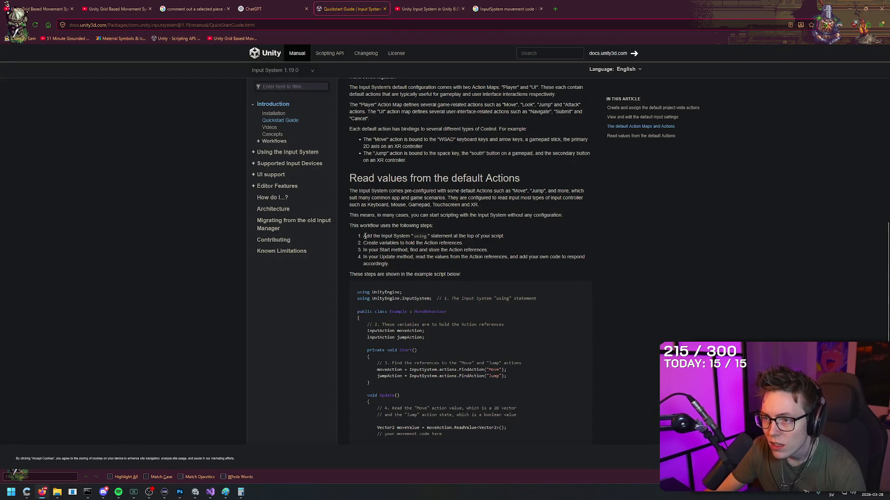
mouse_move(369, 236)
mouse_down()
mouse_move(513, 230)
mouse_move(506, 240)
mouse_up()
click(506, 240)
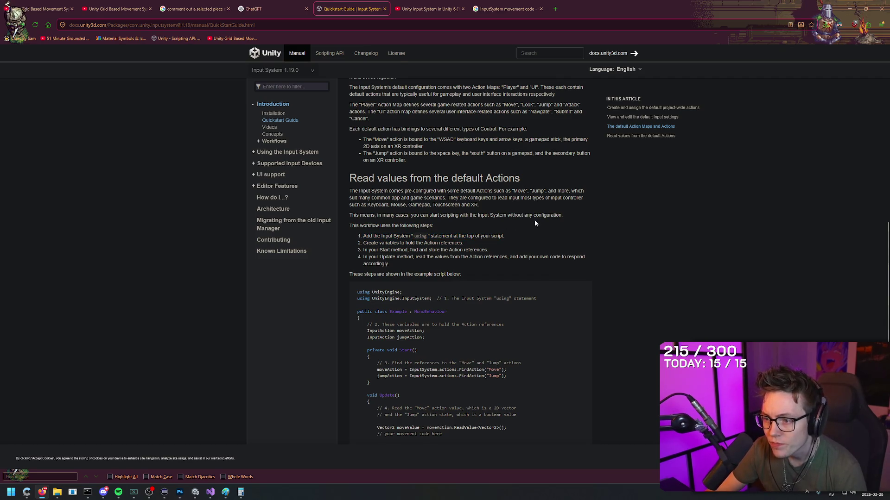
scroll(536, 216, down, 1)
scroll(536, 216, down, 1)
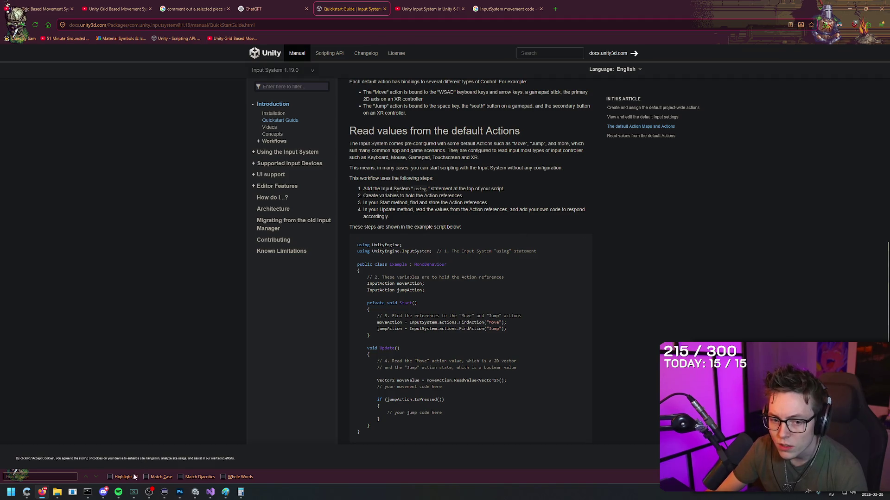
click(200, 493)
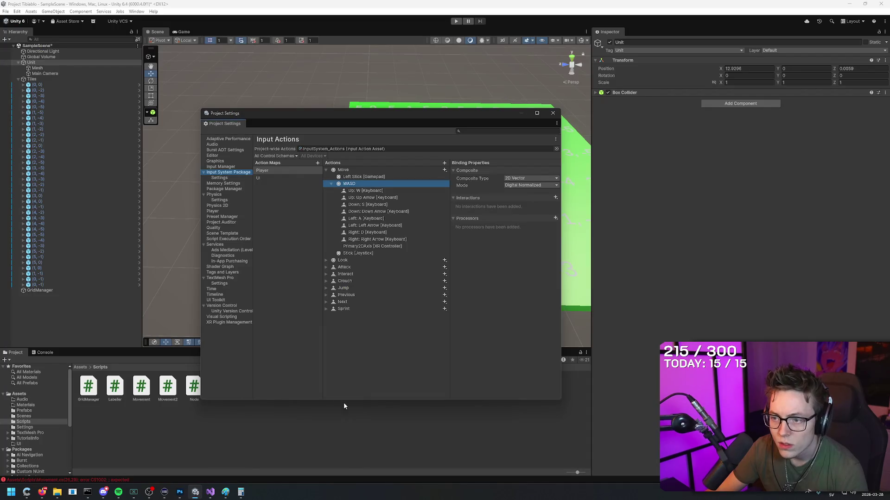
click(210, 492)
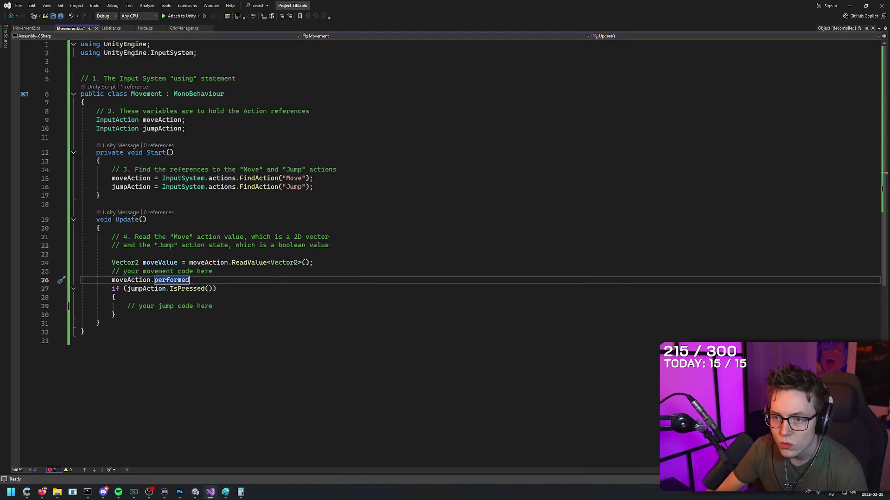
- Write the comment //Move.left = (x++,0) after the Move lookup on line 15
click(337, 265)
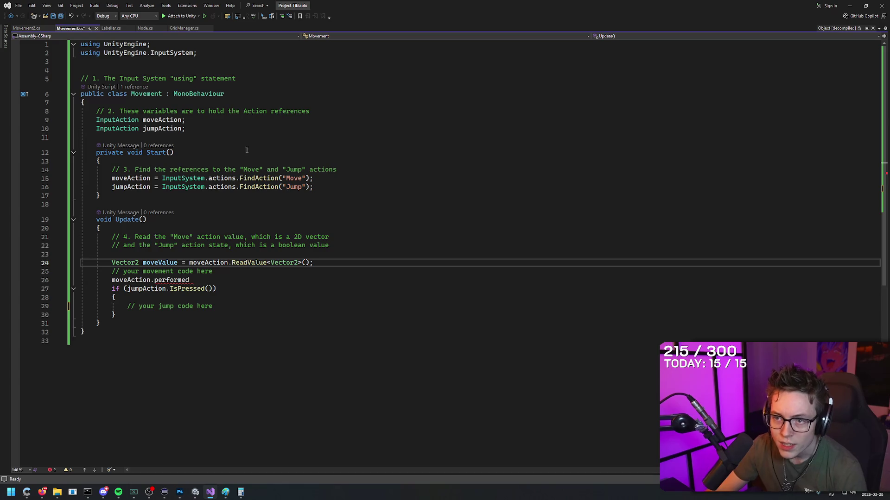
click(297, 178)
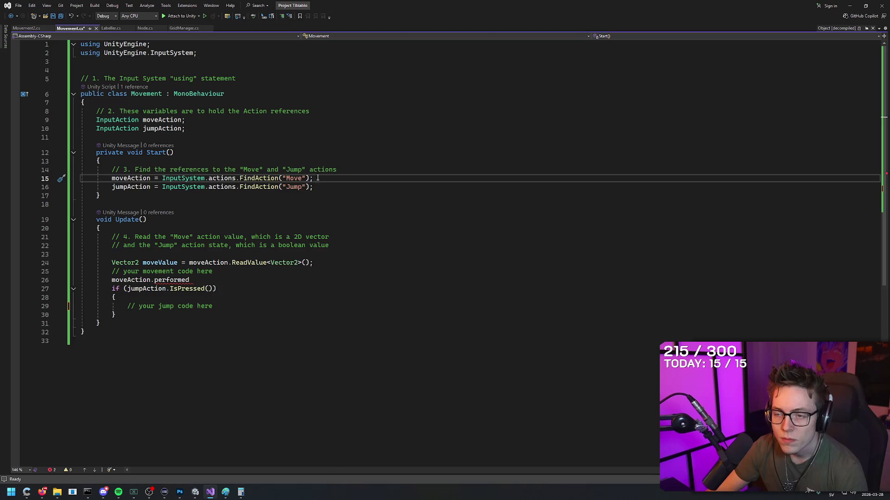
click(296, 180)
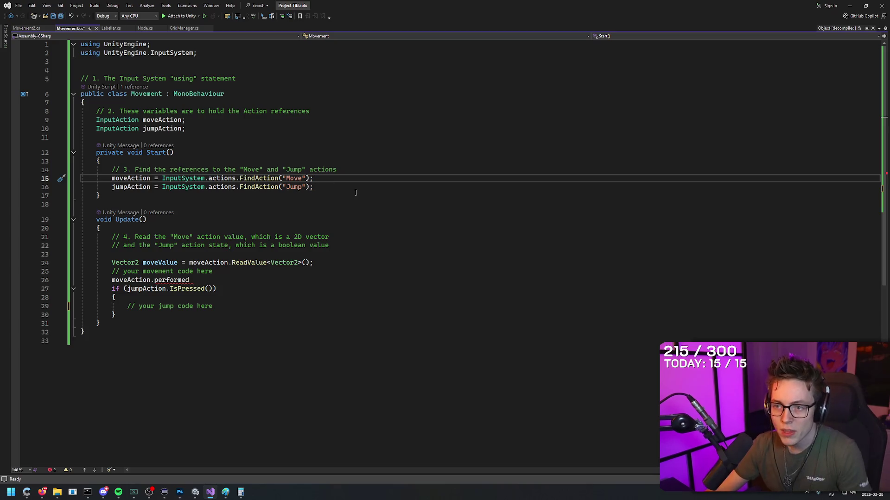
text(Movement.left)
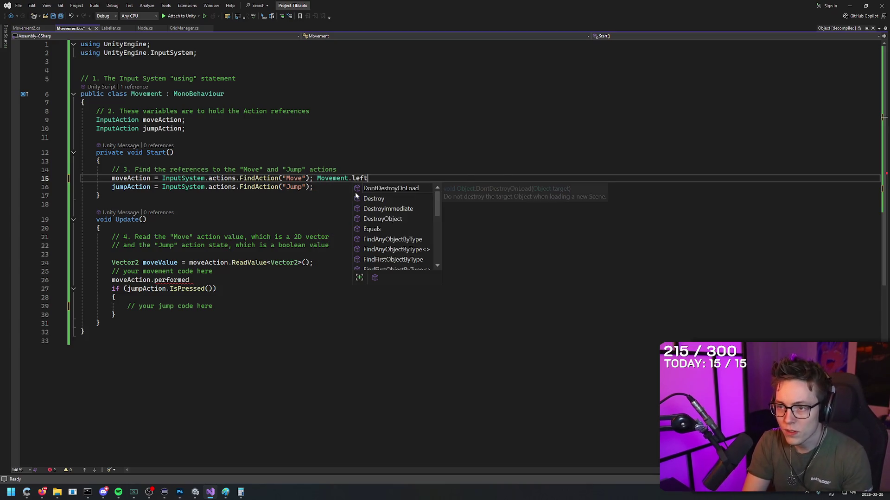
key(BackSpace)
key(BackSpace)
key(BackSpace)
key(BackSpace)
text(//)
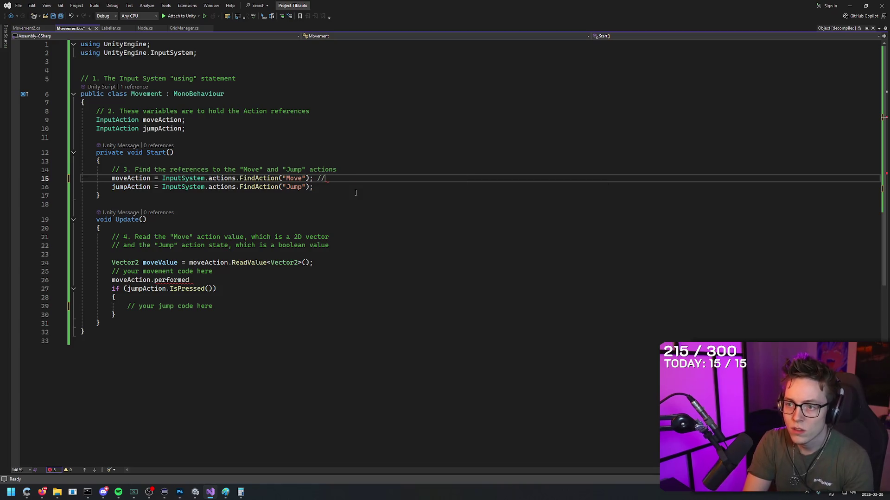
text(Move.left = )
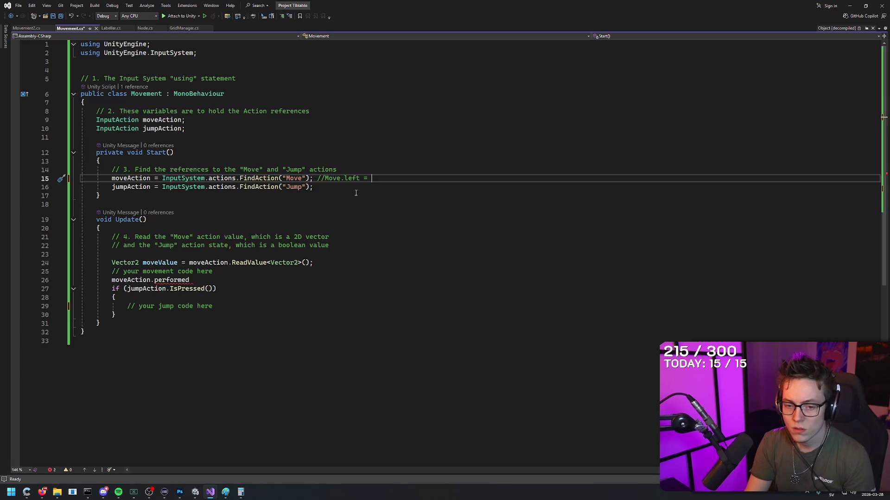
text(+)
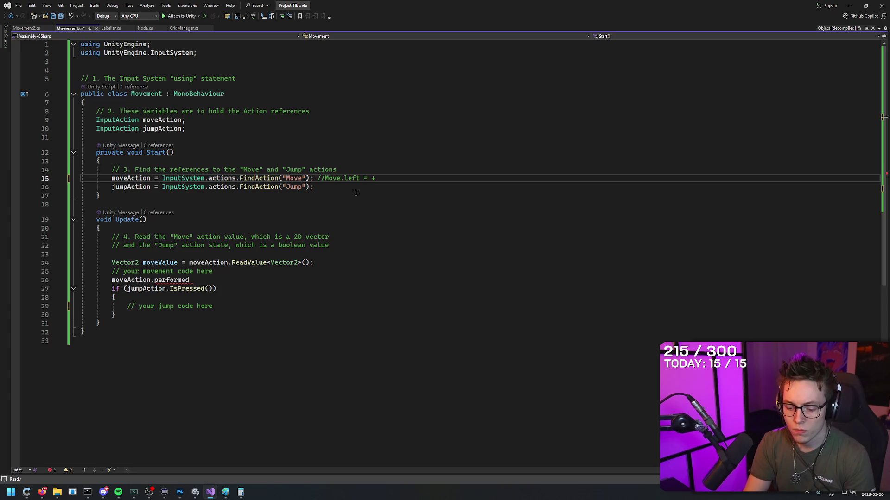
text(1x 0)
key(BackSpace)
text(1,0))
key(Left)
key(Left)
key(Left)
text(()
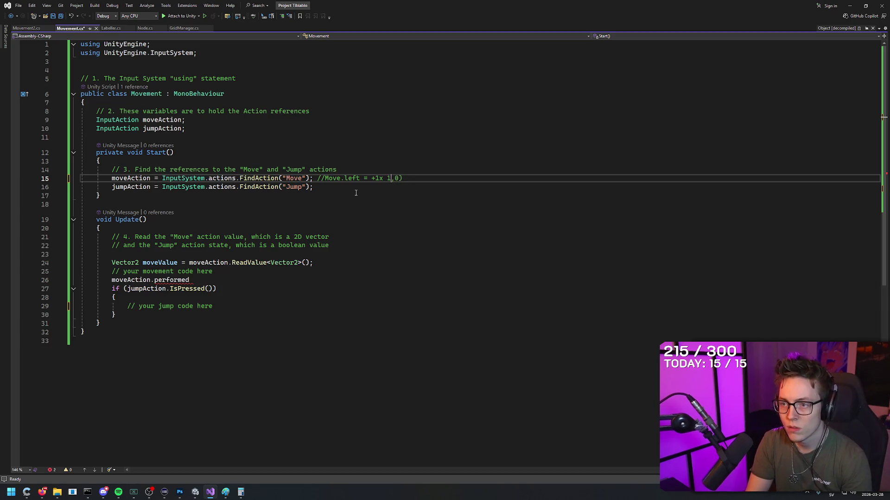
key(Left)
key(Left)
key(BackSpace)
key(BackSpace)
key(BackSpace)
key(Delete)
key(Right)
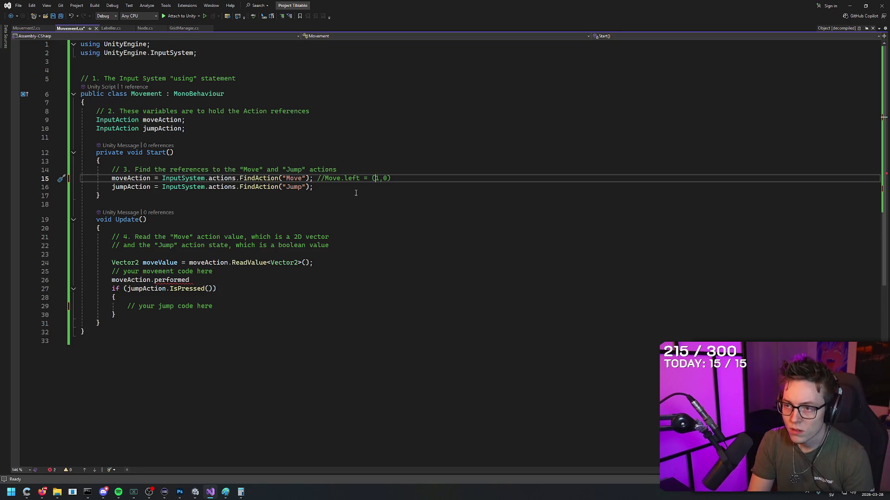
key(Delete)
text(x++)
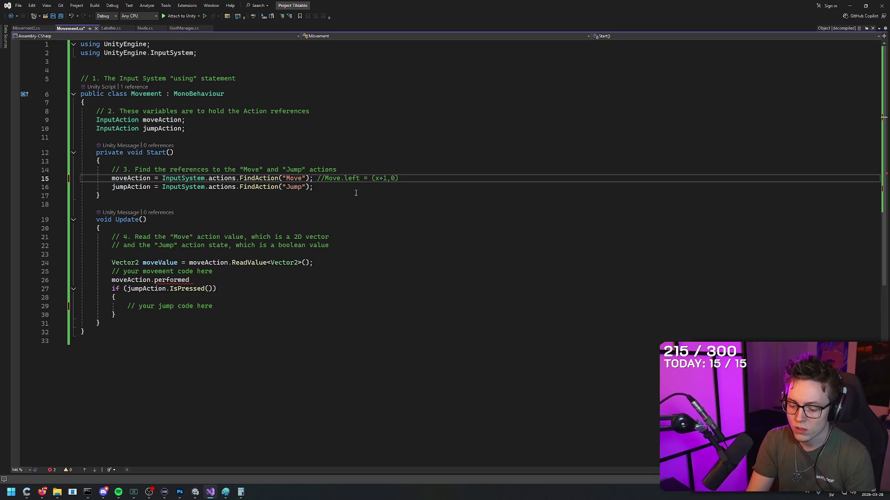
key(Left)
key(Left)
key(Left)
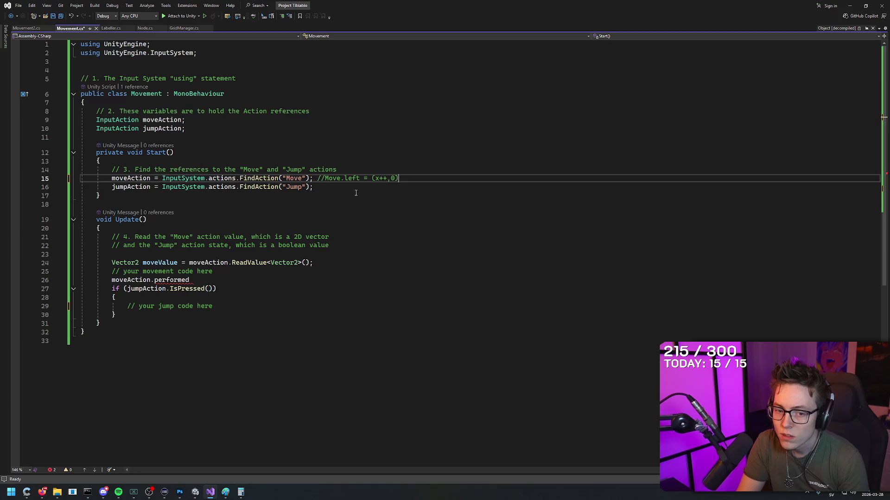
- Copy it into a second comment //Move.up = (x,0++), then select and delete both comments
key(shift+Left)
key(shift+Left)
key(shift+Left)
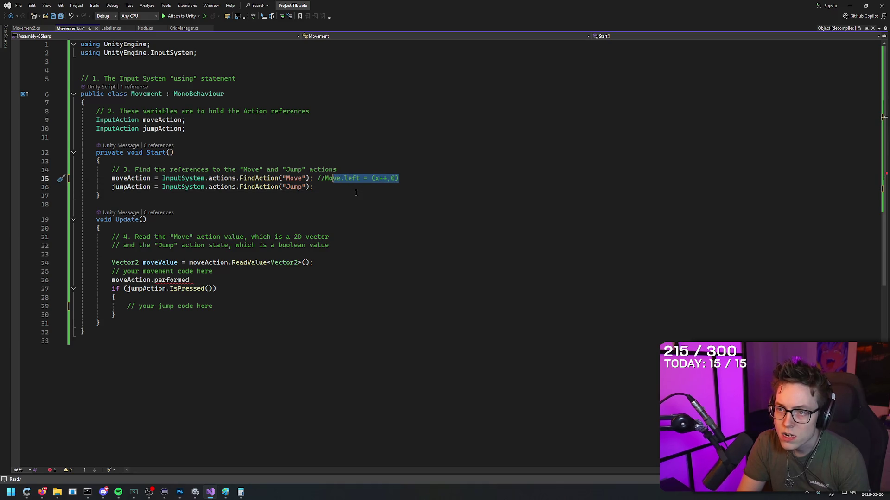
key(ctrl+c)
key(End)
key(ctrl+v)
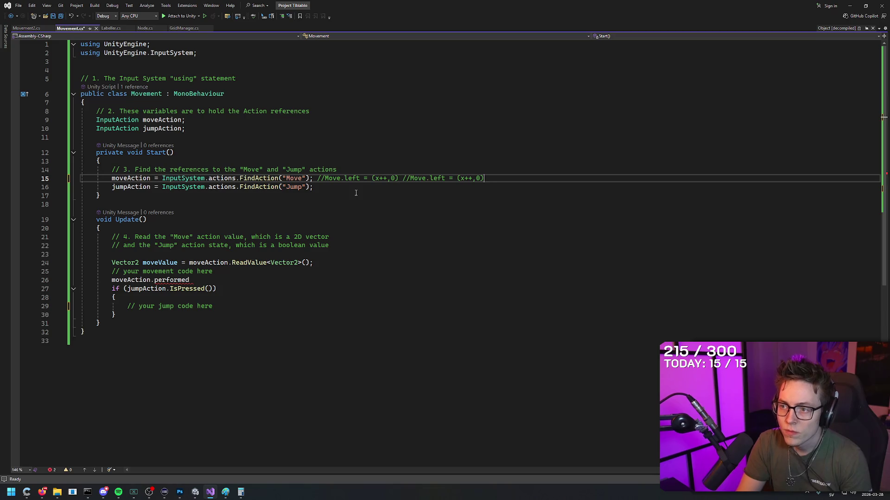
key(ctrl+Right)
key(ctrl+BackSpace)
text(up)
key(BackSpace)
key(BackSpace)
key(Right)
key(Right)
text(56)
key(BackSpace)
key(BackSpace)
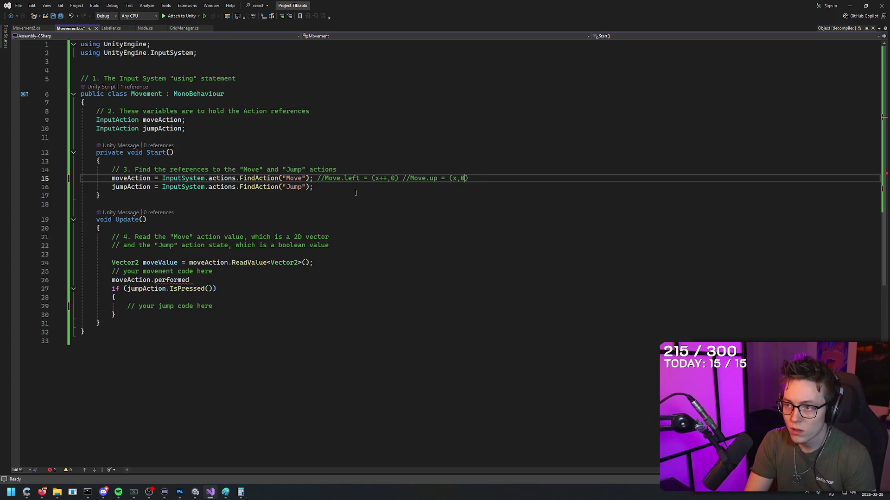
text(++)
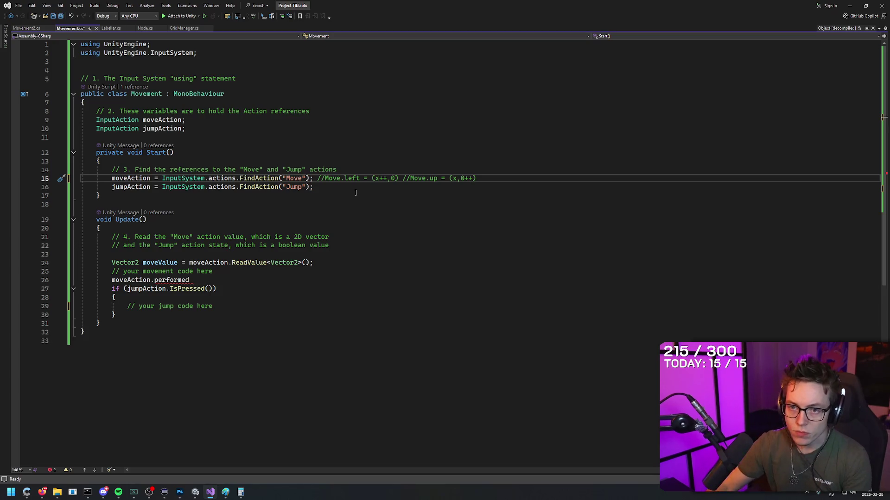
drag(476, 178, 318, 178)
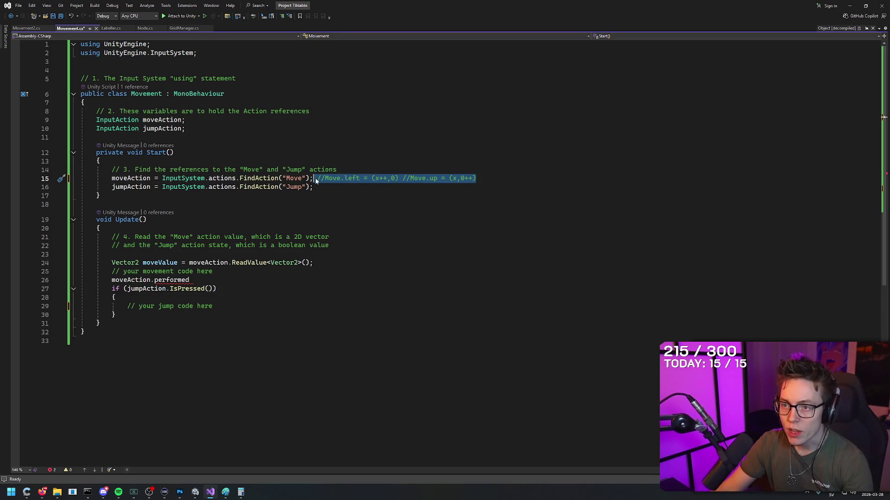
key(BackSpace)
- Remove the stray empty lines around Start() and move down to the moveAction.performed line
click(356, 188)
key(Return)
key(BackSpace)
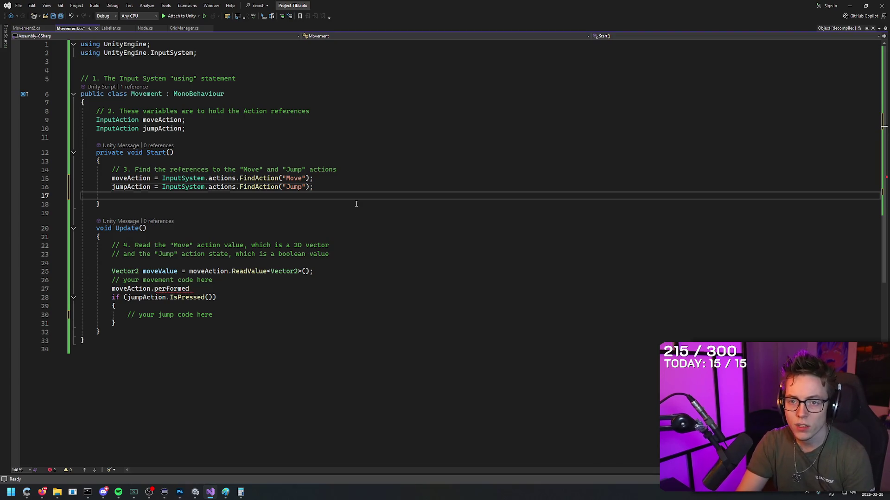
key(BackSpace)
key(Down)
key(Down)
key(Down)
key(Up)
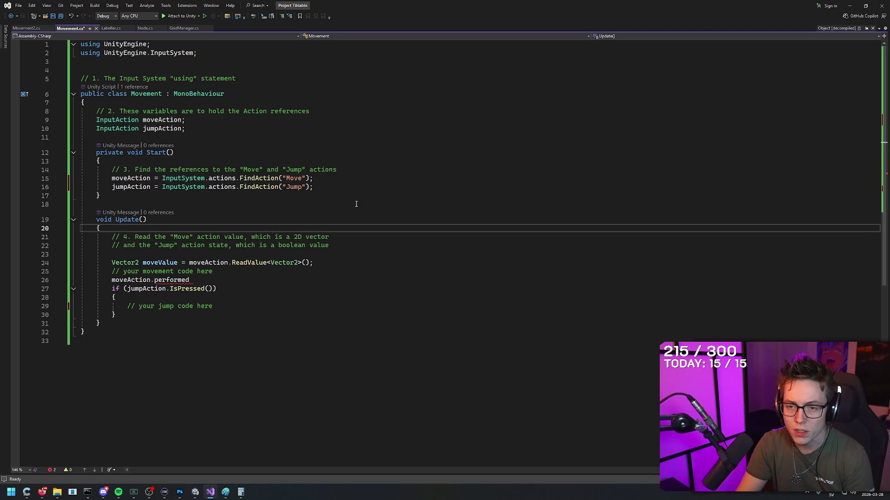
key(Down)
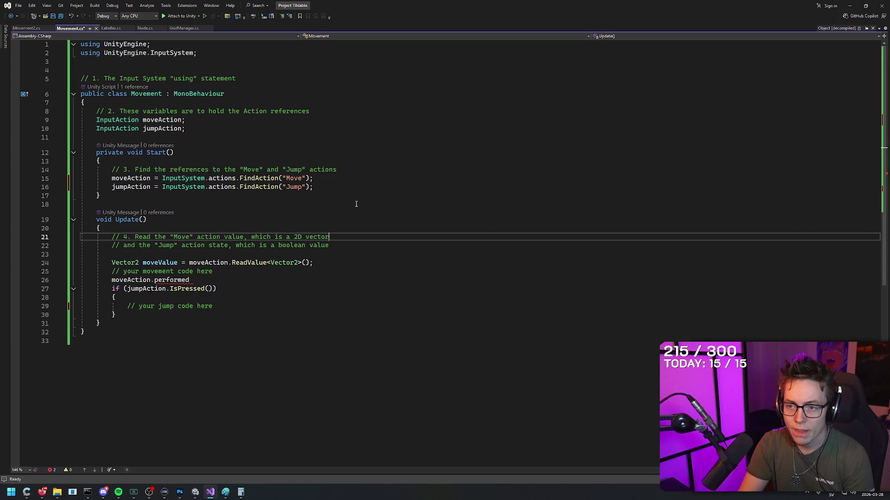
key(Down)
key(Down)
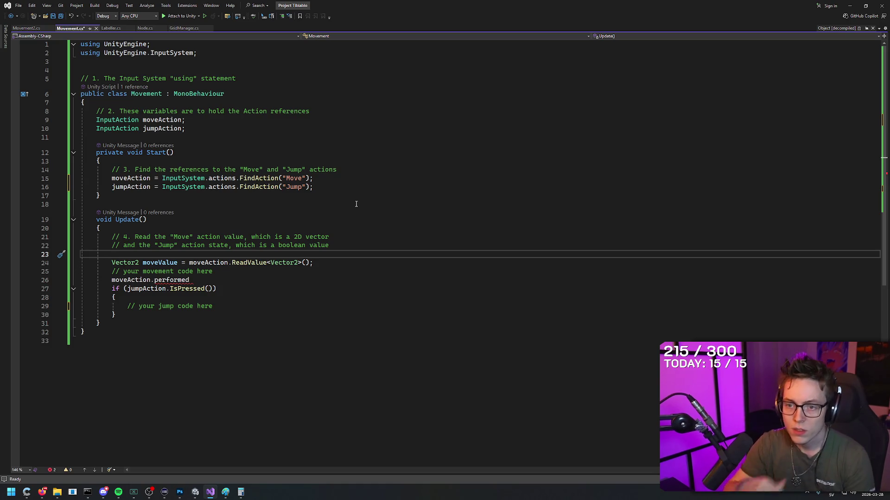
key(Down)
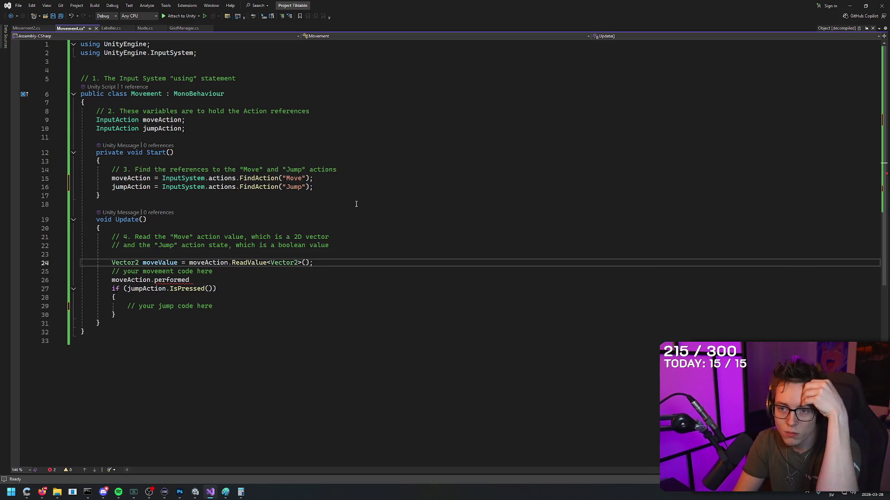
key(Home)
key(ctrl+Right)
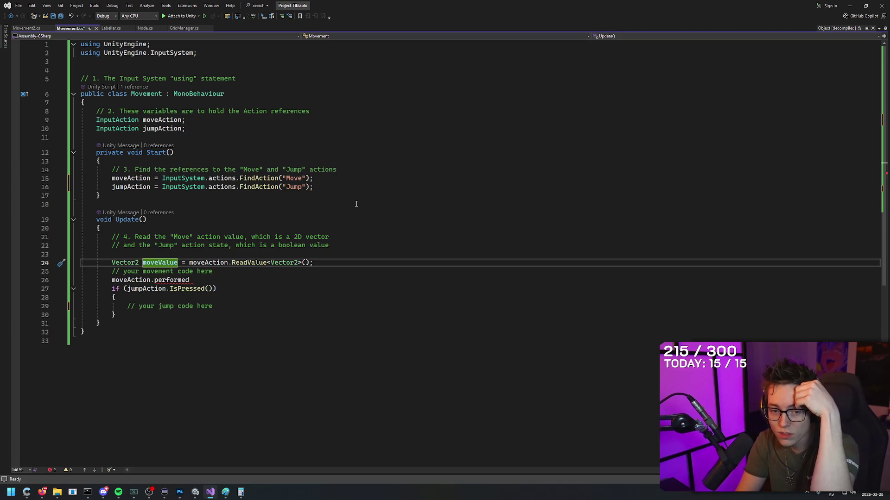
key(Home)
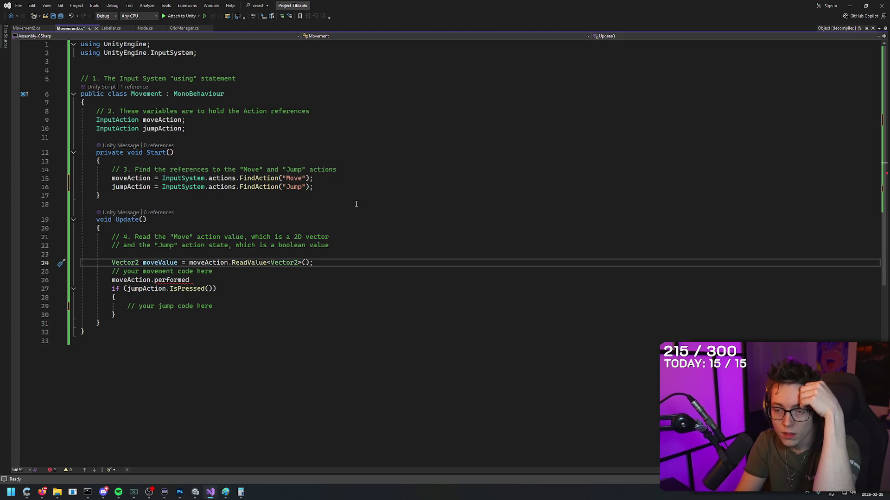
key(Down)
key(Down)
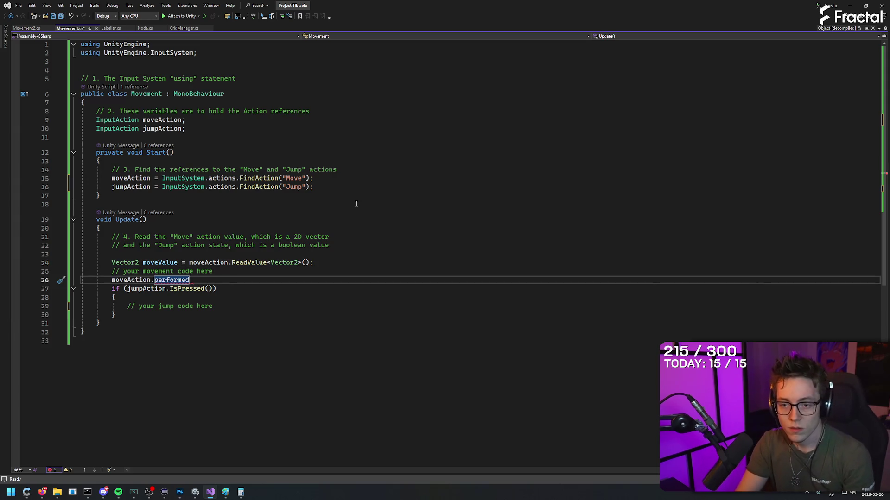
- Delete the unfinished moveAction.performed line from Update()
key(BackSpace)
key(BackSpace)
key(BackSpace)
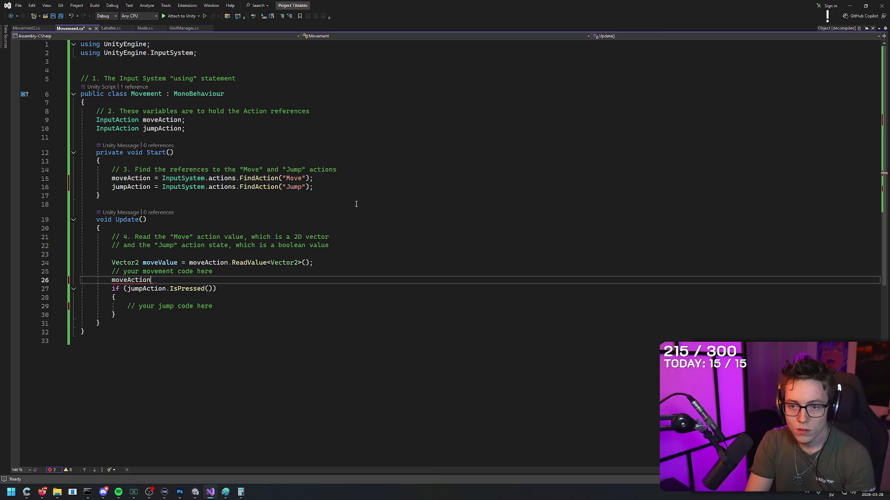
text(.)
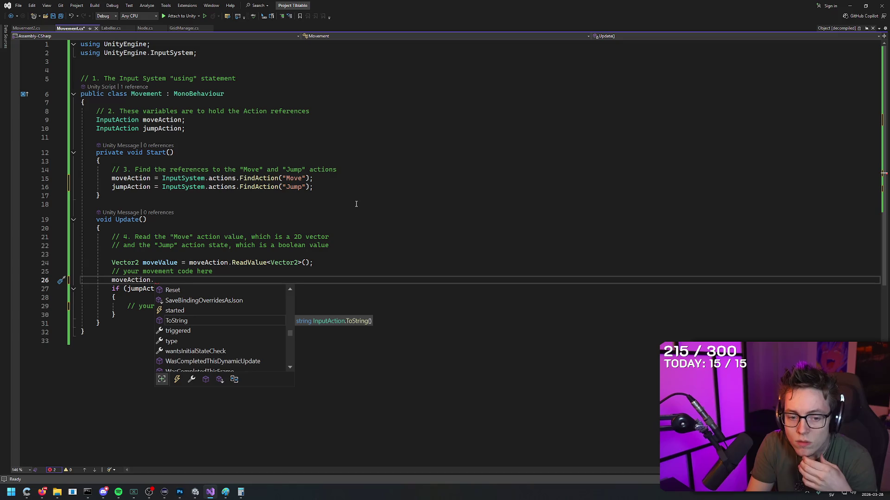
key(Down)
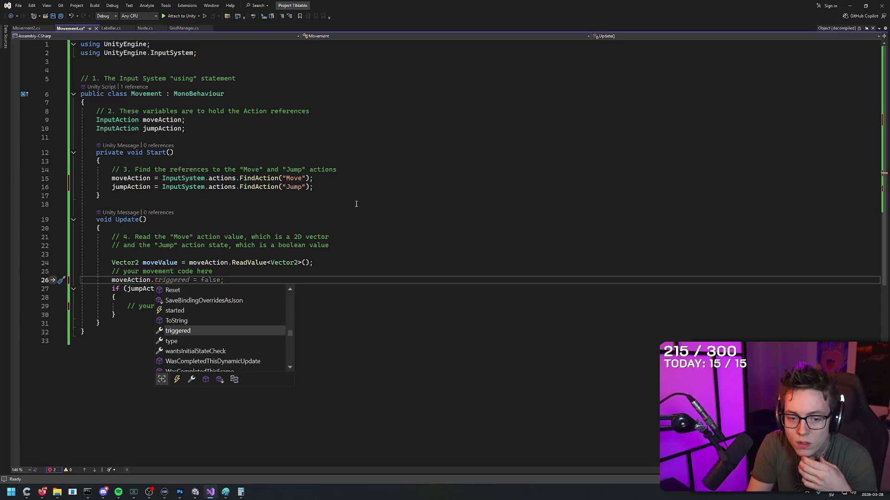
drag(252, 237, 248, 245)
click(153, 280)
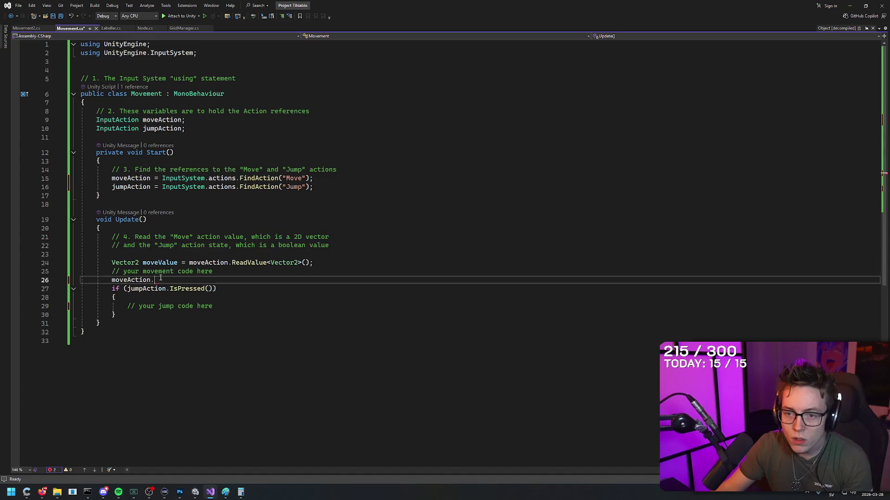
drag(154, 280, 88, 280)
key(BackSpace)
- Add Debug.Log(moveValue); under the ReadValue line, save Movement.cs, and try running it
click(323, 262)
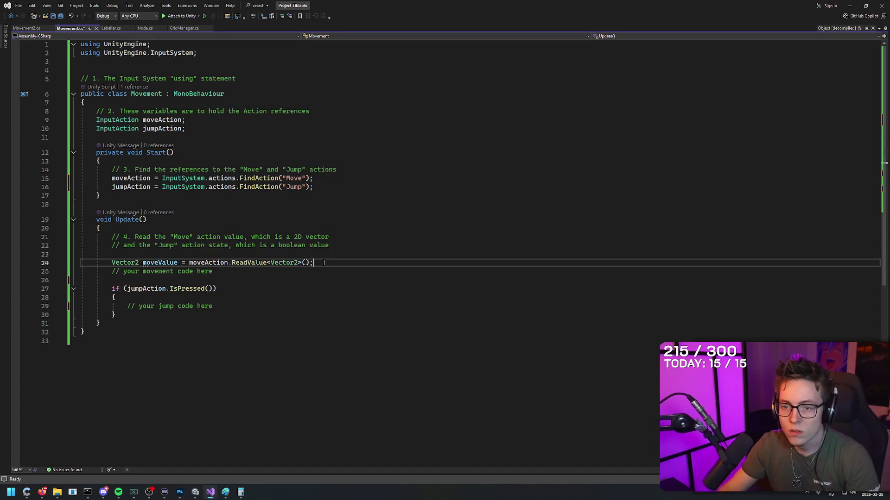
key(Return)
text(Debug.L)
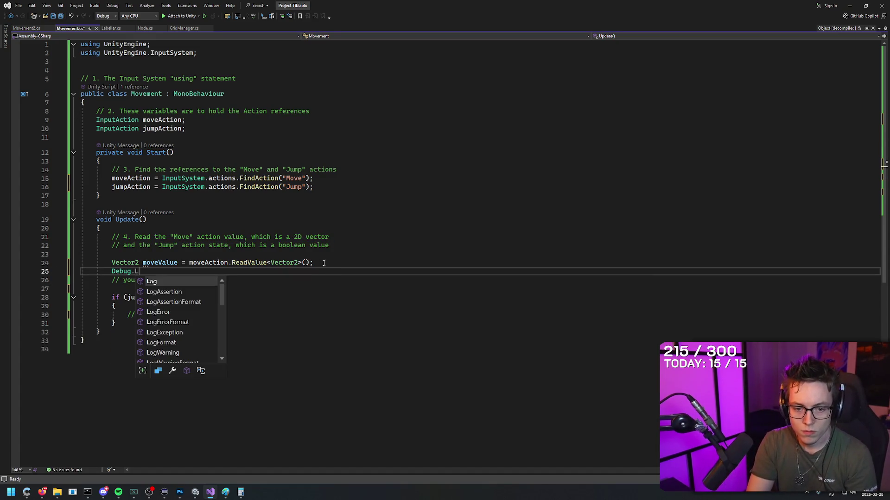
text(og(moveValue);)
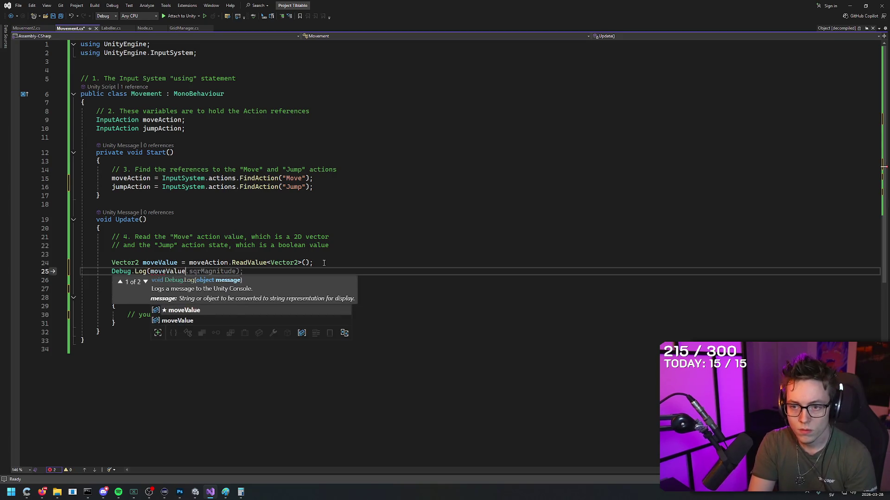
click(324, 262)
key(ctrl+s)
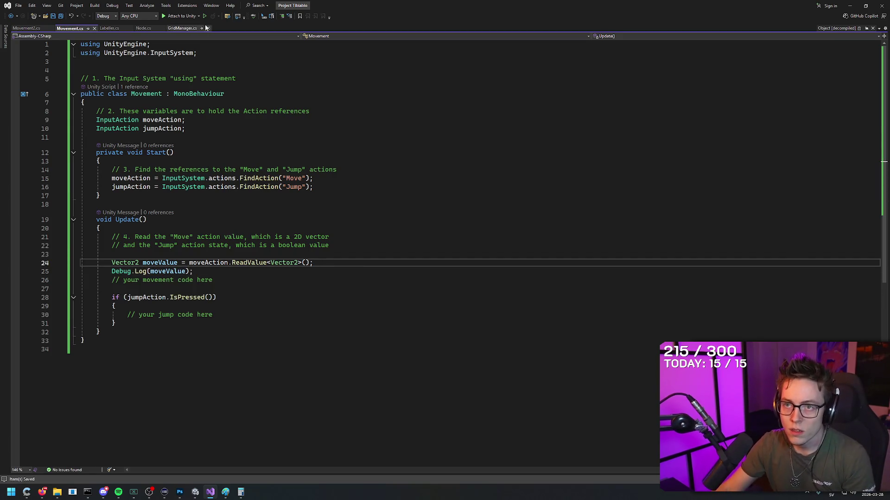
click(203, 17)
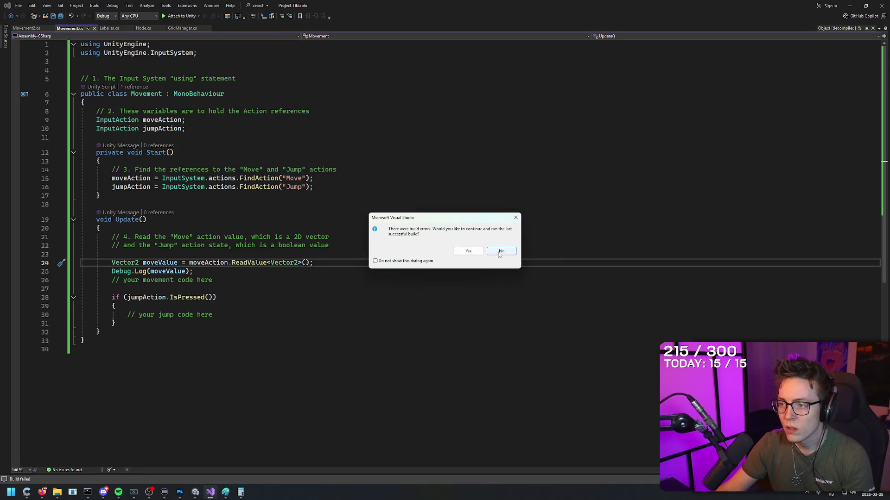
- Decline running the last successful build and dismiss the build error list
click(501, 251)
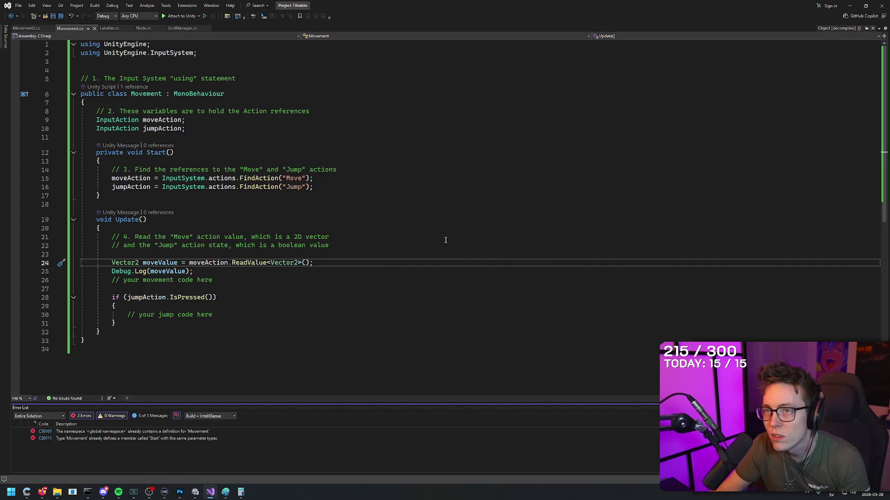
key(Escape)
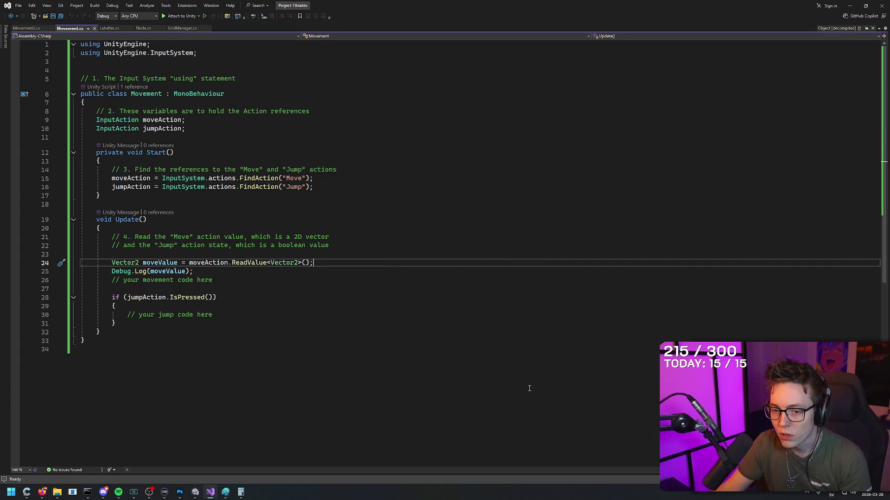
key(ctrl+s)
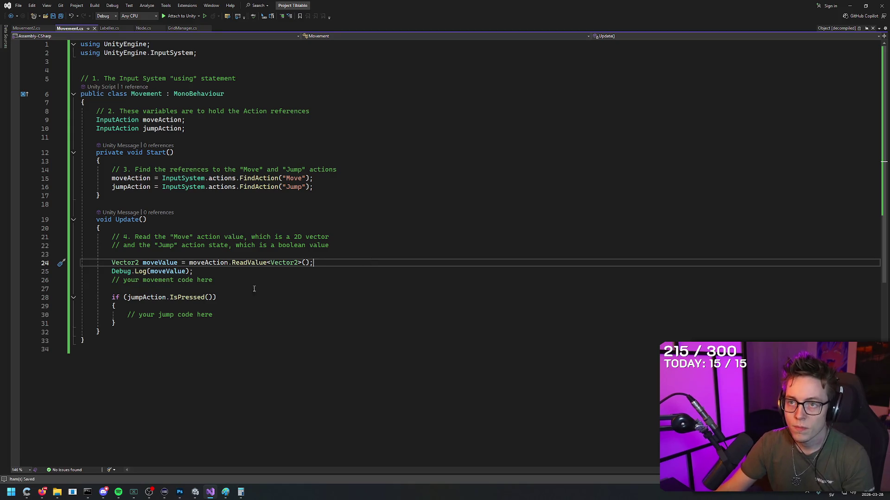
- Close Unity's Project Settings window, then remove a stray $ typed into Movement.cs
click(196, 493)
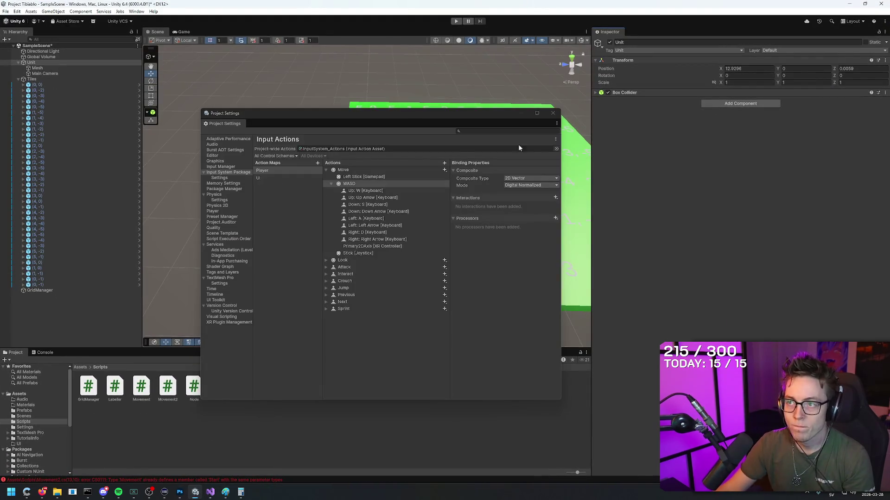
click(553, 114)
key(alt+Tab)
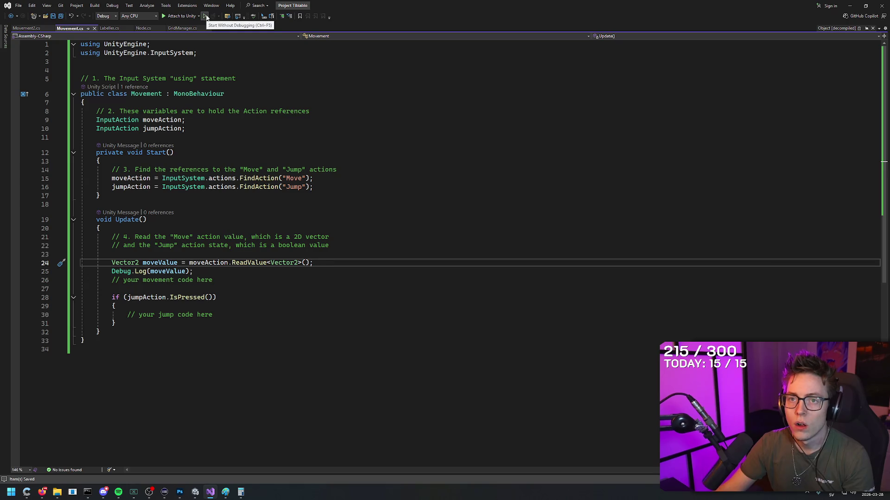
text($)
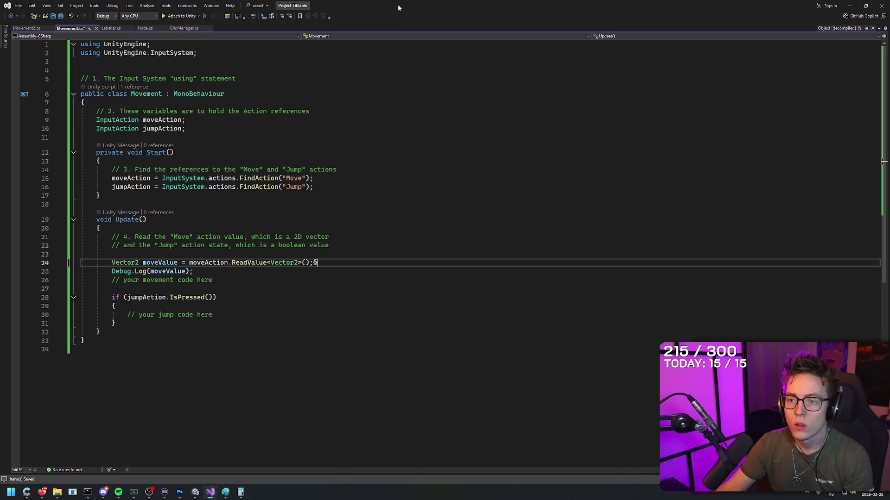
double_click(314, 264)
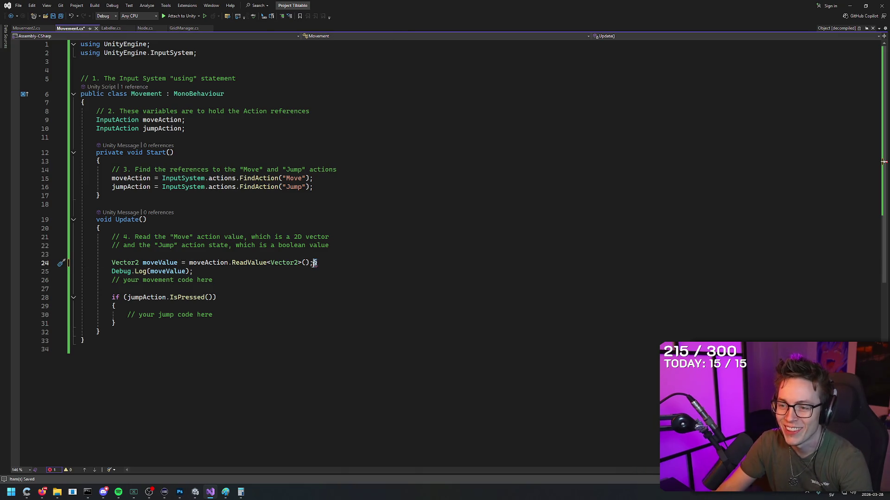
key(BackSpace)
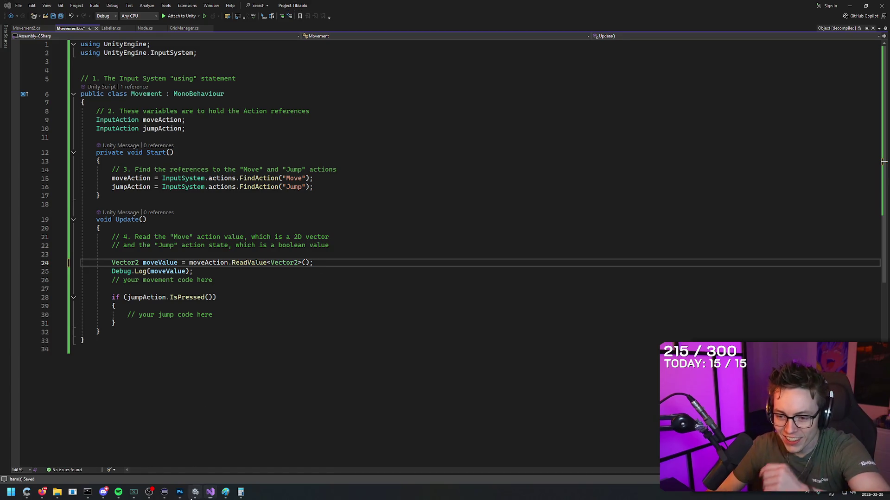
click(195, 492)
- Show the Console with the compile errors and attempt to enter play mode
click(136, 11)
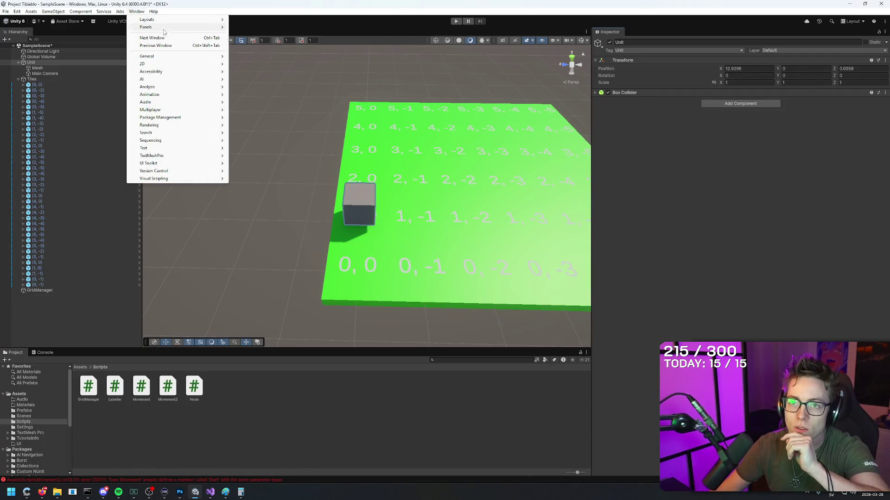
mouse_move(164, 27)
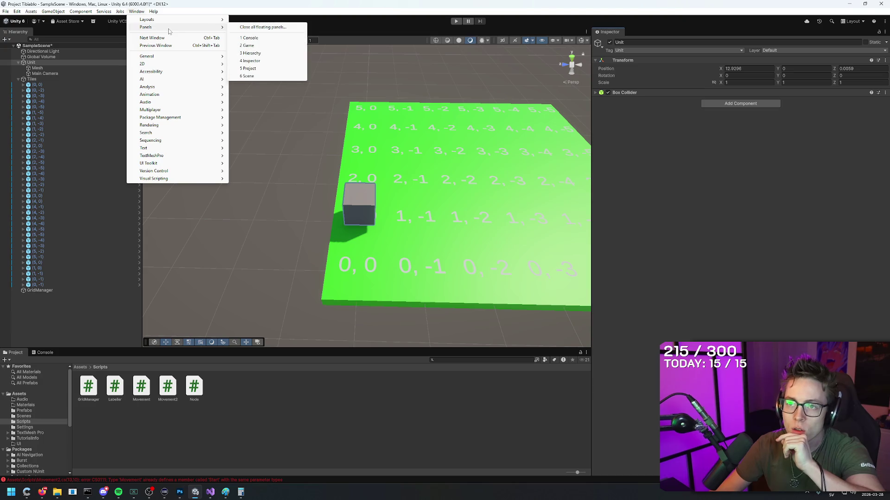
click(251, 38)
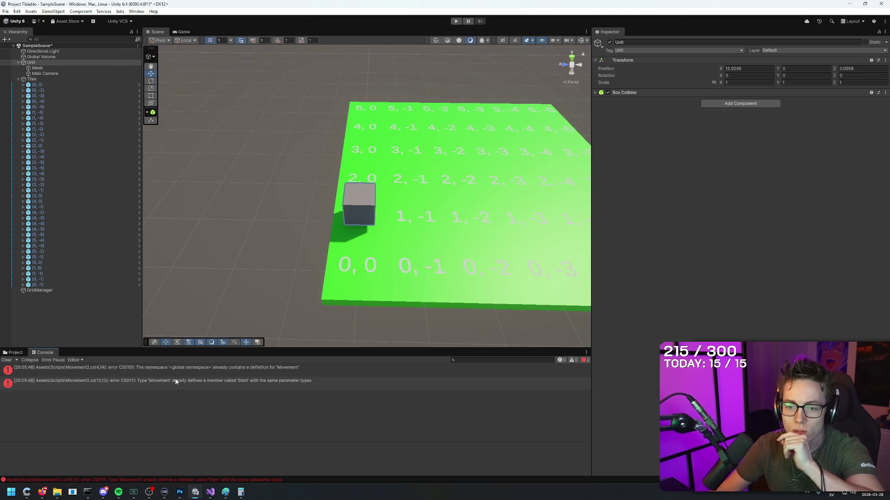
click(456, 22)
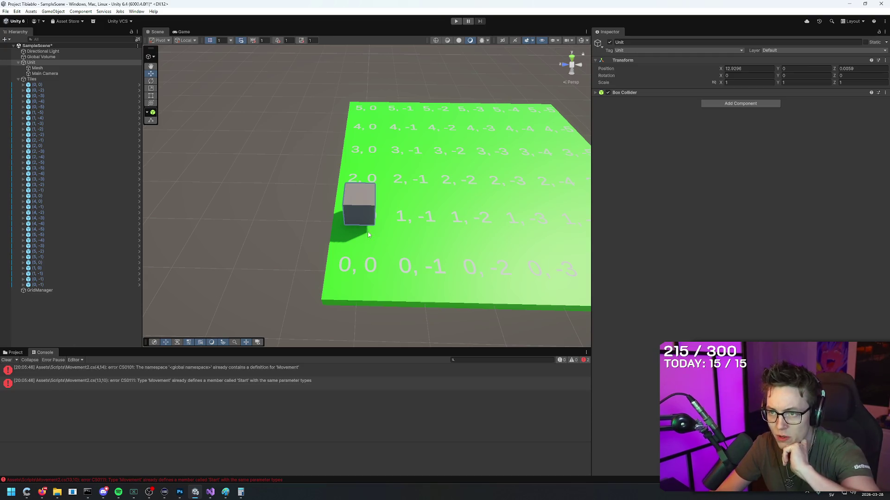
- Inspect Mesh, Unit, Directional Light and Global Volume, then expand the duplicate Start (CS0111) error
click(304, 205)
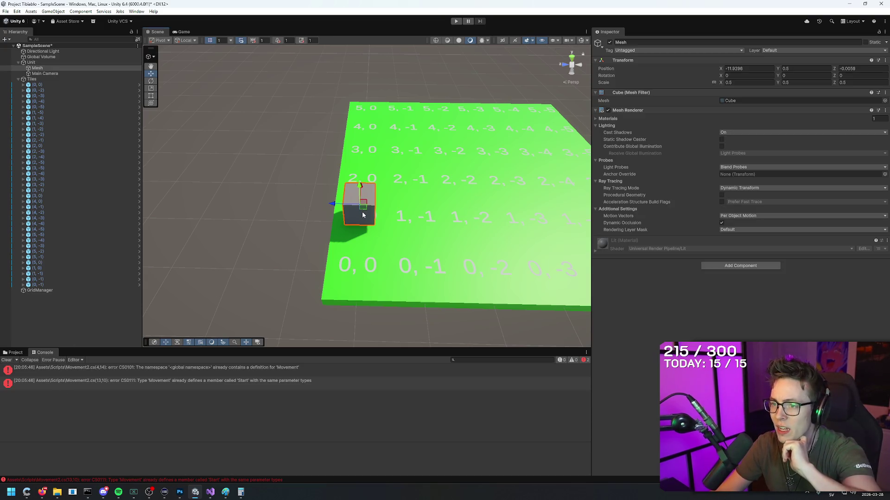
click(310, 225)
click(45, 68)
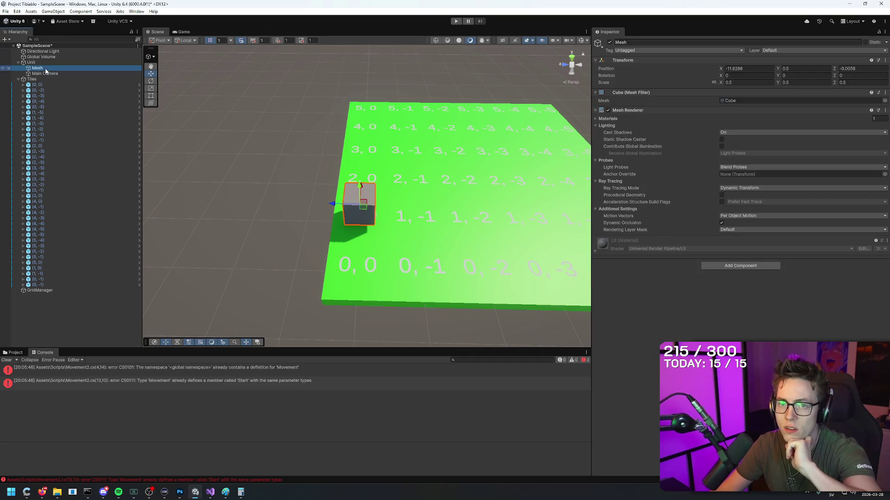
click(45, 63)
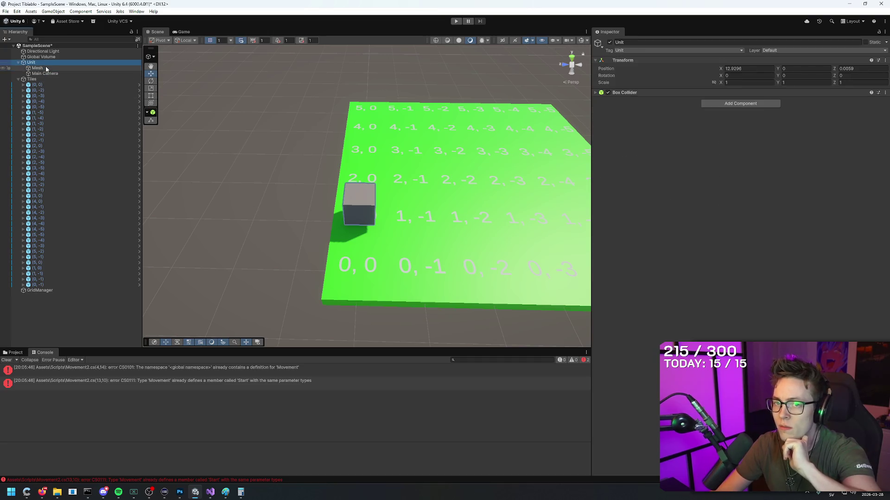
click(44, 68)
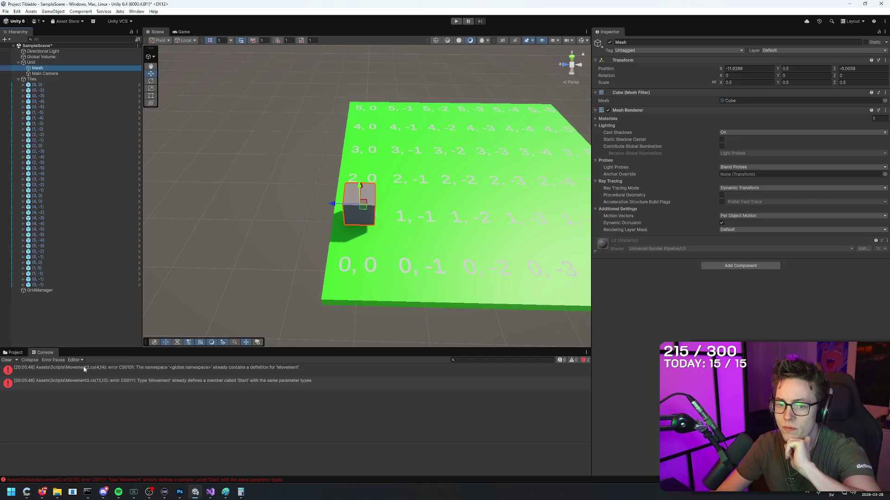
click(51, 52)
click(54, 57)
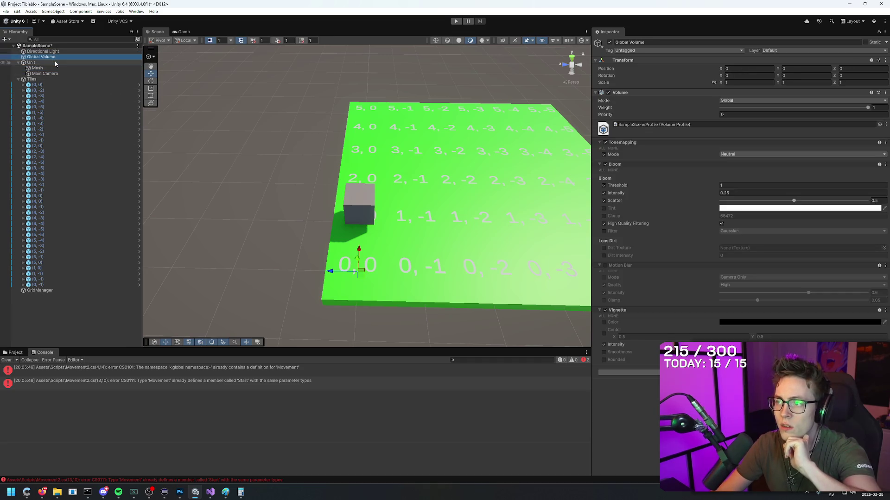
click(54, 63)
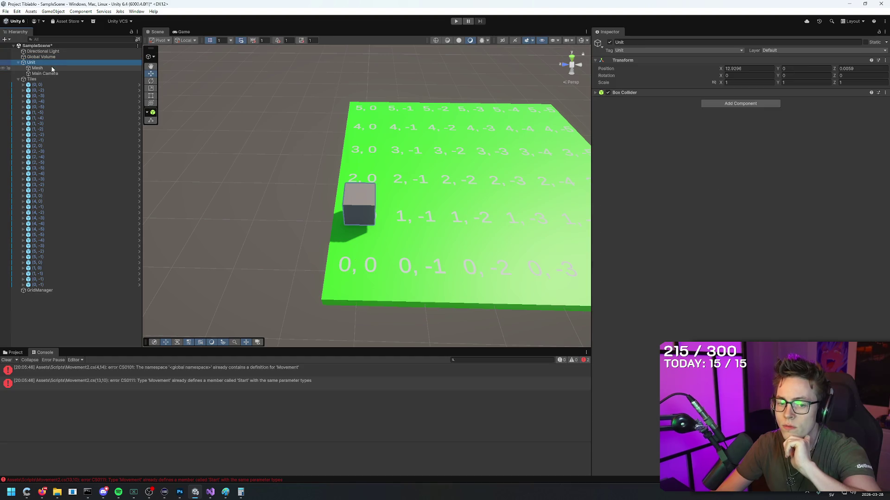
click(186, 482)
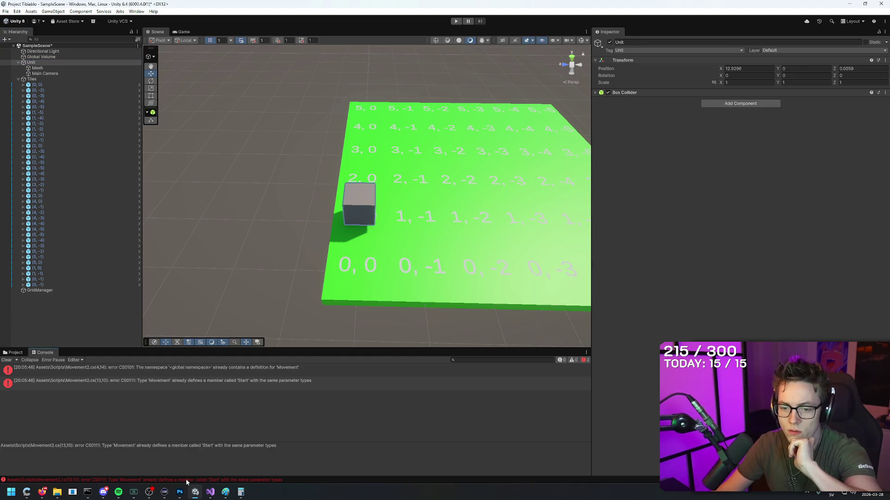
- Open Movement2.cs from the Console error and inspect the Start method at line 13
double_click(182, 482)
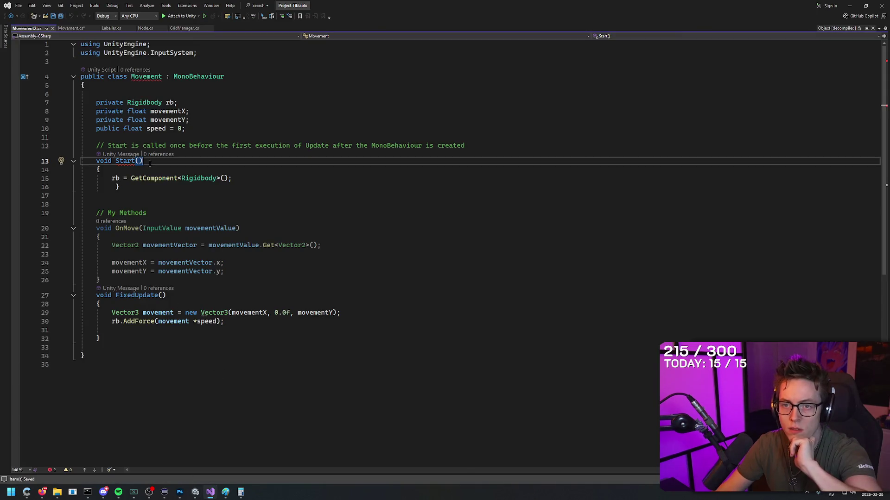
key(Up)
key(Down)
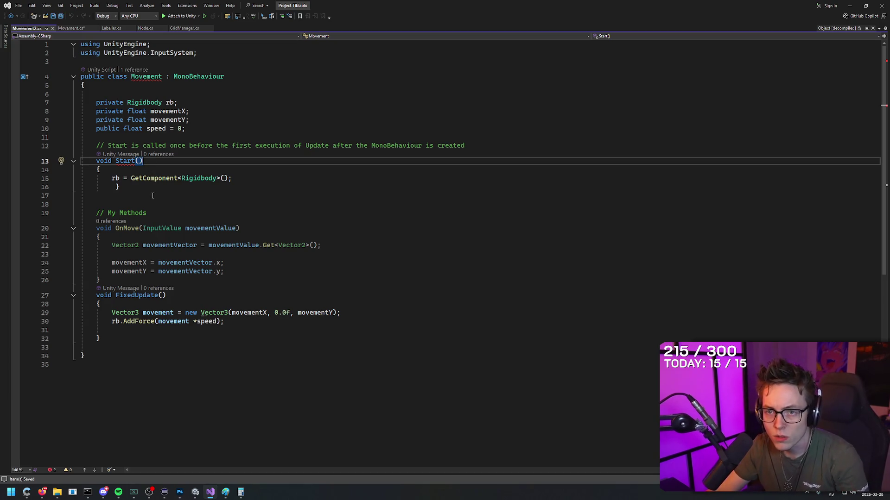
- Back in Unity, select the Movement2 script in the Assets/Scripts folder
key(alt+Tab)
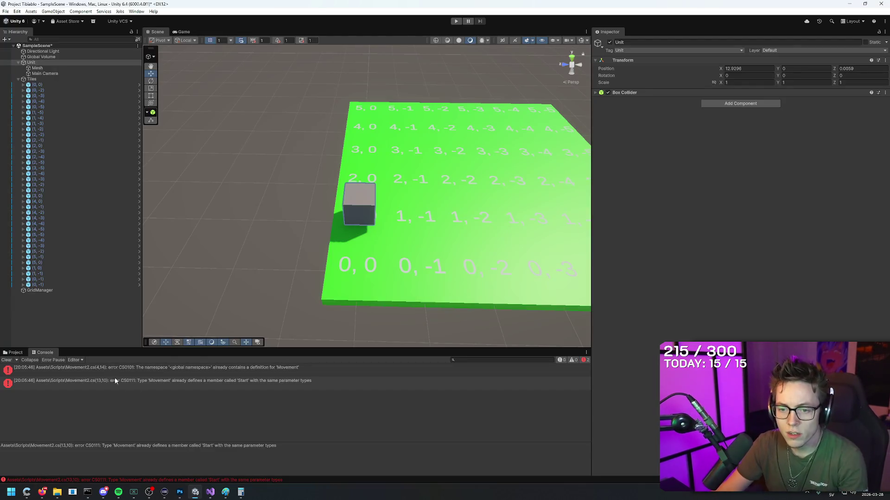
click(24, 352)
click(173, 394)
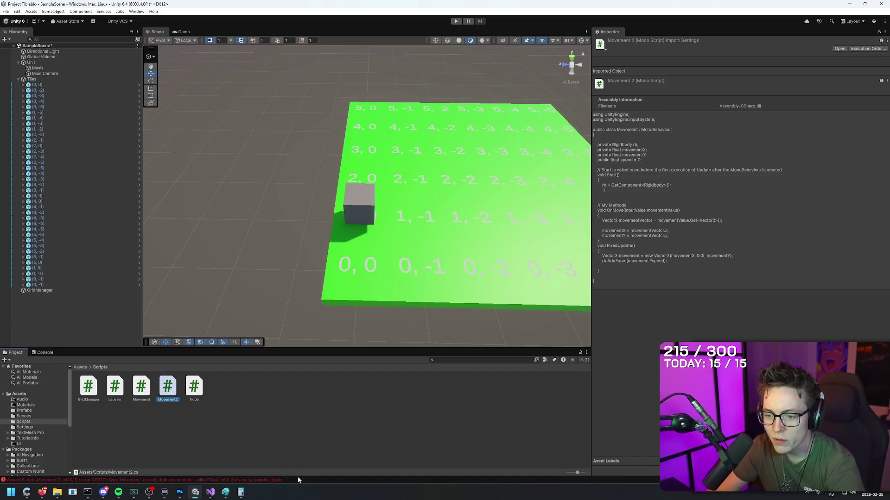
- Delete the duplicate Movement2 script from the project
right_click(175, 390)
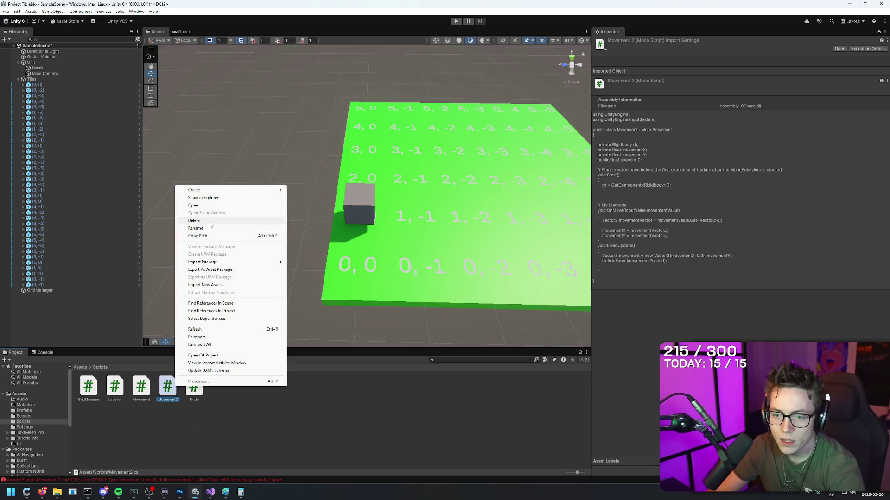
click(194, 220)
click(449, 258)
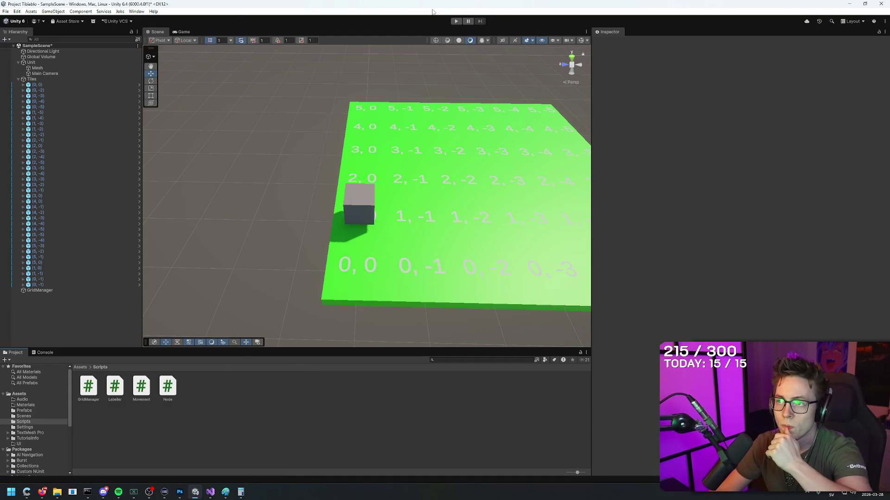
- Test-run the scene, confirm the Console shows no errors, then stop Play mode
click(456, 22)
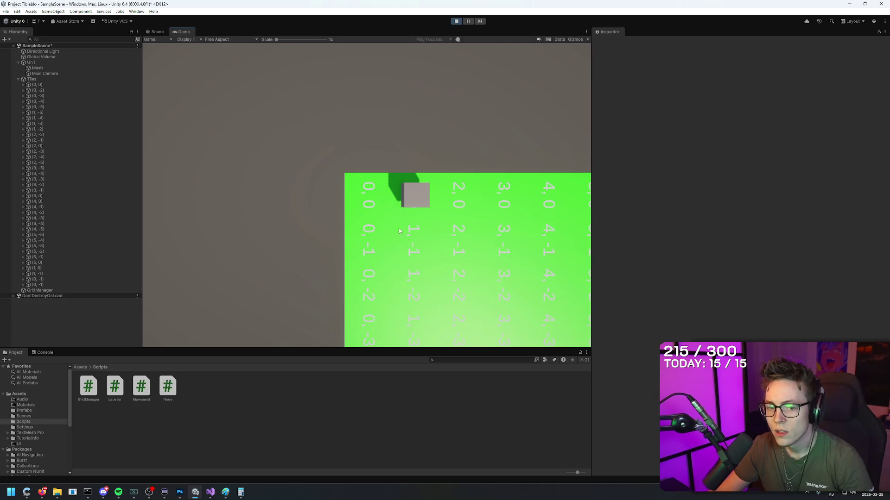
click(44, 353)
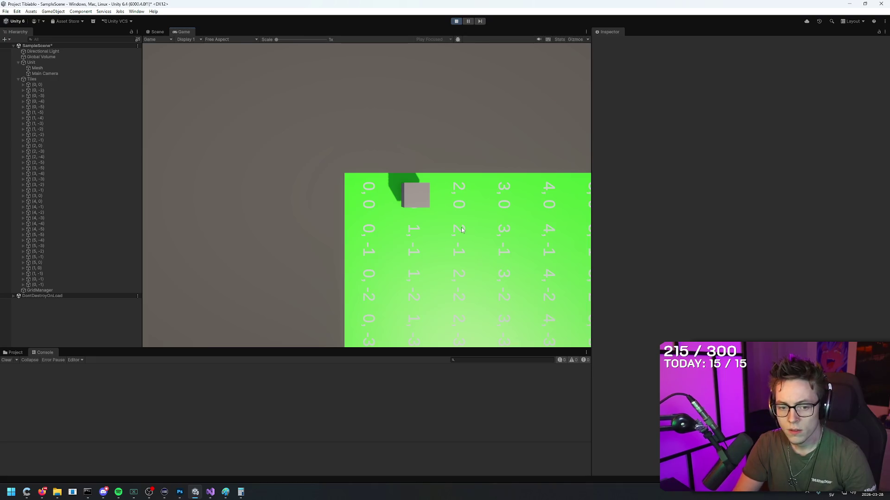
click(457, 20)
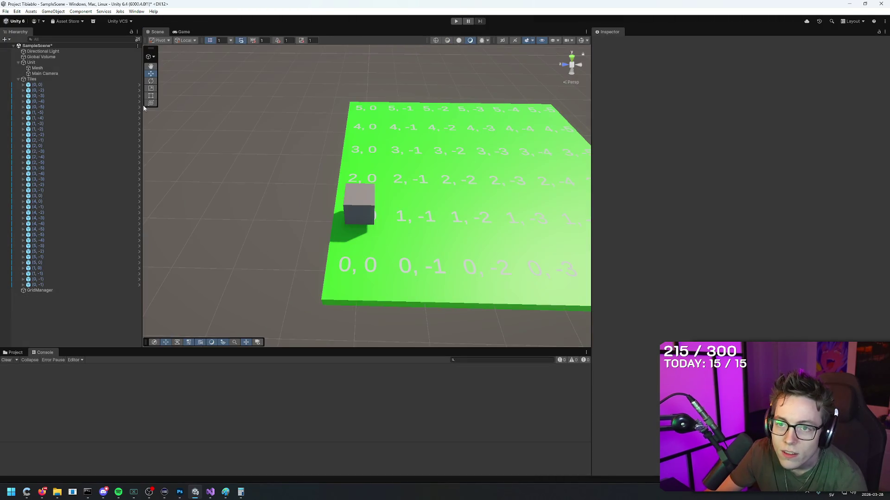
click(43, 68)
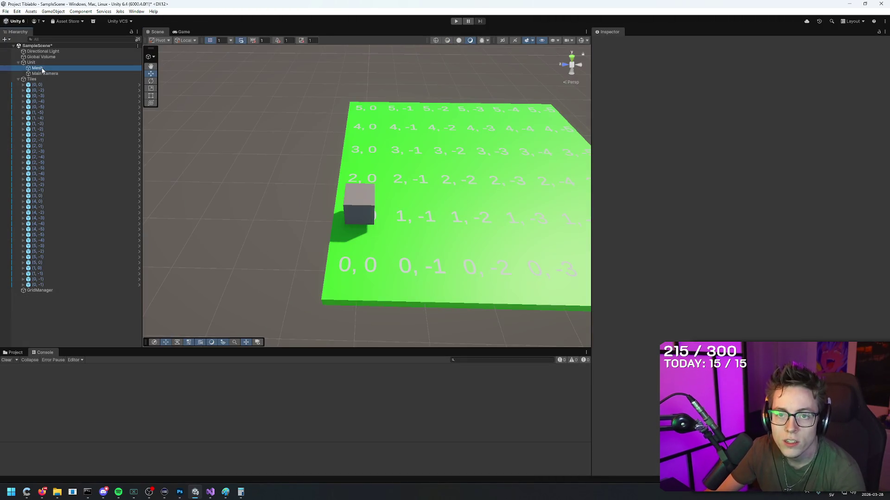
- Drag the Movement script from Assets/Scripts onto the Unit object, then enter Play mode
click(40, 63)
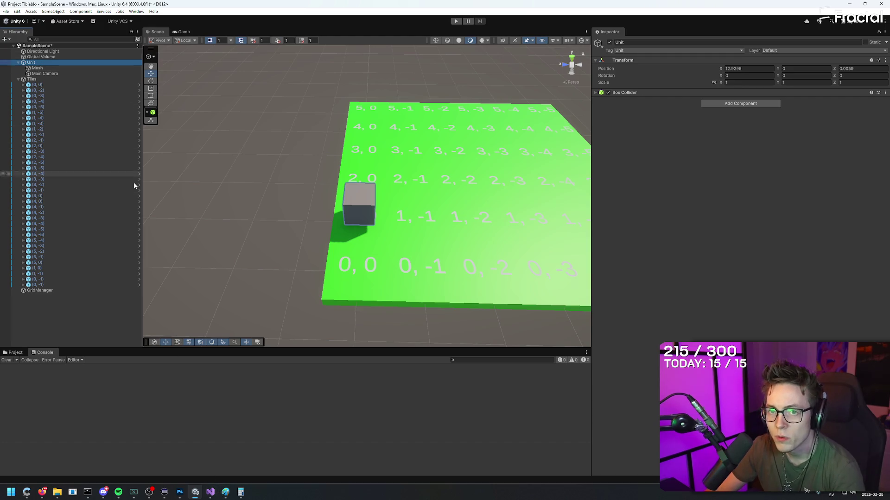
mouse_move(211, 492)
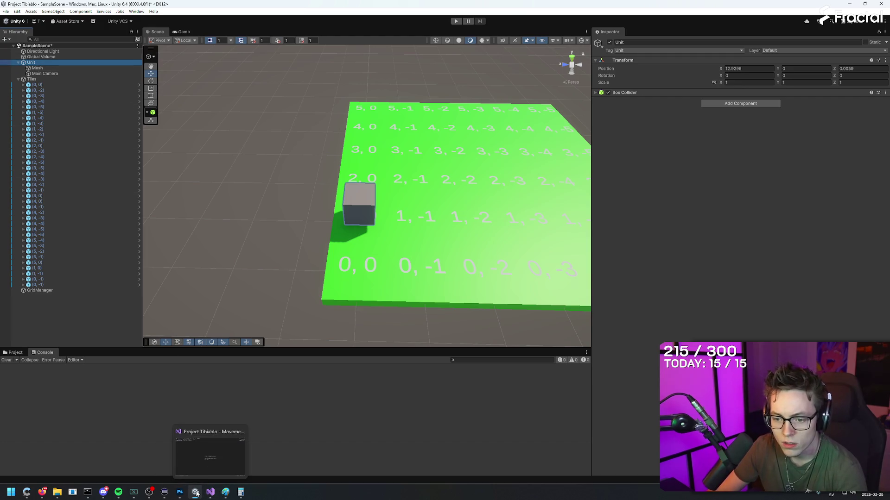
click(15, 353)
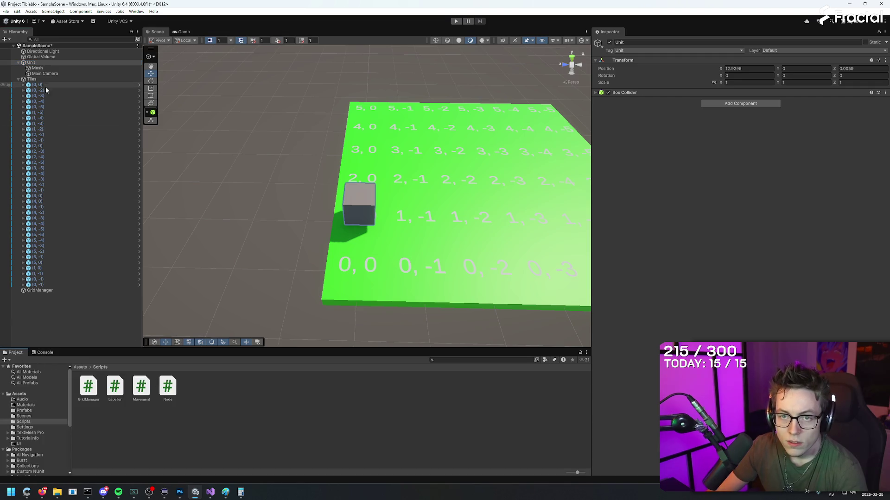
click(142, 389)
mouse_move(142, 389)
mouse_down()
mouse_move(753, 192)
mouse_move(708, 175)
mouse_move(683, 198)
mouse_up()
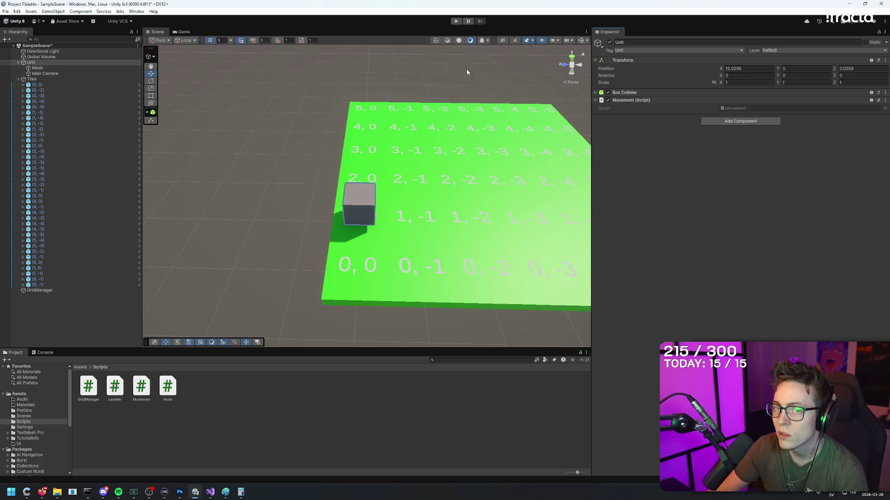
click(734, 108)
click(456, 21)
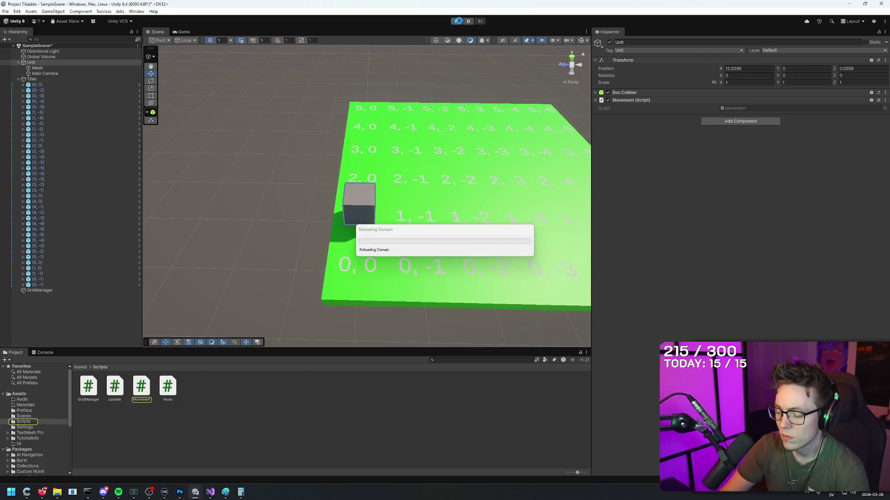
- Play the GREEN HILL : ACT1 music track in the media player
click(118, 492)
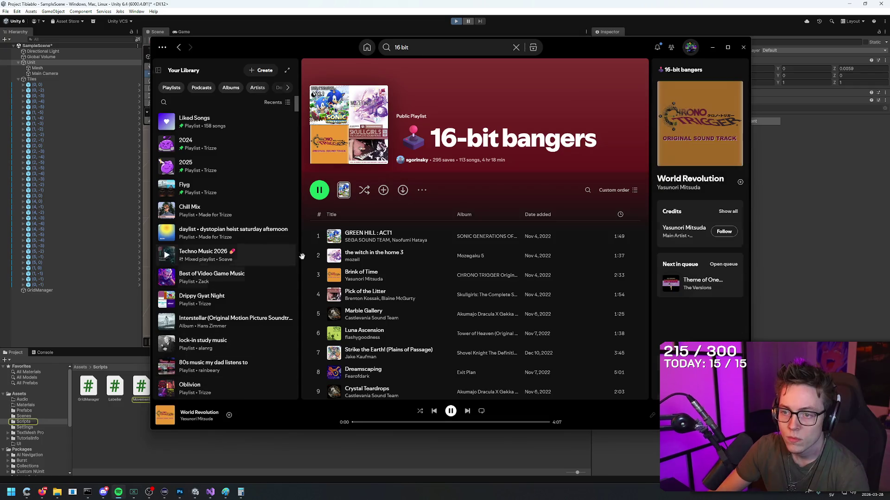
double_click(421, 237)
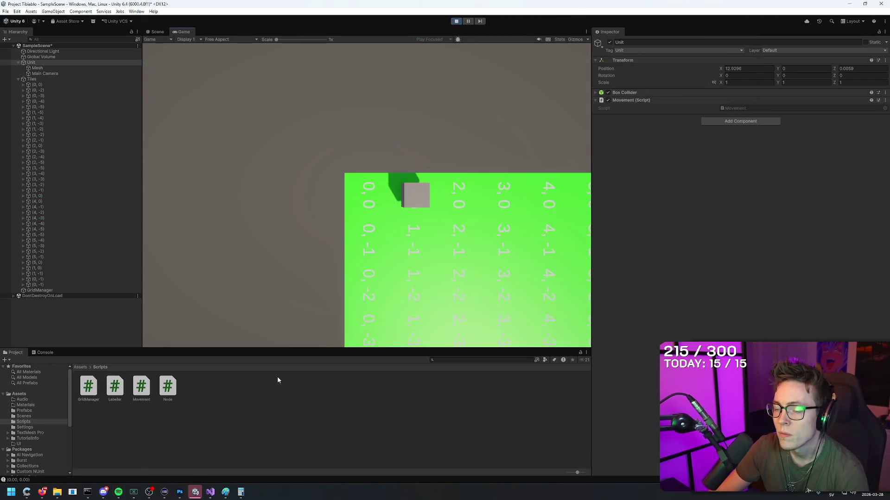
click(118, 492)
double_click(437, 235)
- Return to Unity and view the Console logging moveValue as (0.00, 0.00)
click(477, 5)
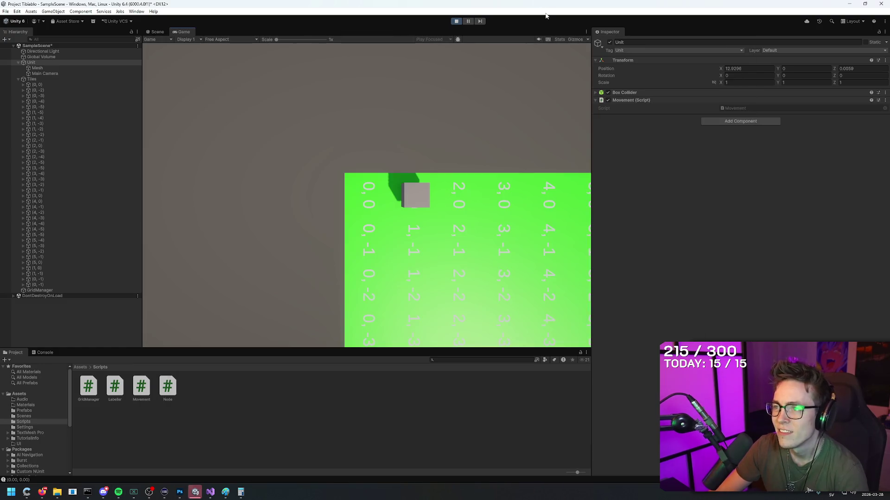
right_click(488, 2)
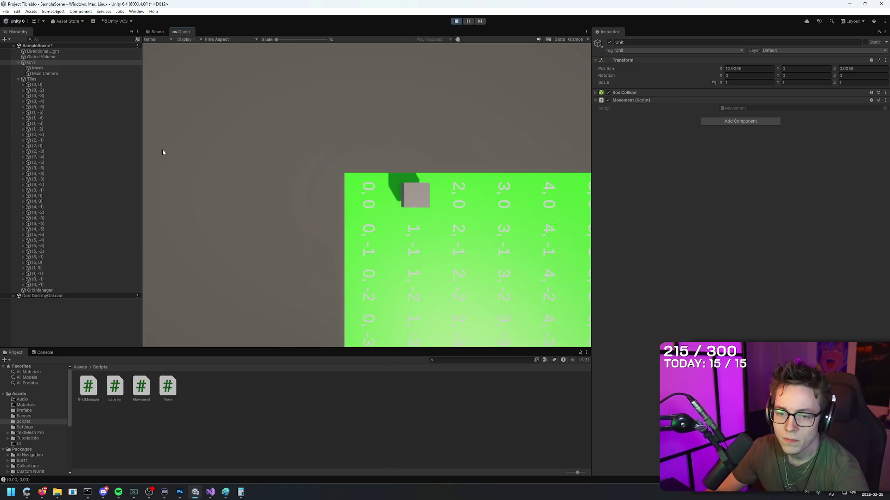
click(45, 352)
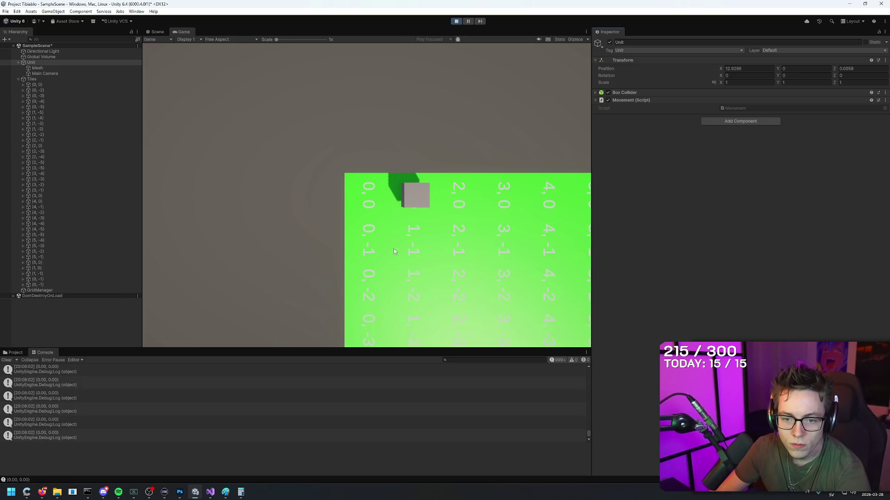